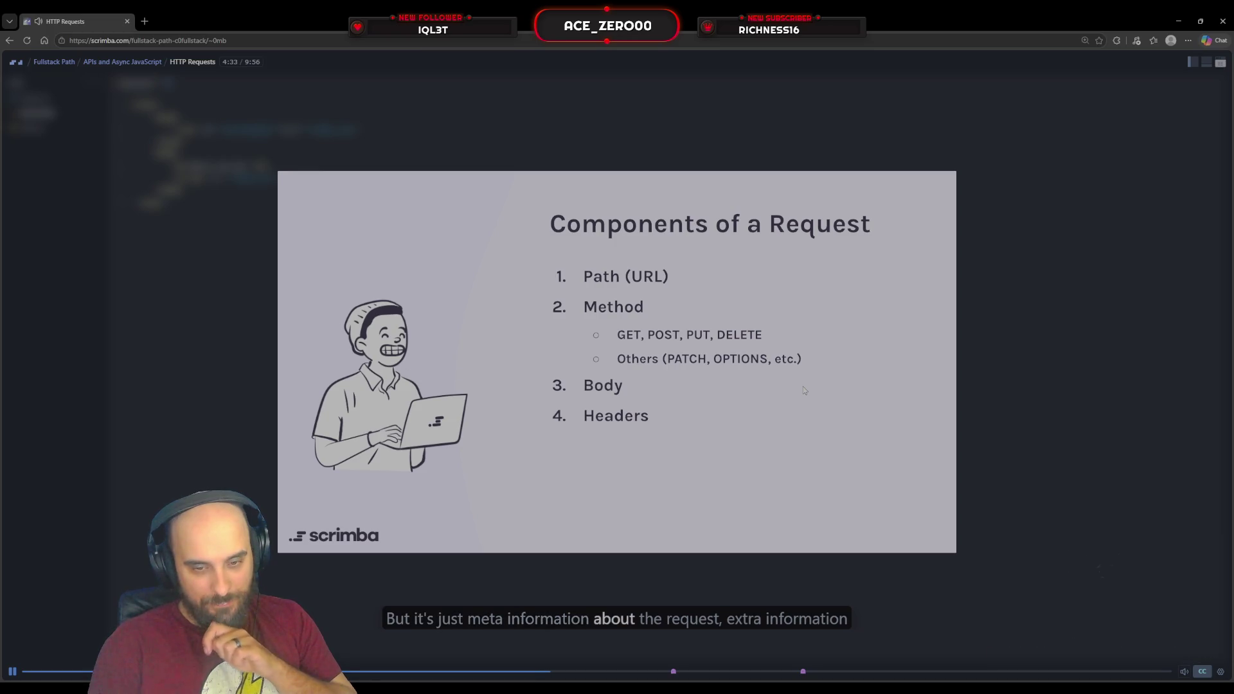
Pause the lesson video at 4:34 on the 'Components of a Request' slide.
{"action": "key", "text": "space"}
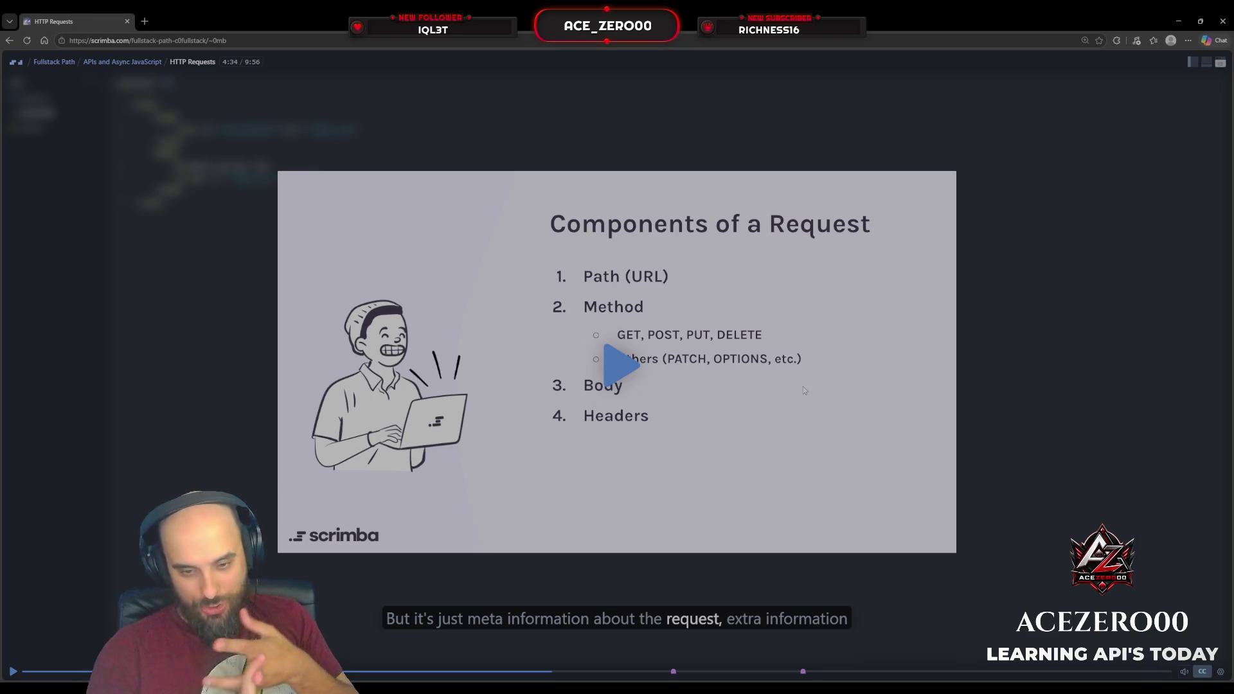
Resume the lesson and let it play to Exercise #1, the index.js fetch-posts challenge.
{"action": "key", "text": "space"}
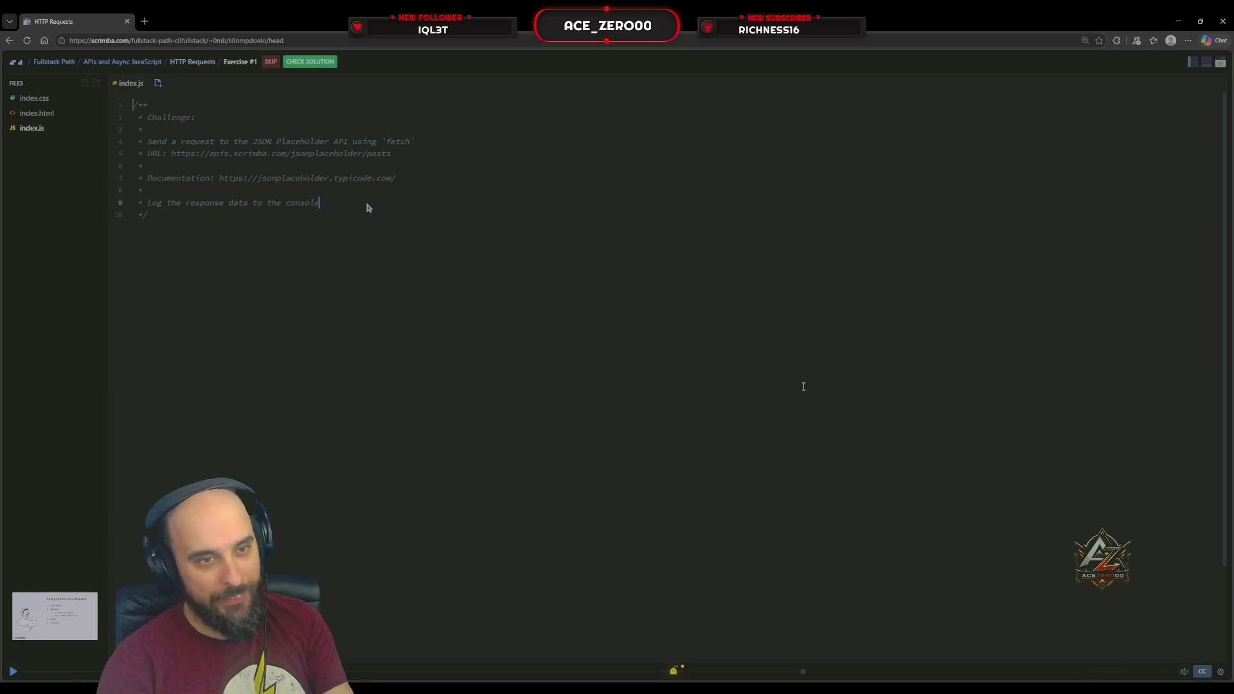
{"action": "left_click", "coordinate": [425, 261]}
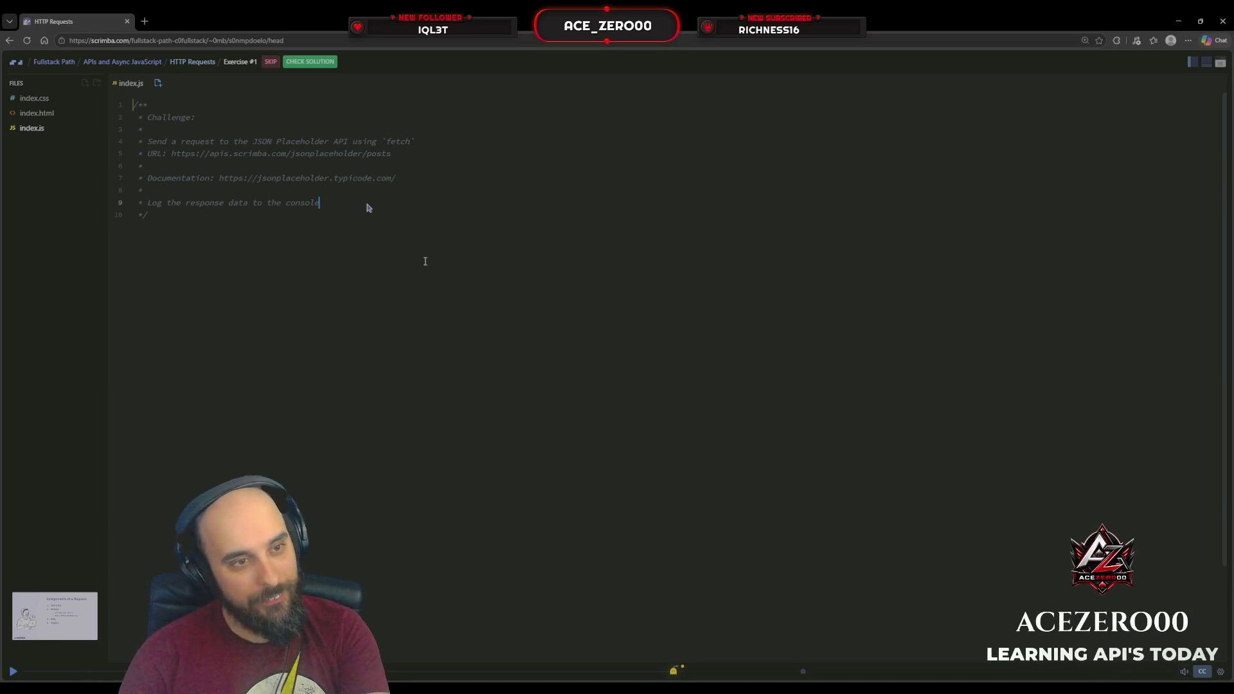
{"action": "key", "text": "Return"}
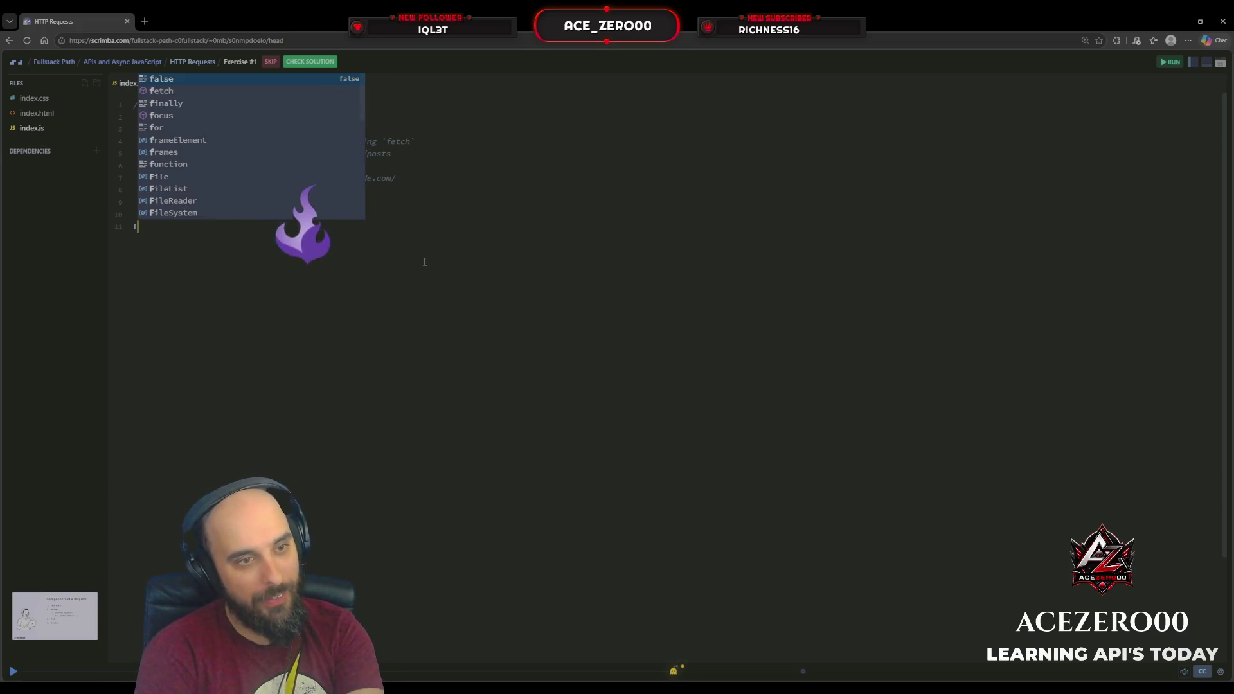
{"action": "type", "text": "fetch("}
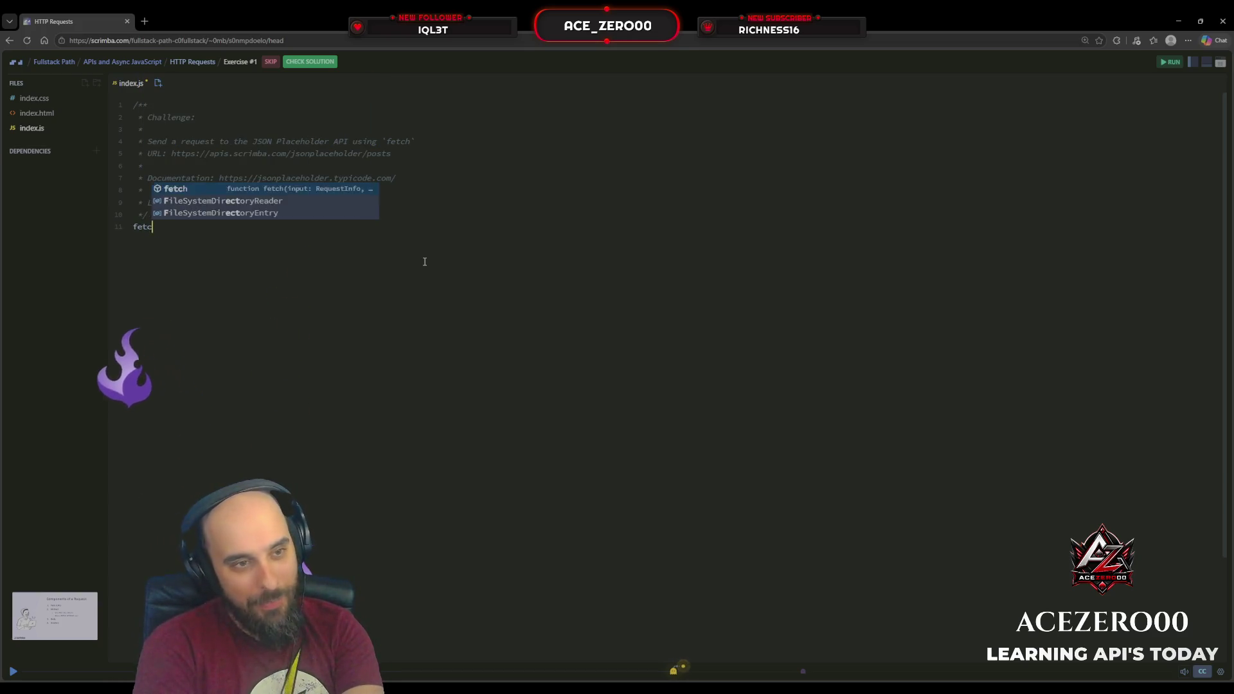
{"action": "key", "text": "BackSpace"}
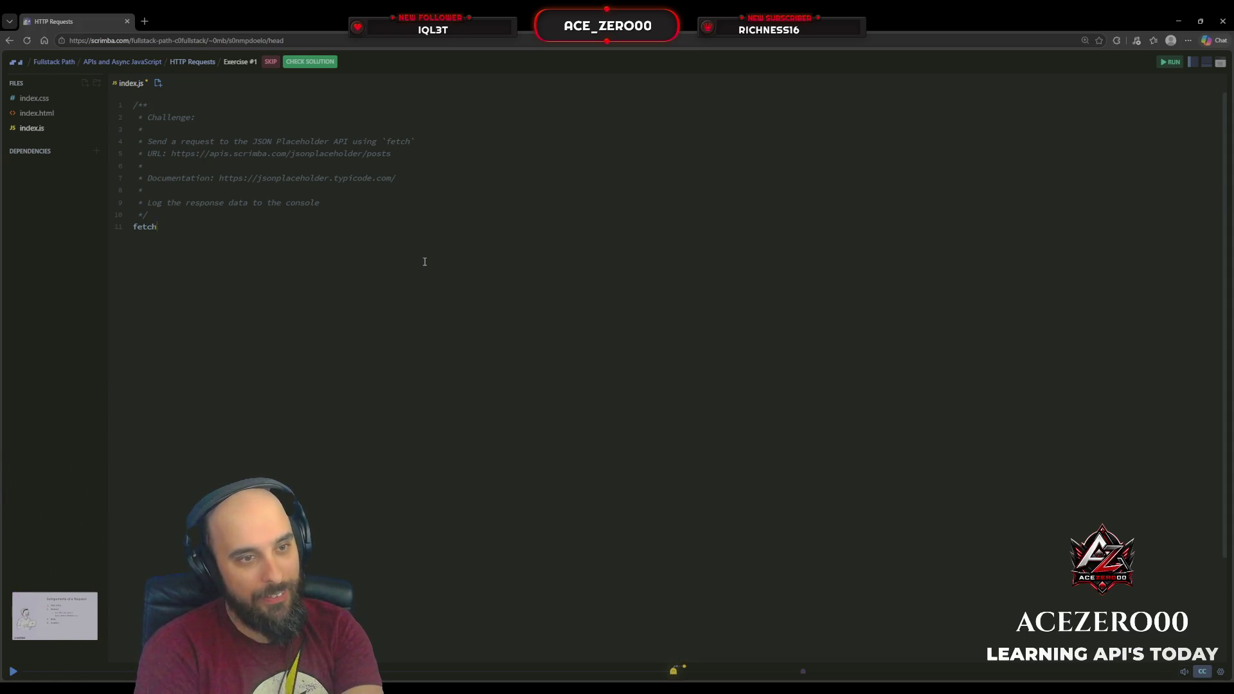
{"action": "type", "text": "('"}
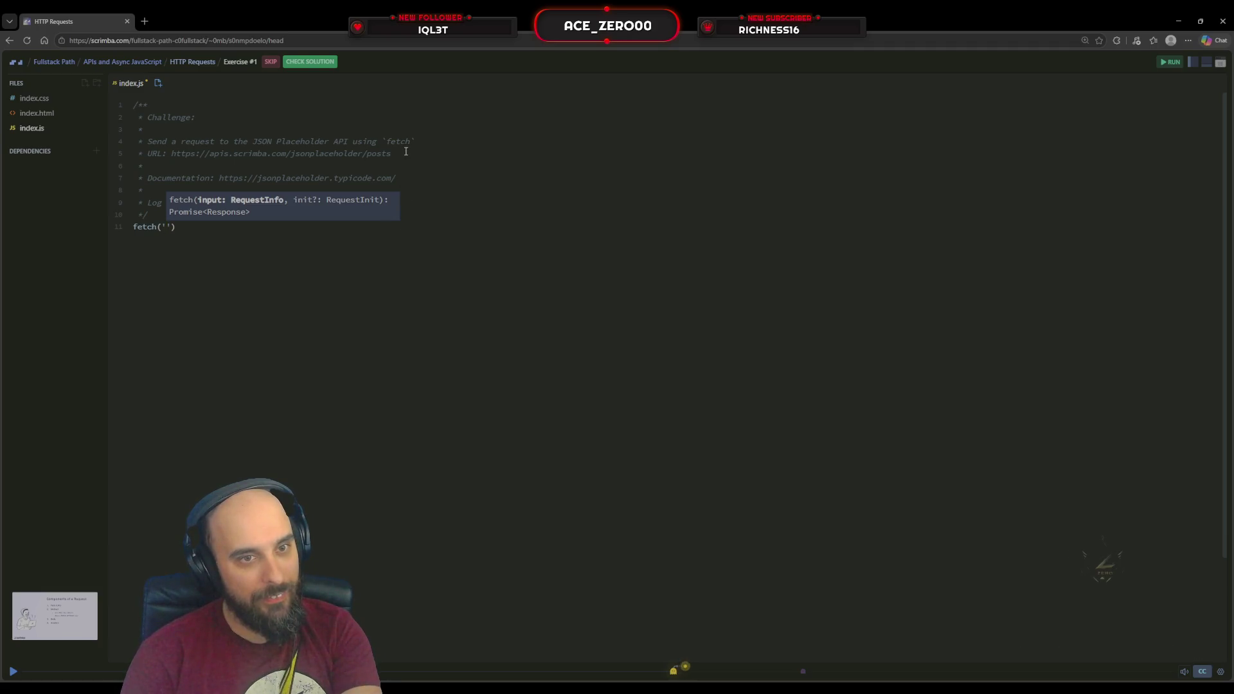
{"action": "left_click_drag", "start_coordinate": [405, 152], "coordinate": [172, 158]}
{"action": "key", "text": "ctrl+c"}
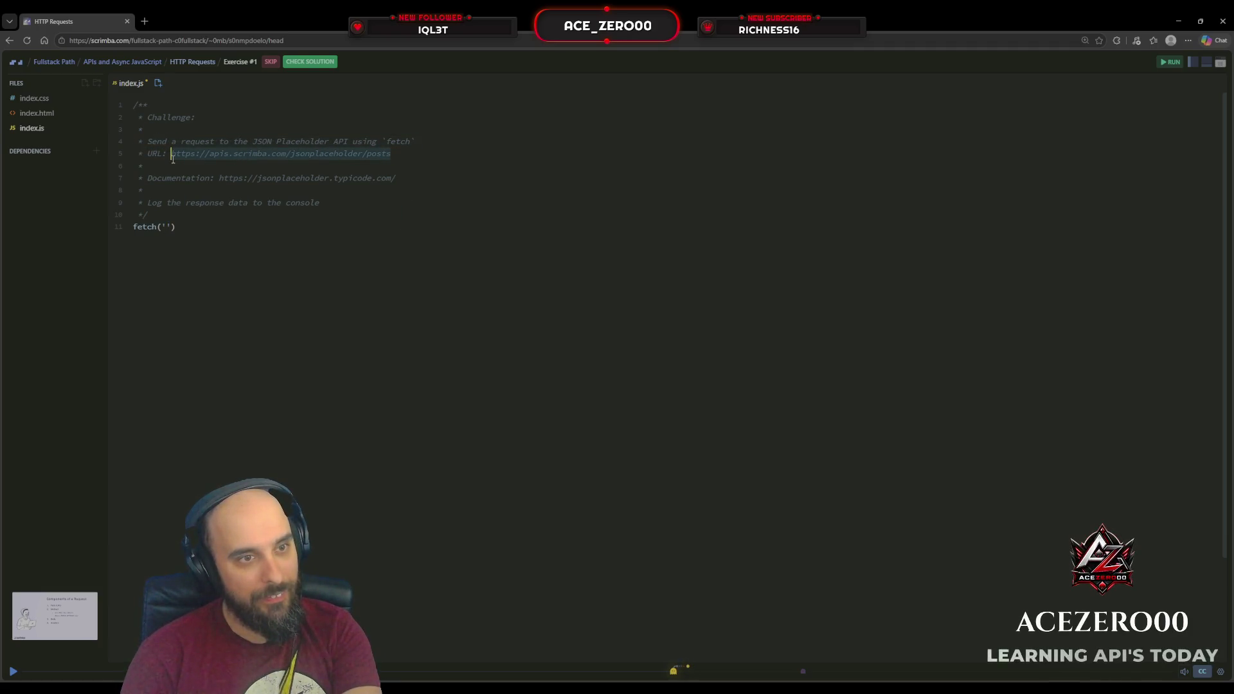
{"action": "left_click", "coordinate": [165, 228]}
{"action": "key", "text": "ctrl+v"}
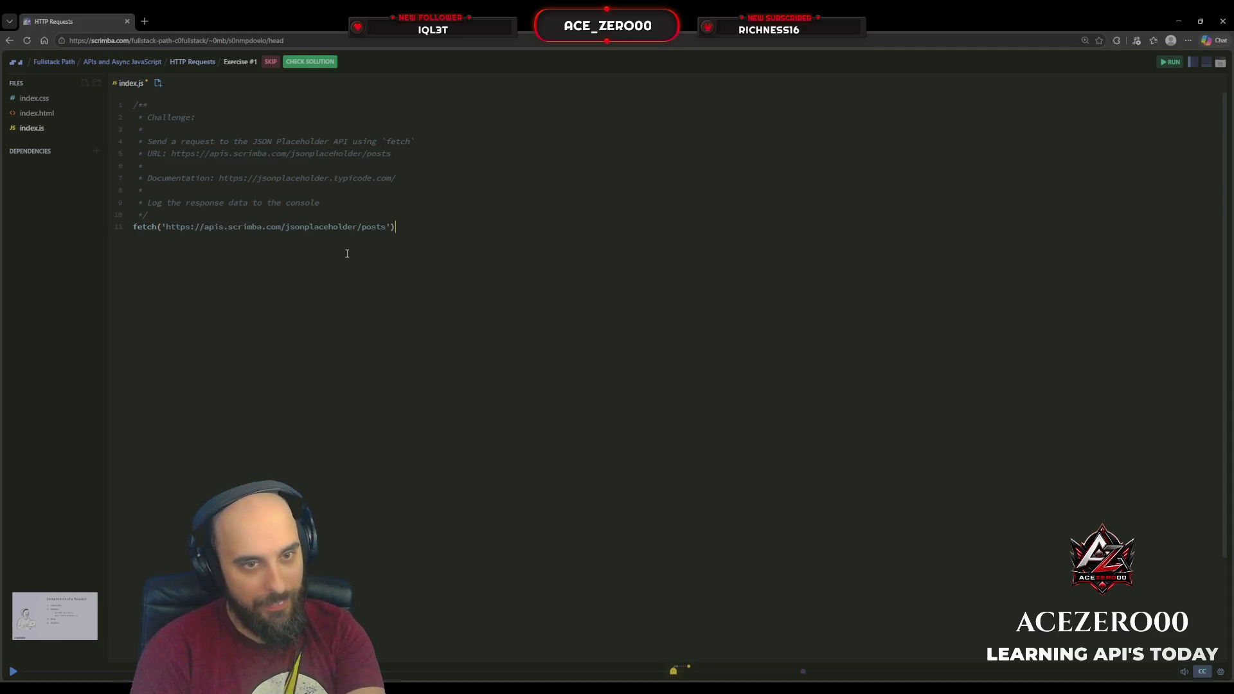
Chain a .then with a reponse parameter after the fetch call.
{"action": "type", "text": ".then)"}
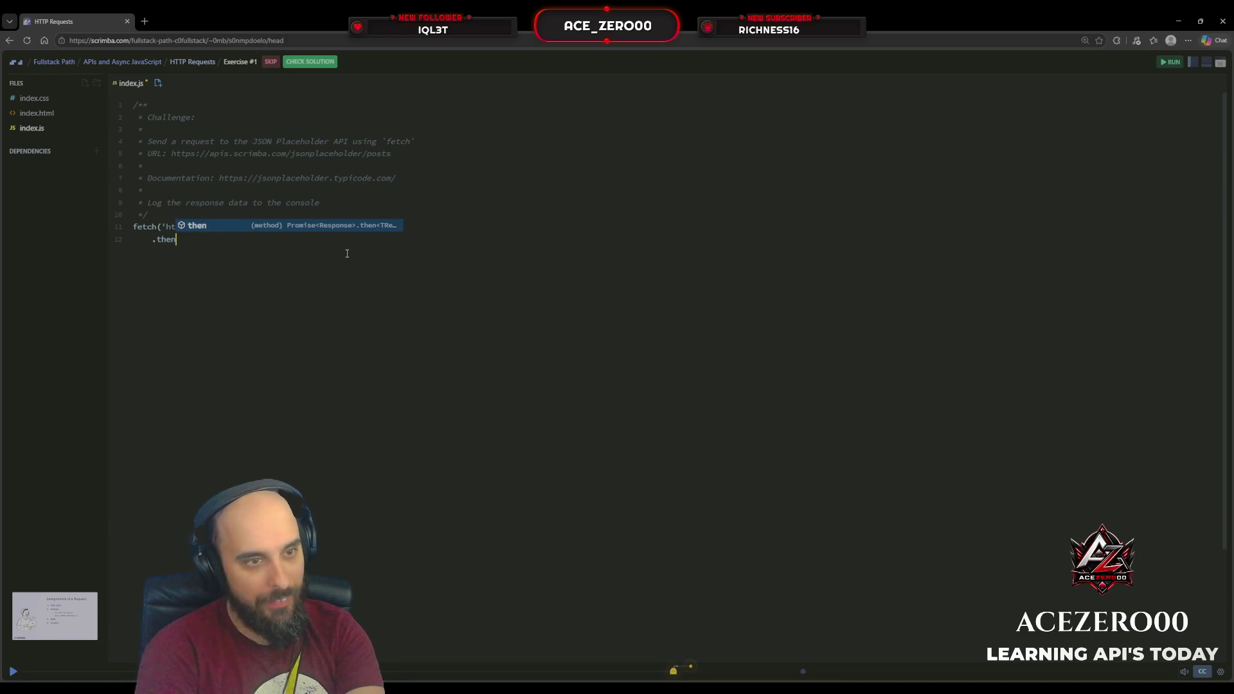
{"action": "key", "text": "BackSpace"}
{"action": "type", "text": "("}
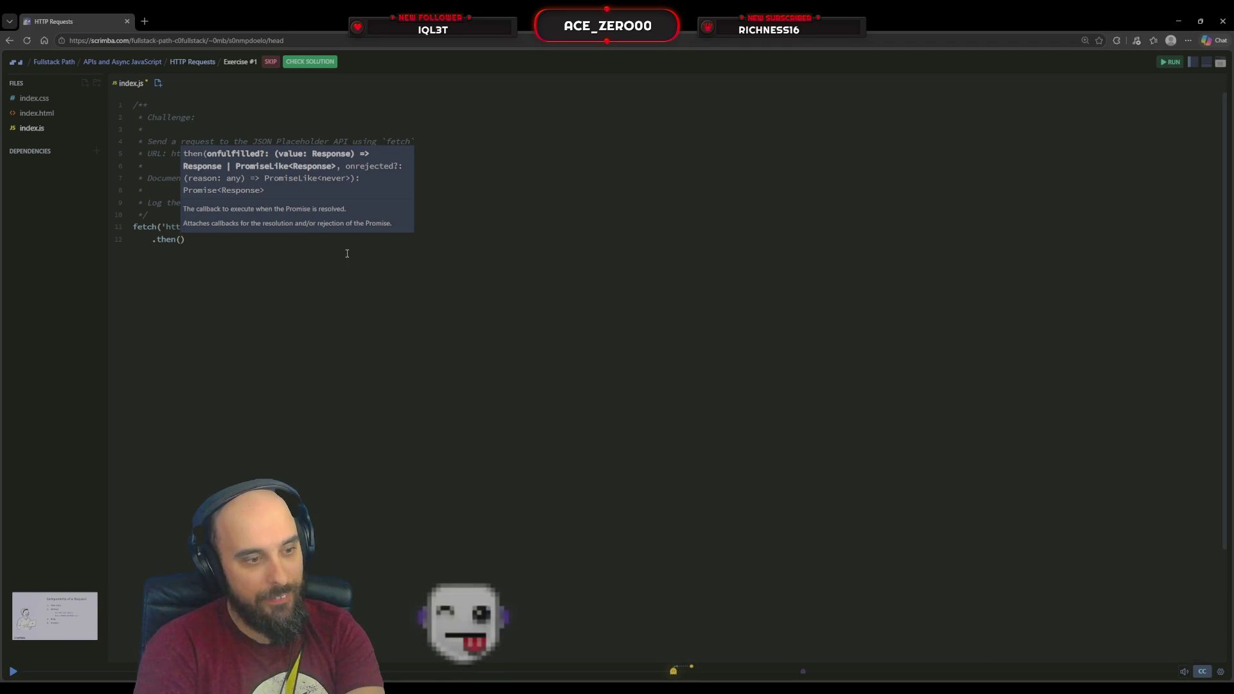
{"action": "type", "text": "respo"}
{"action": "key", "text": "Tab"}
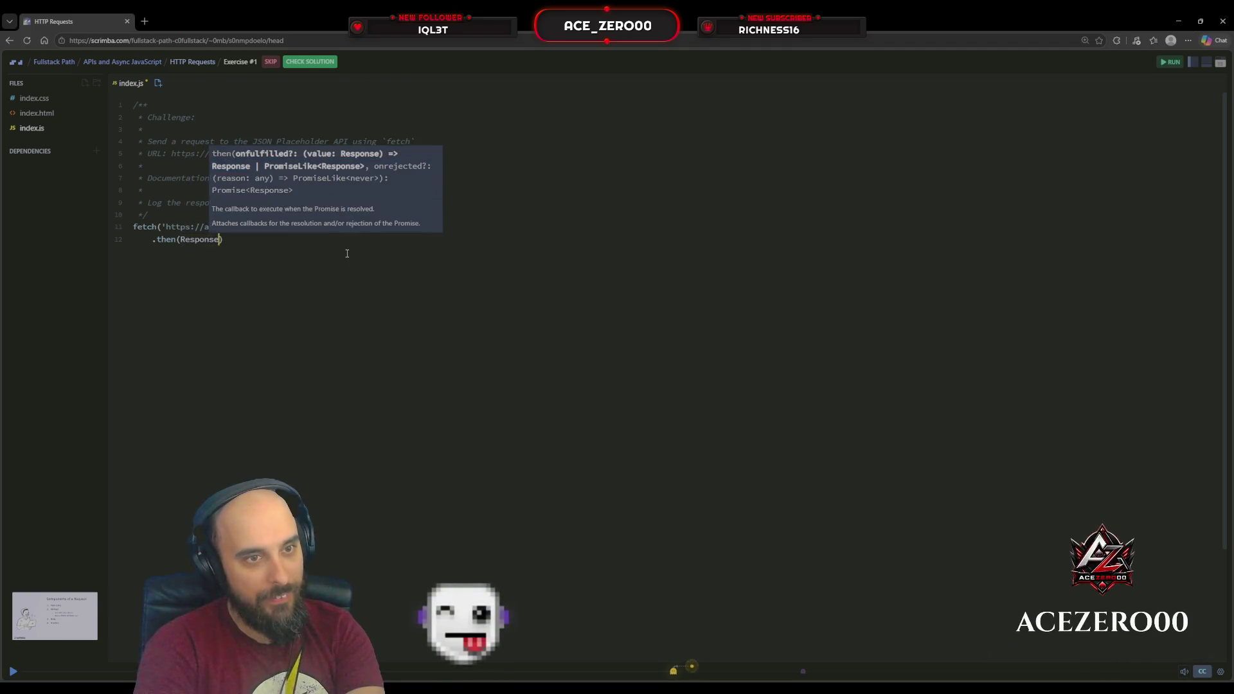
{"action": "key", "text": "BackSpace"}
{"action": "key", "text": "BackSpace"}
{"action": "key", "text": "BackSpace"}
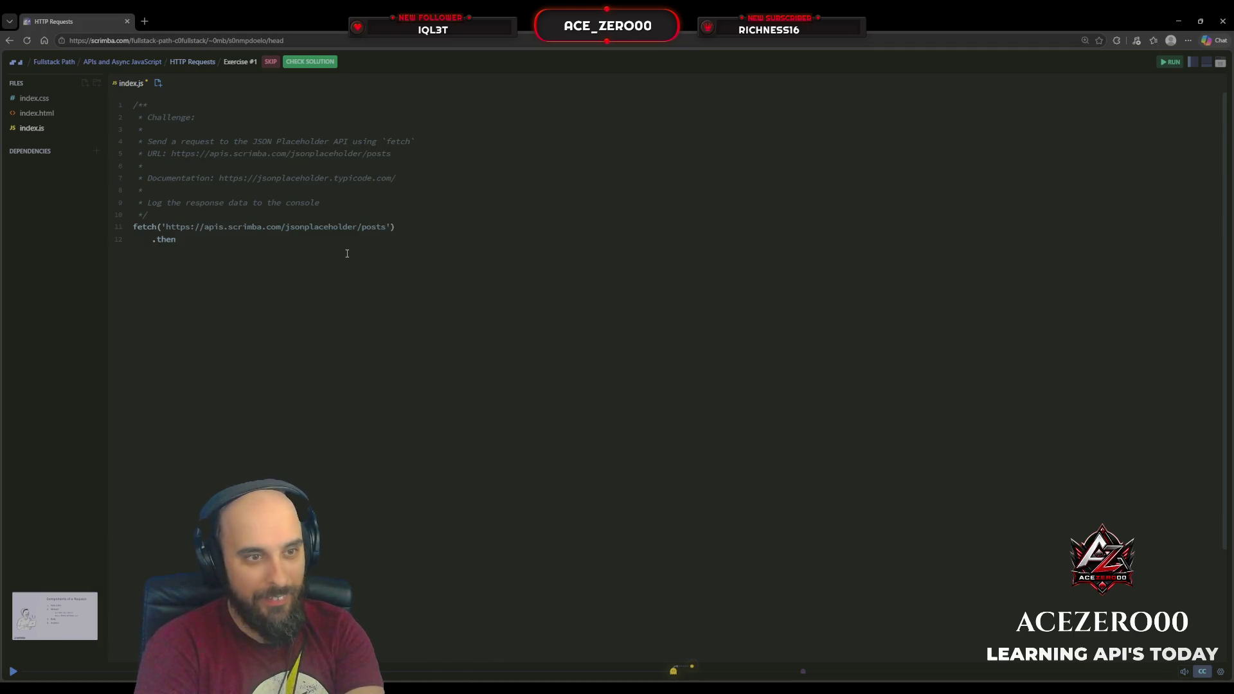
{"action": "type", "text": "(rep"}
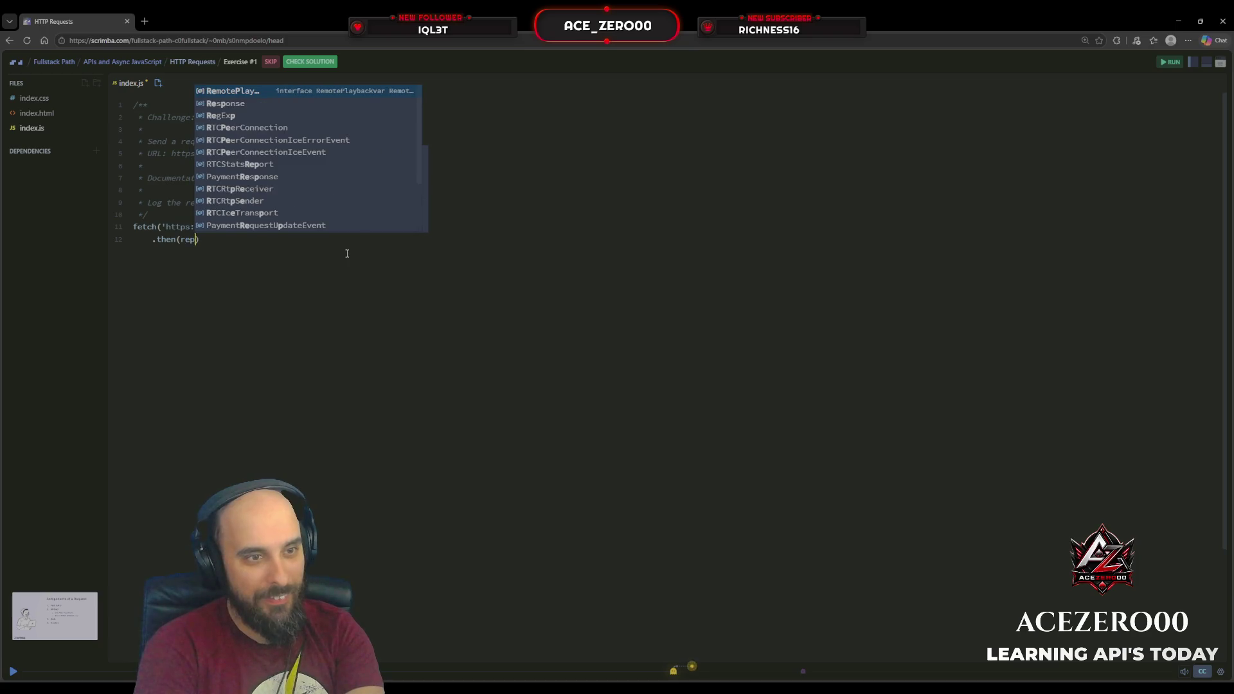
{"action": "type", "text": "onse"}
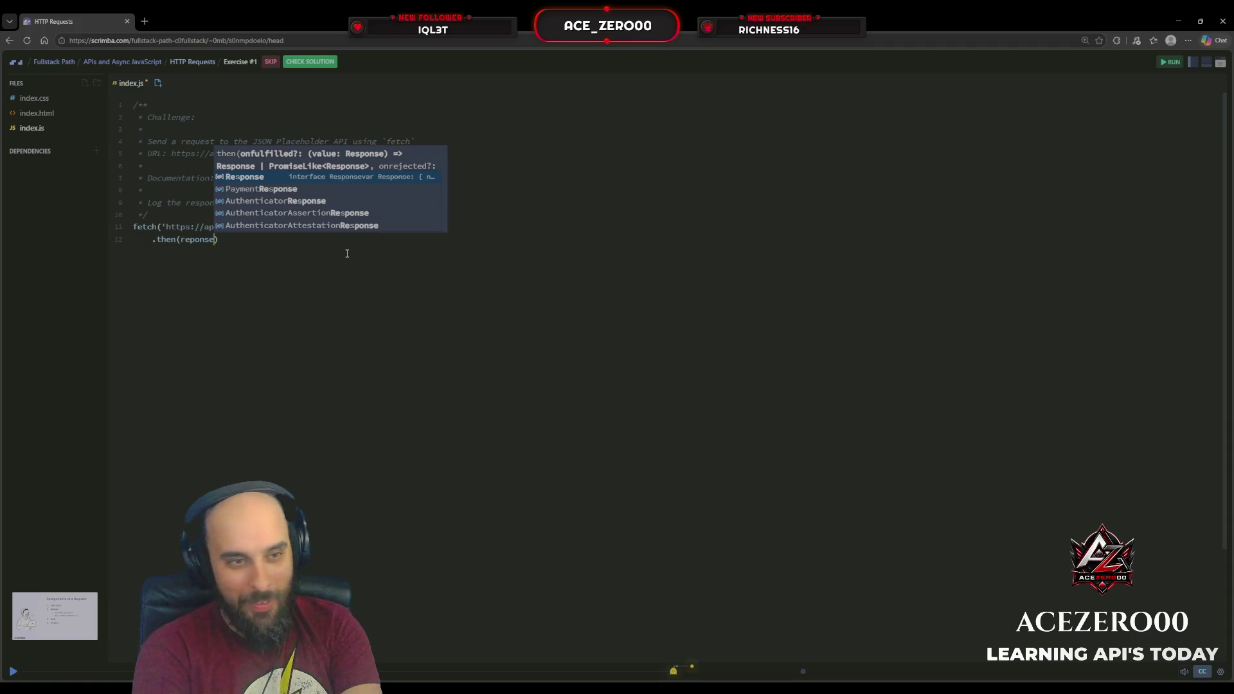
Make the callback reponse => reponse.json() and begin a second .then(data => ...).
{"action": "type", "text": "=>"}
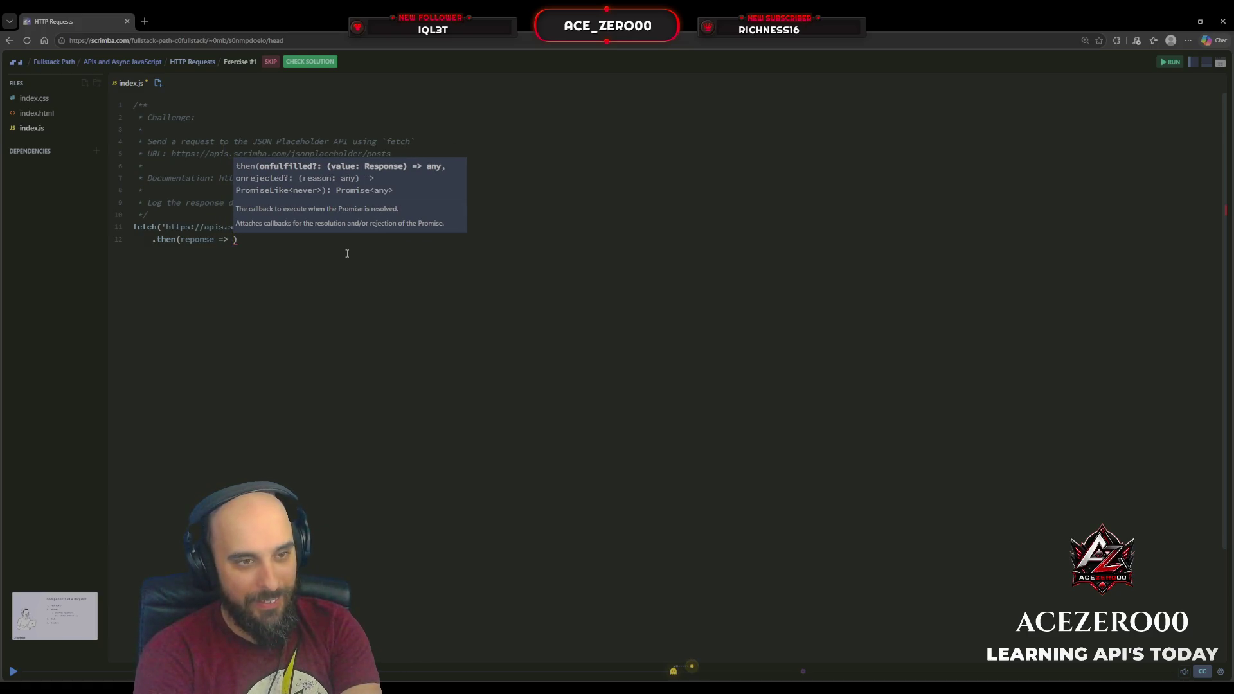
{"action": "key", "text": "ctrl+space"}
{"action": "key", "text": "Escape"}
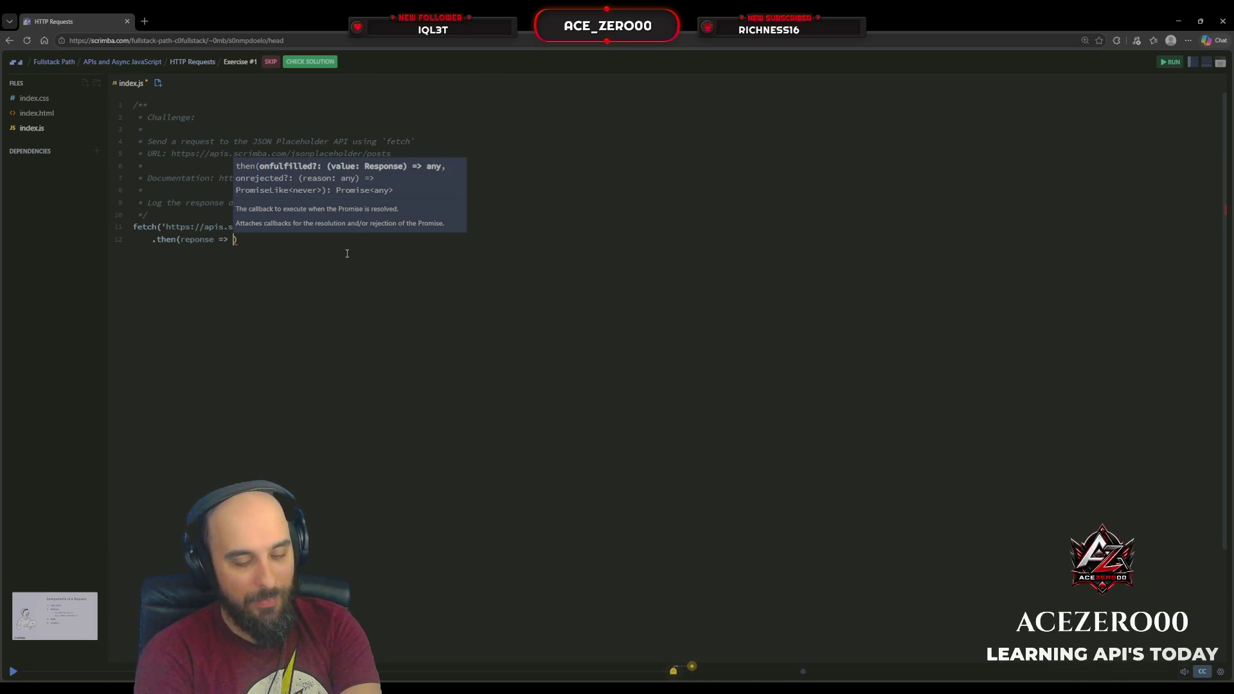
{"action": "type", "text": "rpo"}
{"action": "key", "text": "BackSpace"}
{"action": "key", "text": "BackSpace"}
{"action": "key", "text": "BackSpace"}
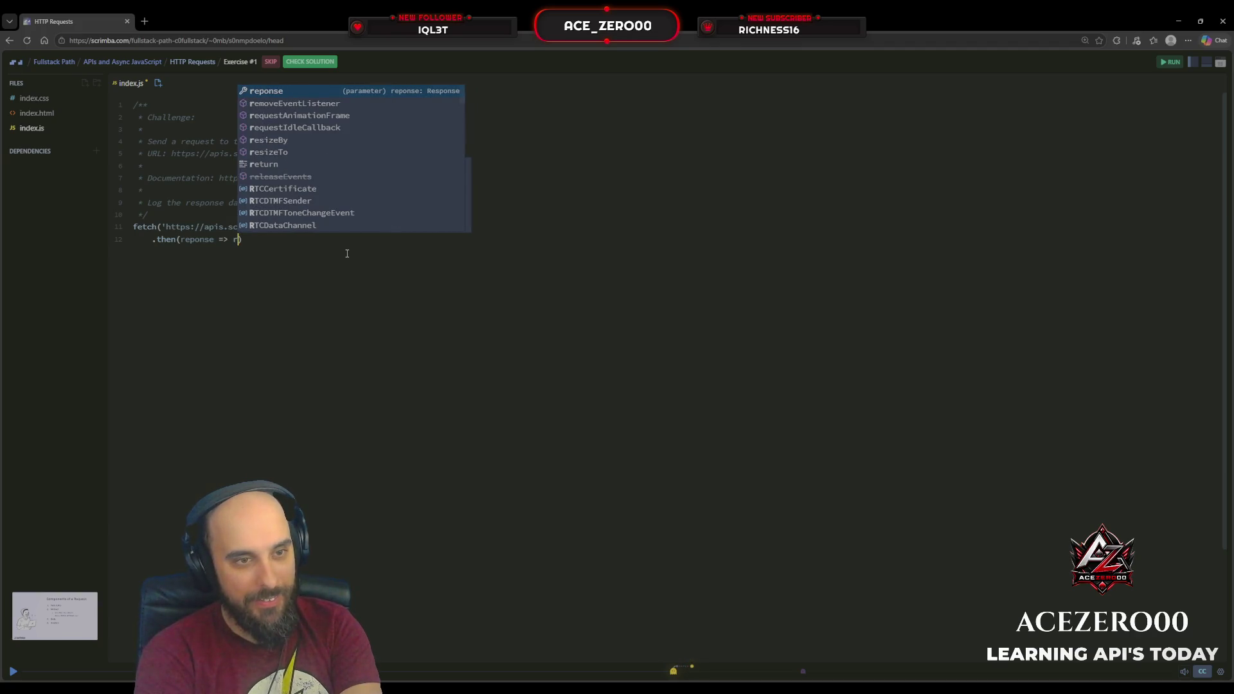
{"action": "type", "text": "rep"}
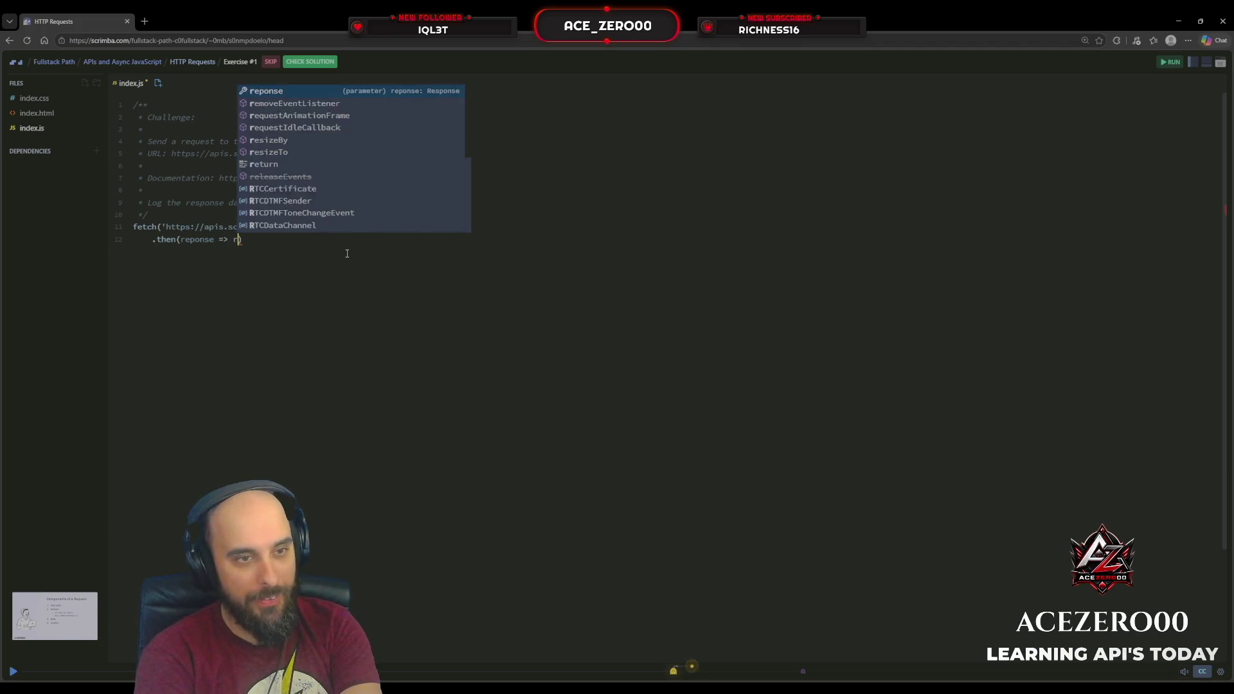
{"action": "key", "text": "Tab"}
{"action": "type", "text": ".json("}
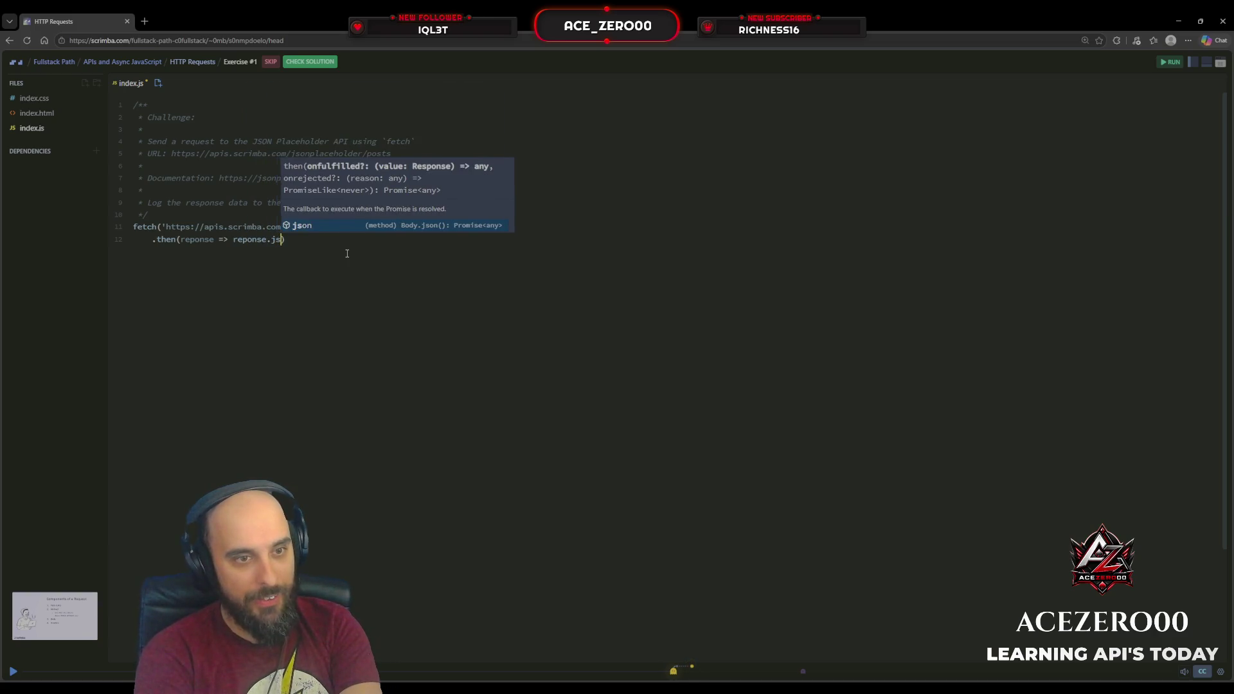
{"action": "type", "text": "))"}
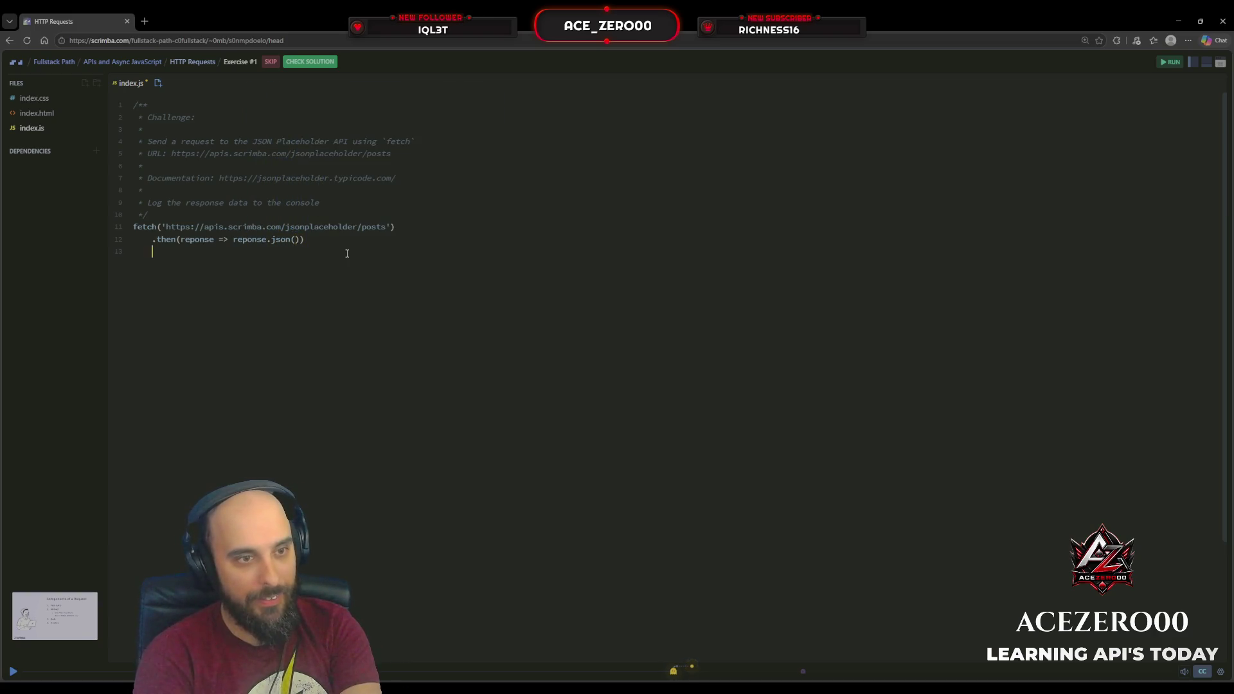
{"action": "type", "text": ".then"}
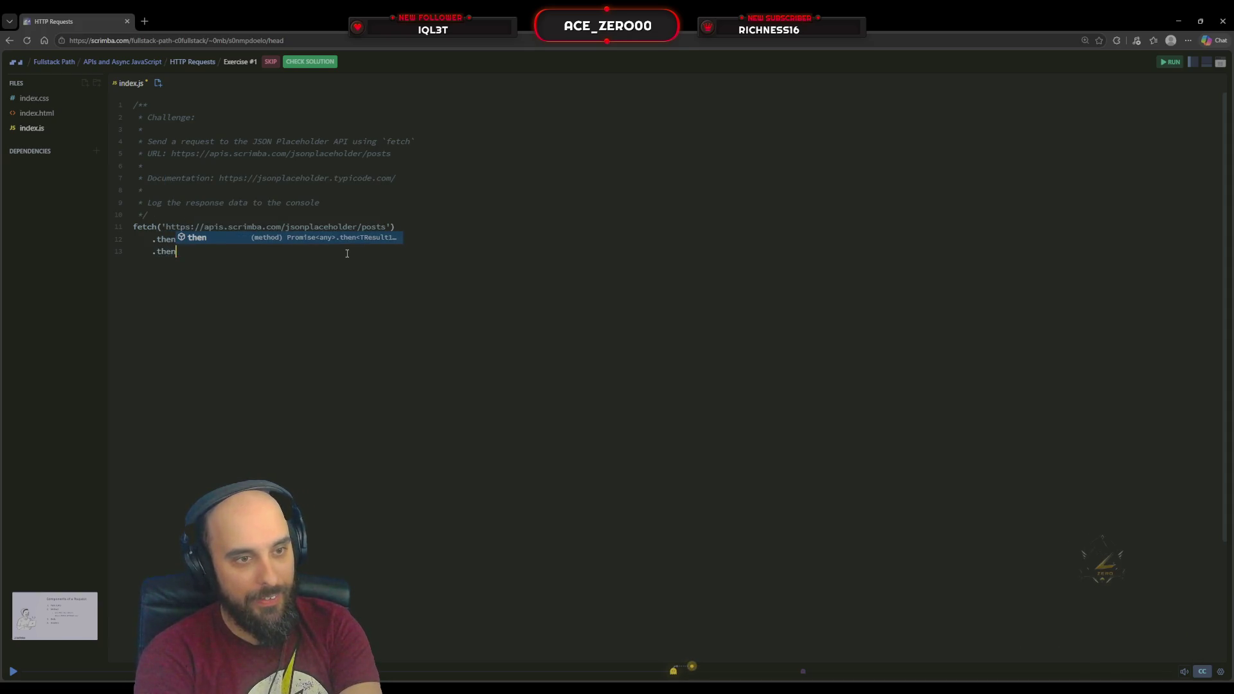
{"action": "type", "text": "(dat"}
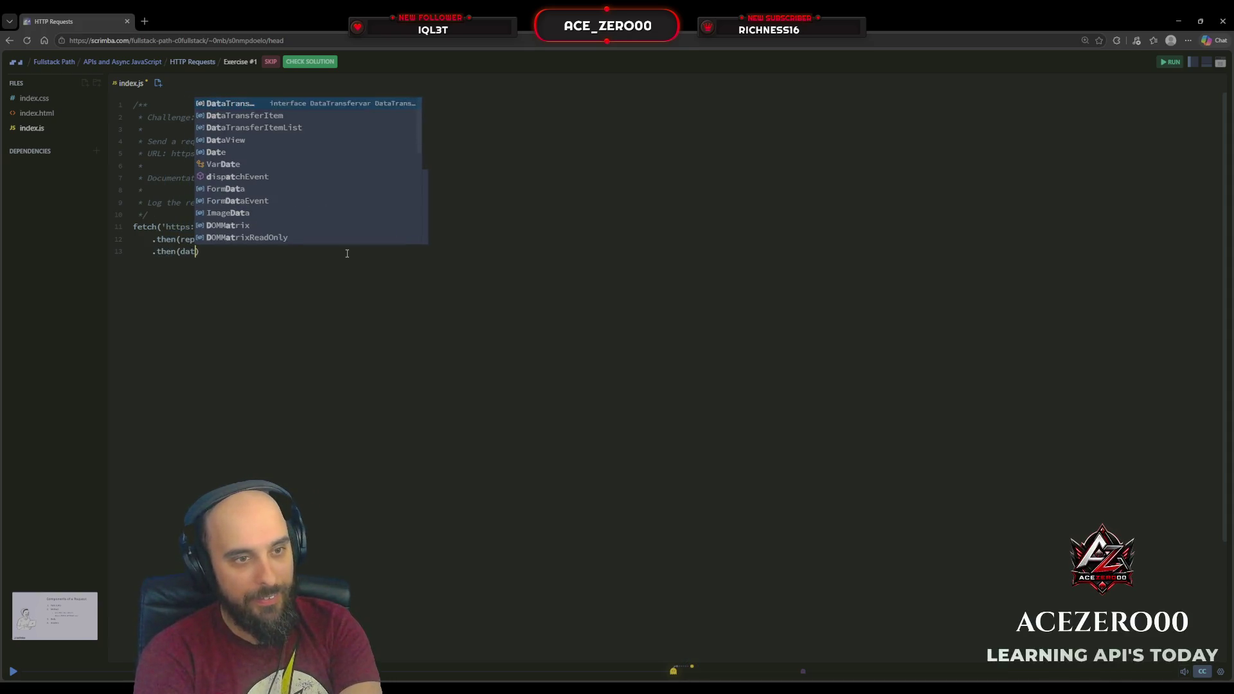
{"action": "type", "text": "a =>"}
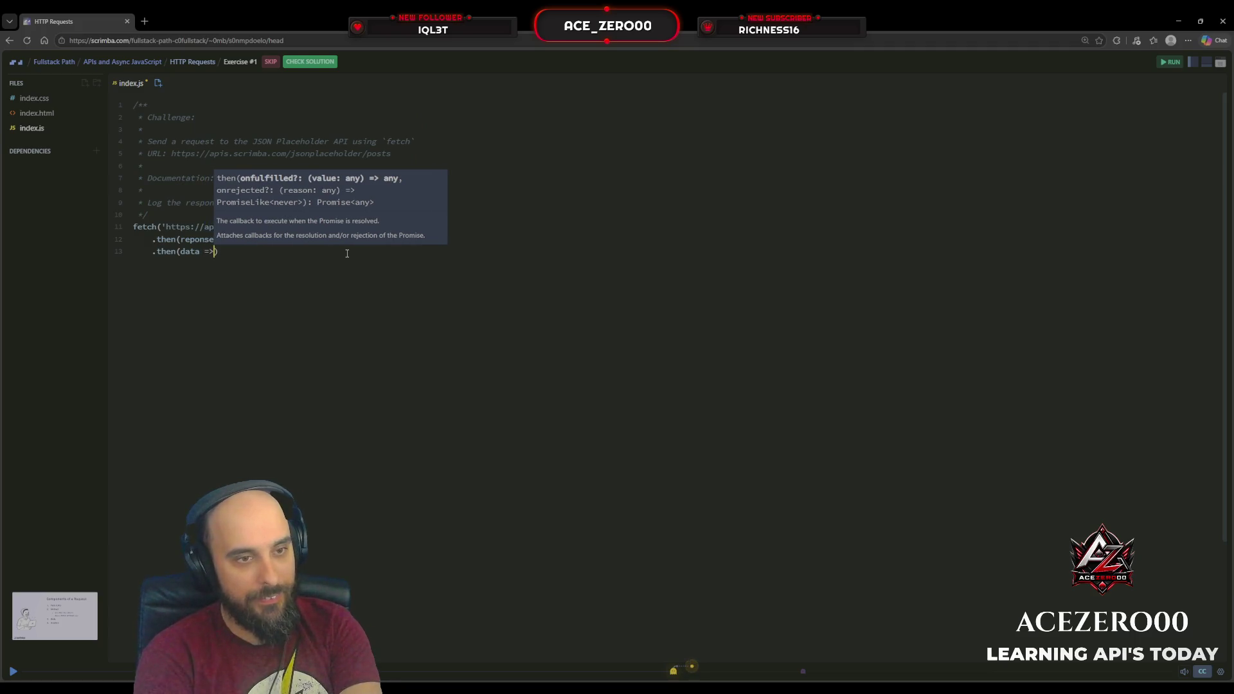
{"action": "type", "text": " data."}
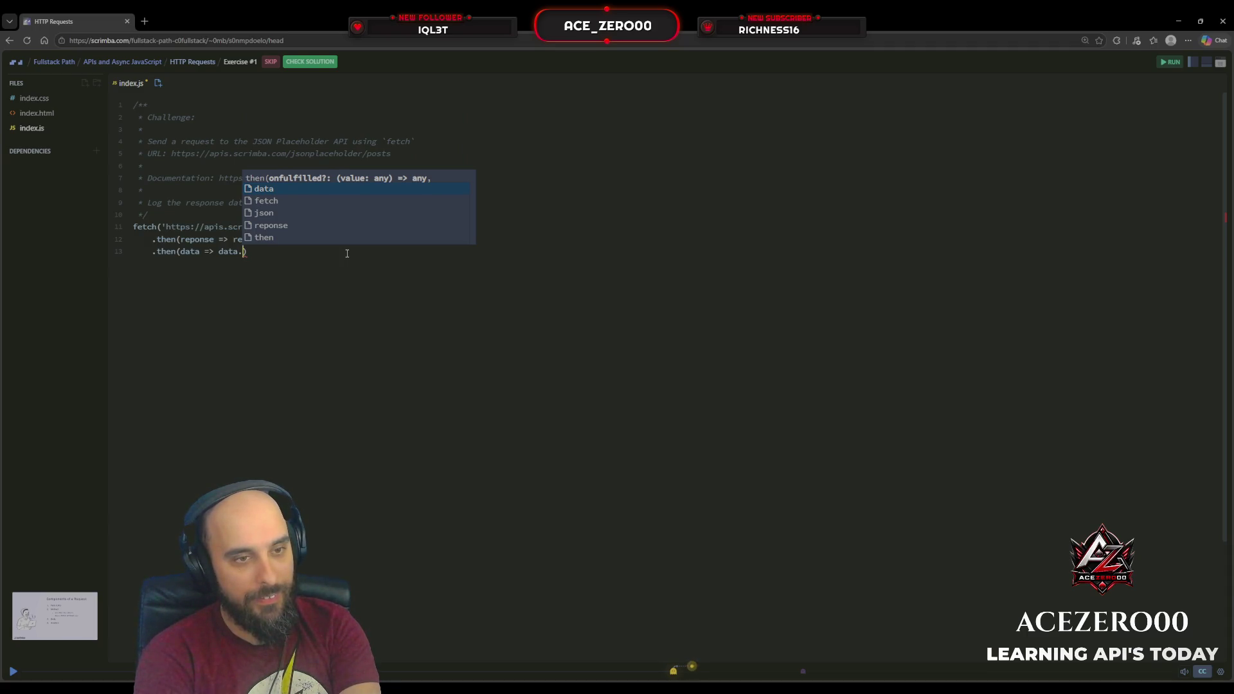
Turn the second callback into data => console.log(data) and start a .catch(error => ...) clause.
{"action": "key", "text": "BackSpace"}
{"action": "key", "text": "Escape"}
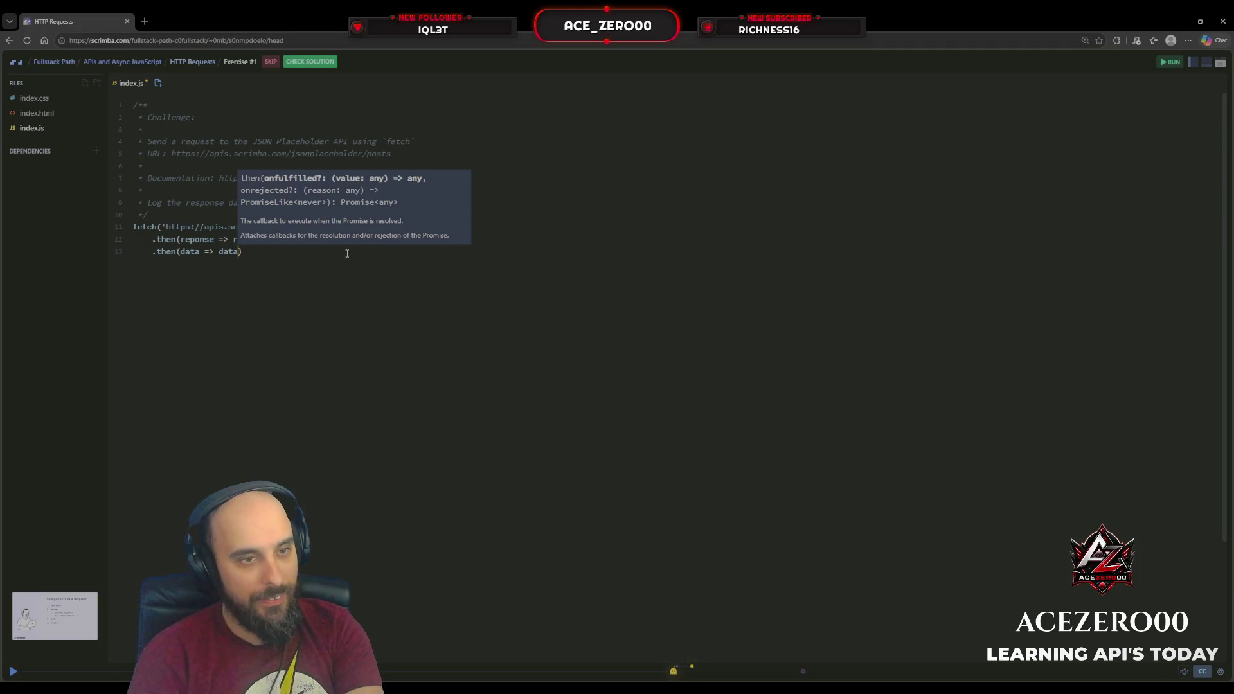
{"action": "key", "text": "Left"}
{"action": "key", "text": "Left"}
{"action": "key", "text": "Left"}
{"action": "type", "text": "co"}
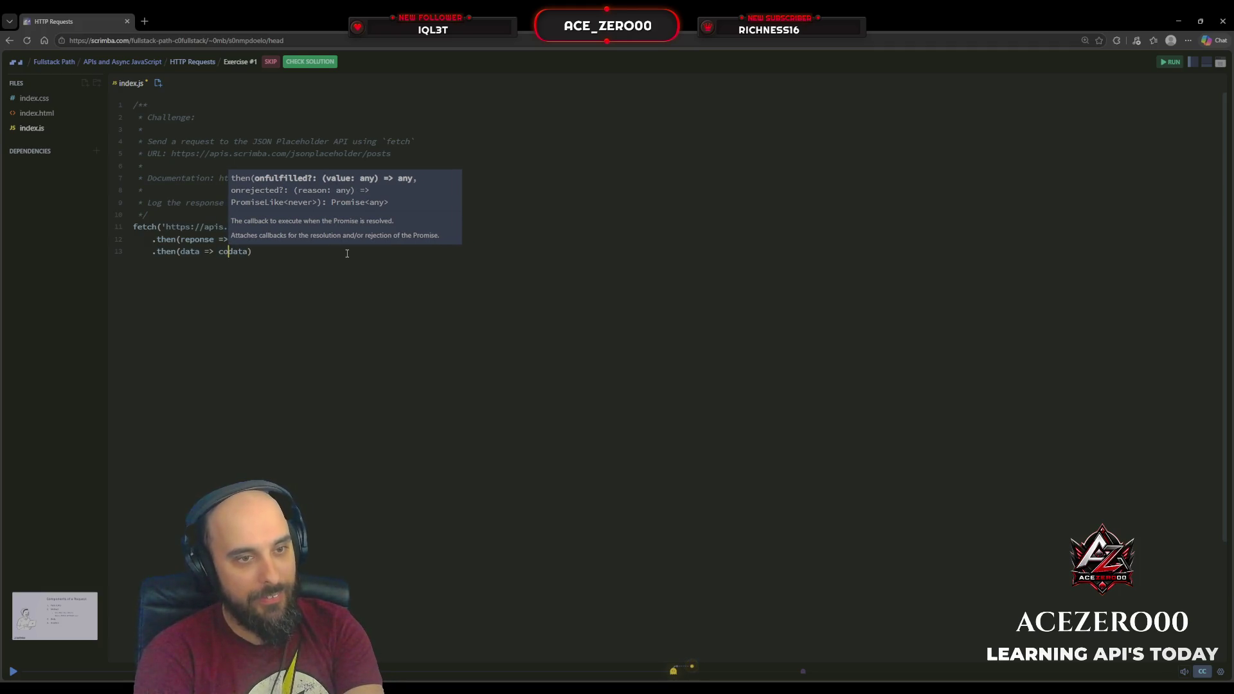
{"action": "type", "text": "l"}
{"action": "key", "text": "BackSpace"}
{"action": "type", "text": "n"}
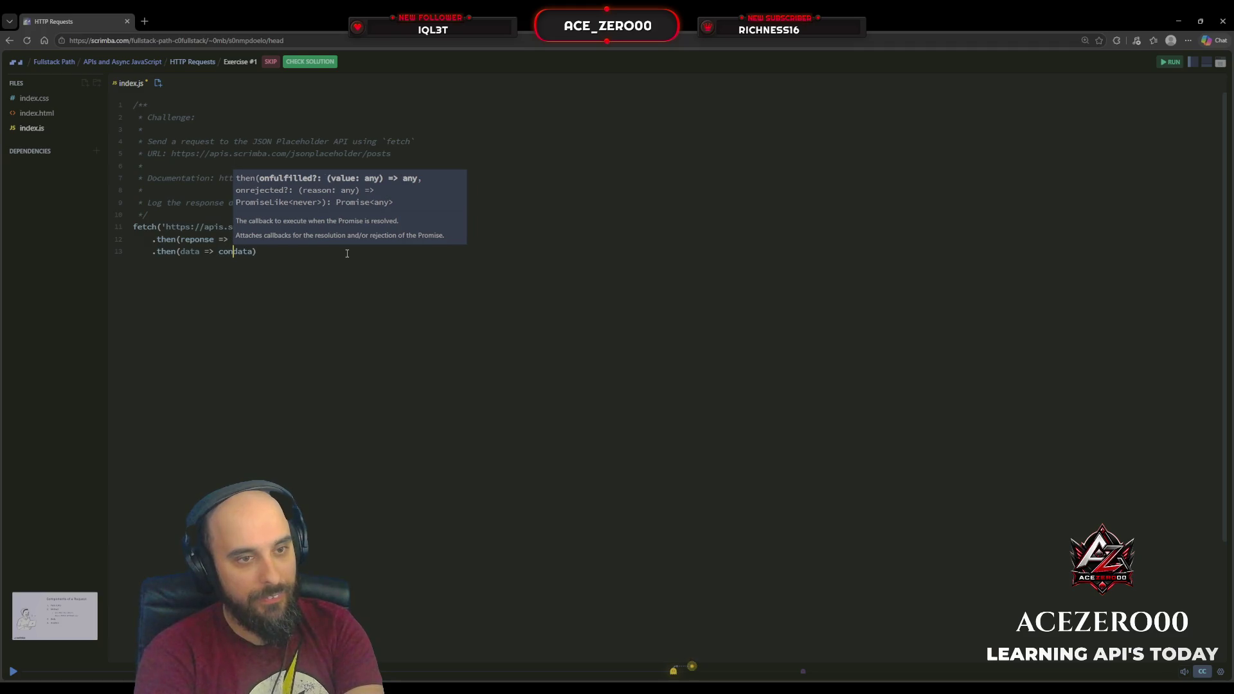
{"action": "type", "text": "so"}
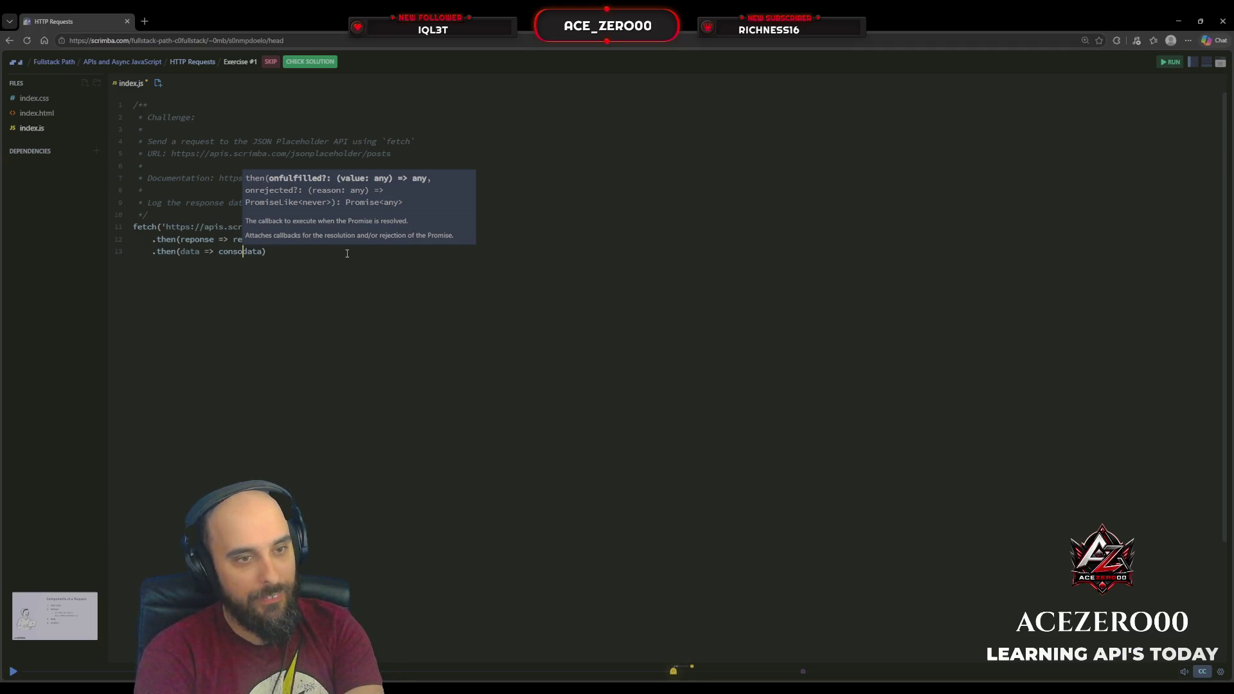
{"action": "type", "text": ".log"}
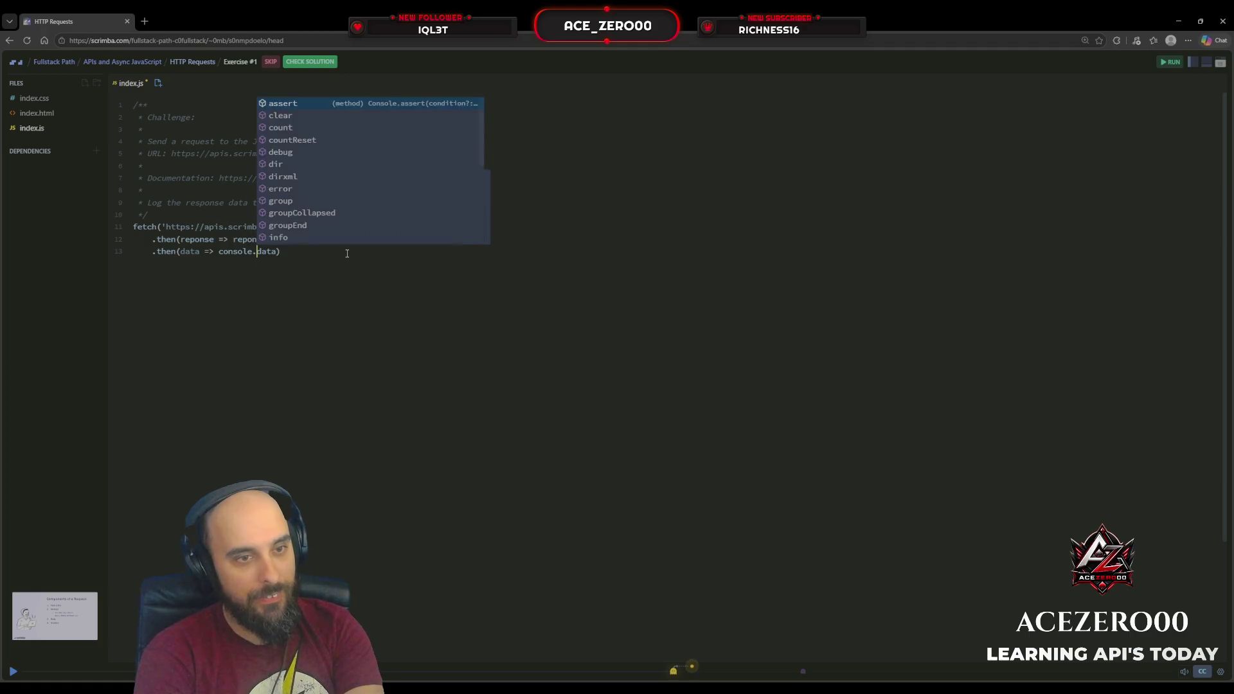
{"action": "type", "text": "("}
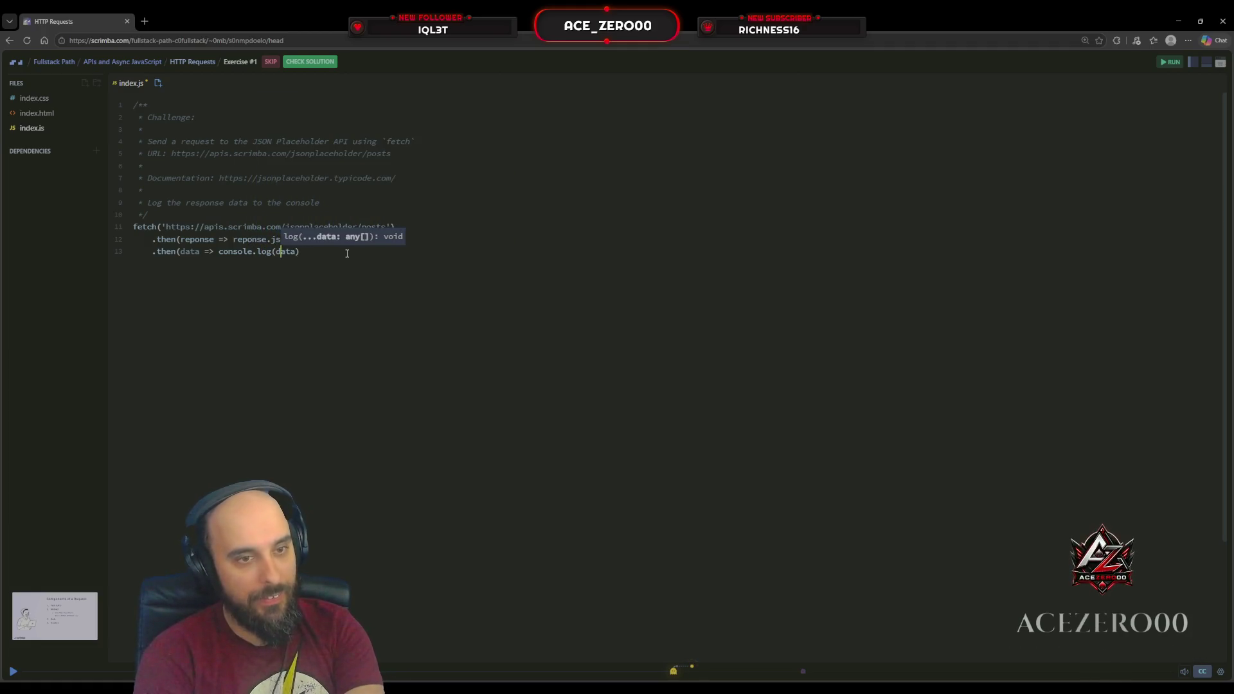
{"action": "key", "text": "End"}
{"action": "type", "text": ")"}
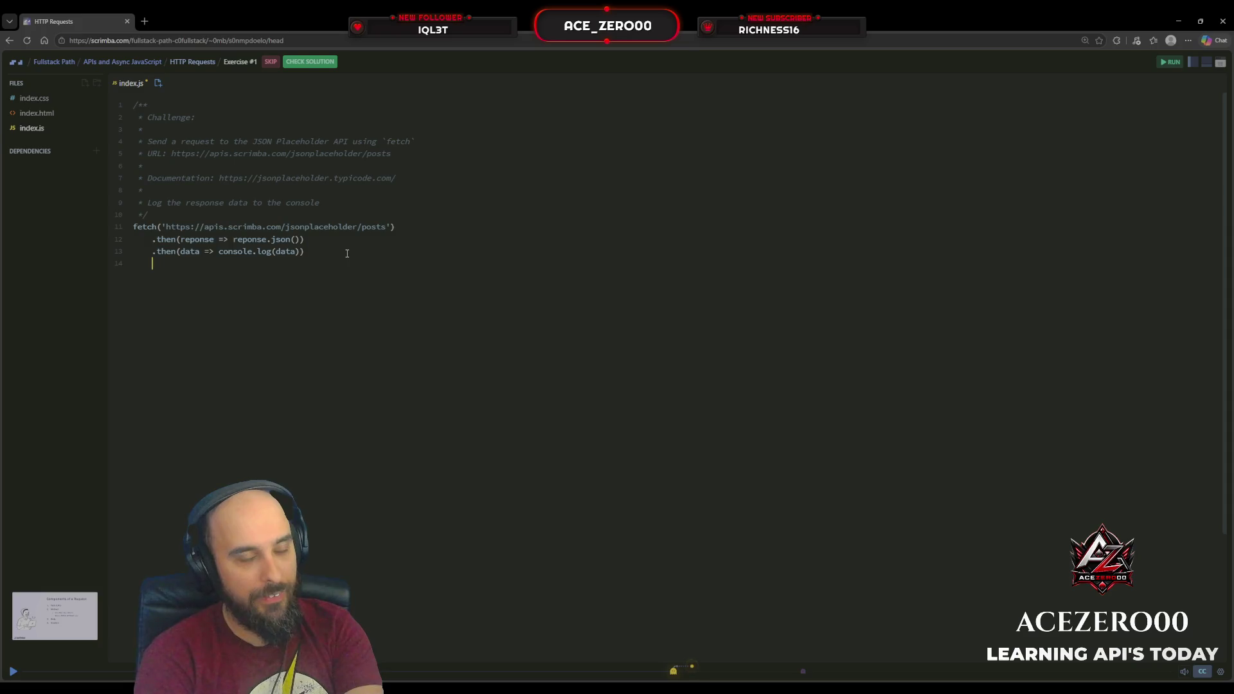
{"action": "type", "text": "."}
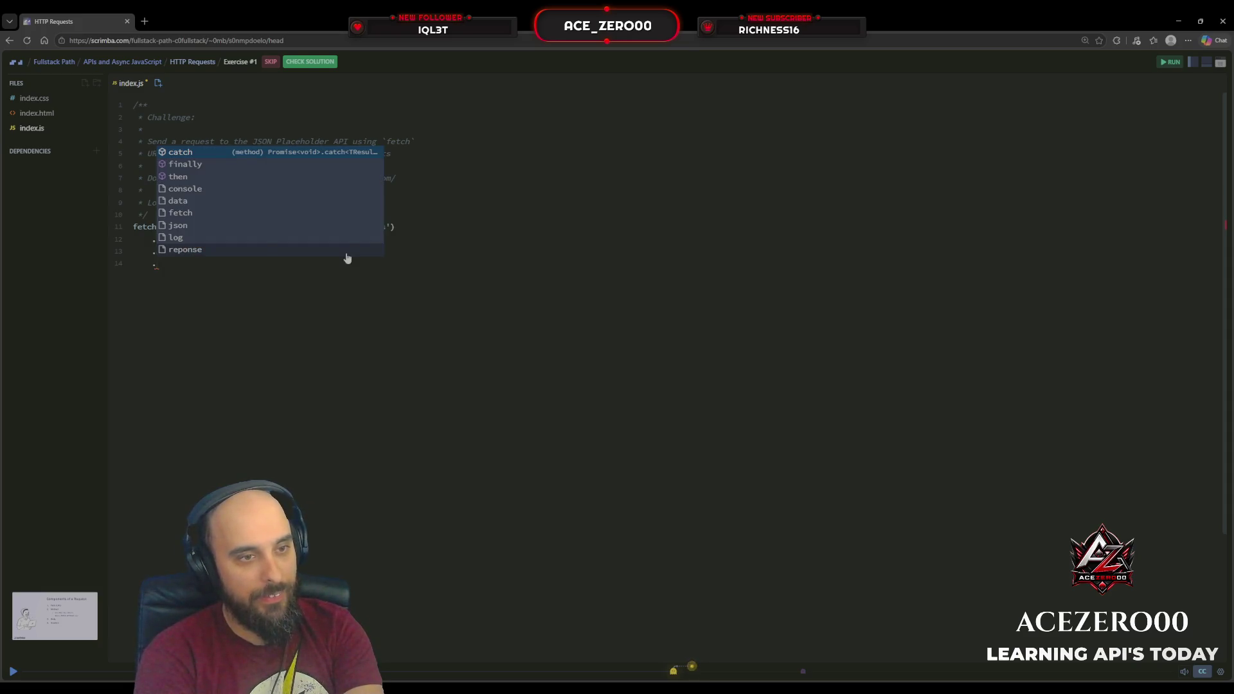
{"action": "type", "text": "catch(err"}
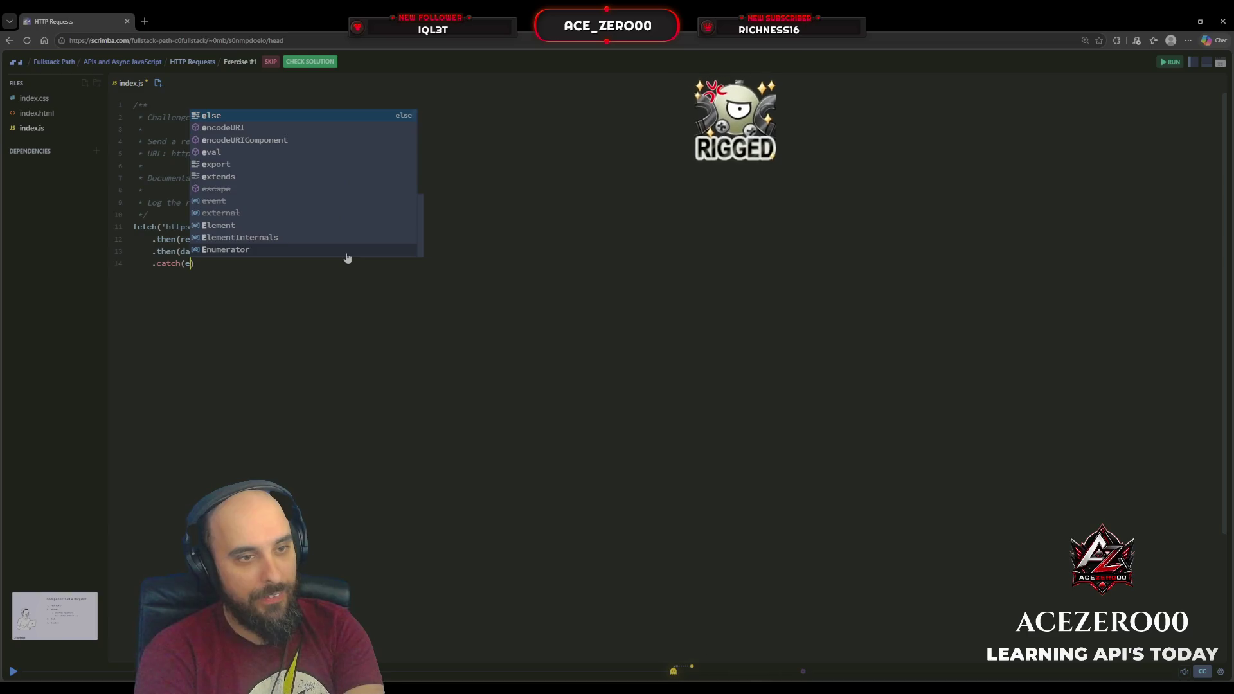
{"action": "type", "text": "or => "}
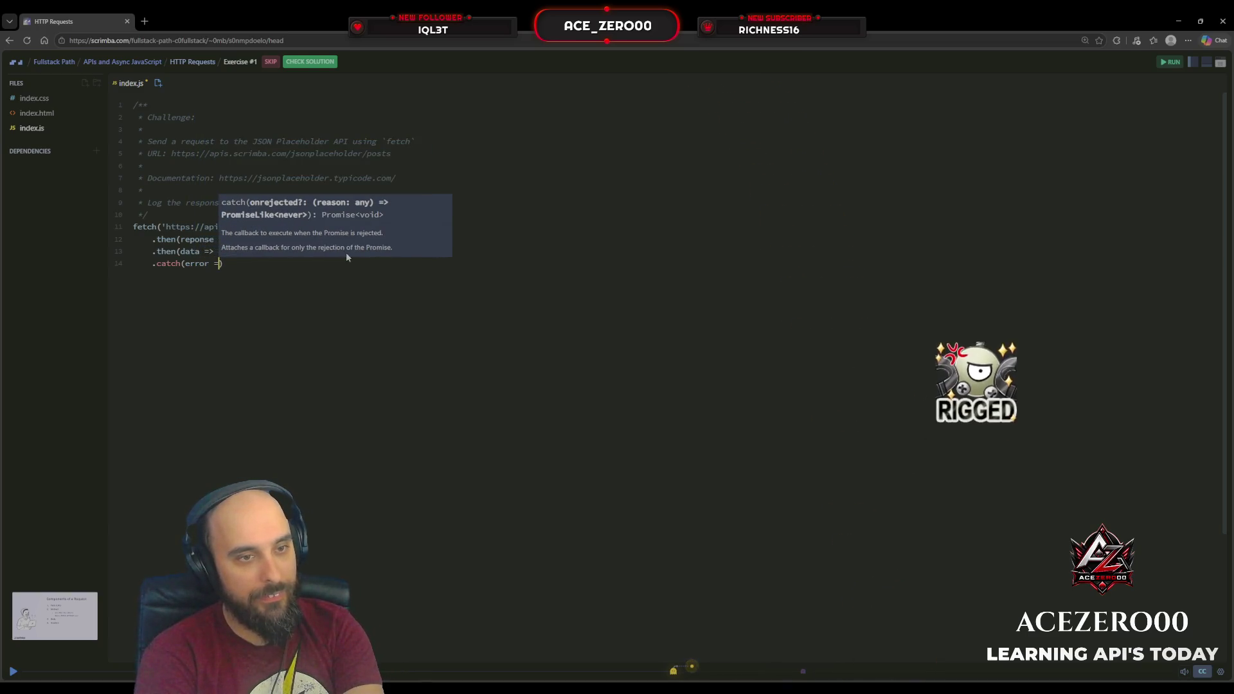
{"action": "type", "text": "error."}
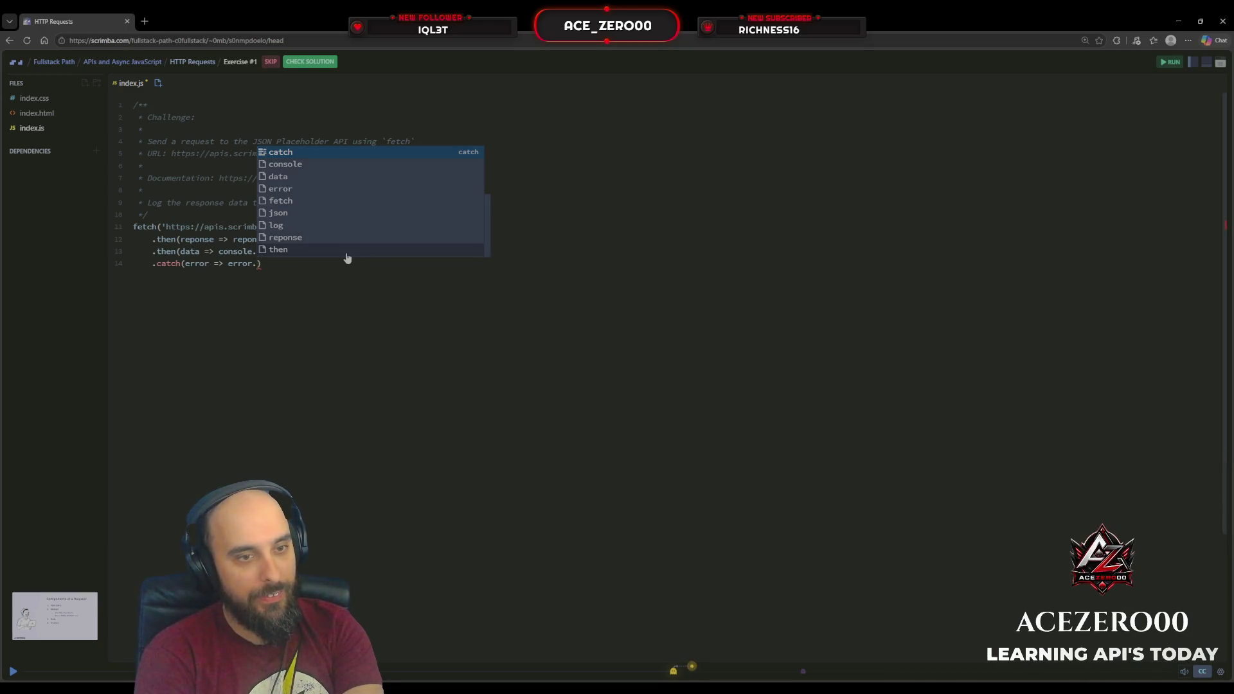
Complete the catch handler as error('Fetch error:' + error.error).
{"action": "key", "text": "BackSpace"}
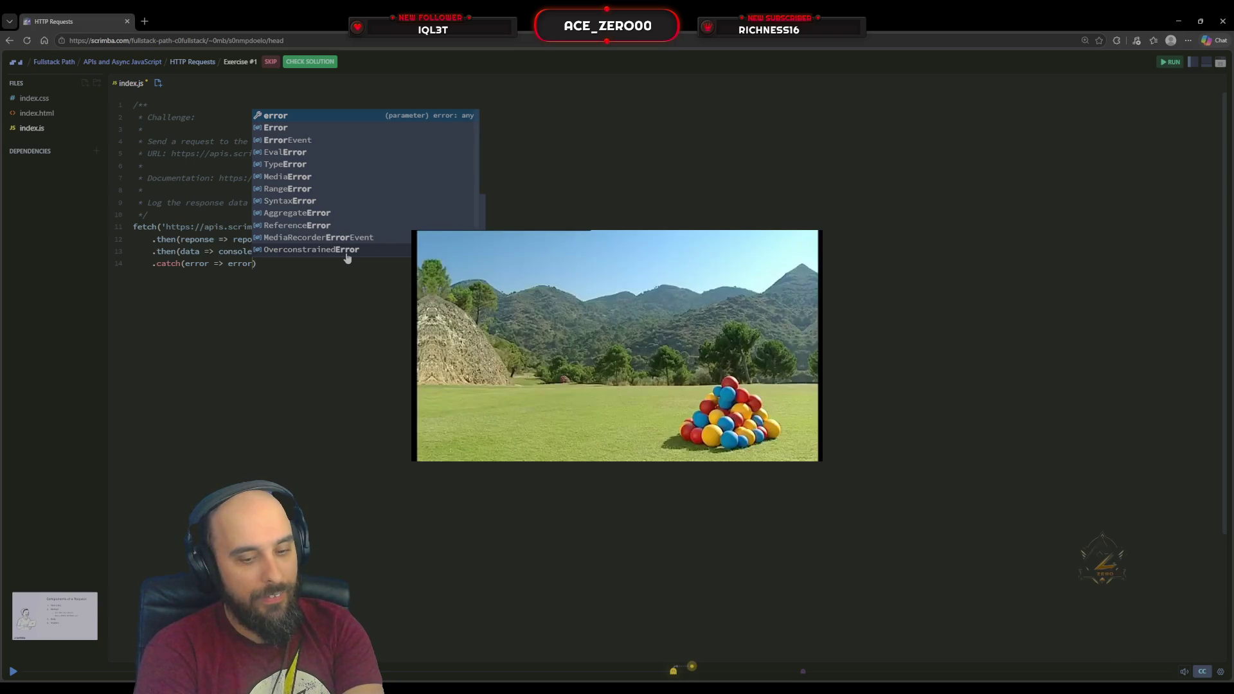
{"action": "type", "text": "('Hell"}
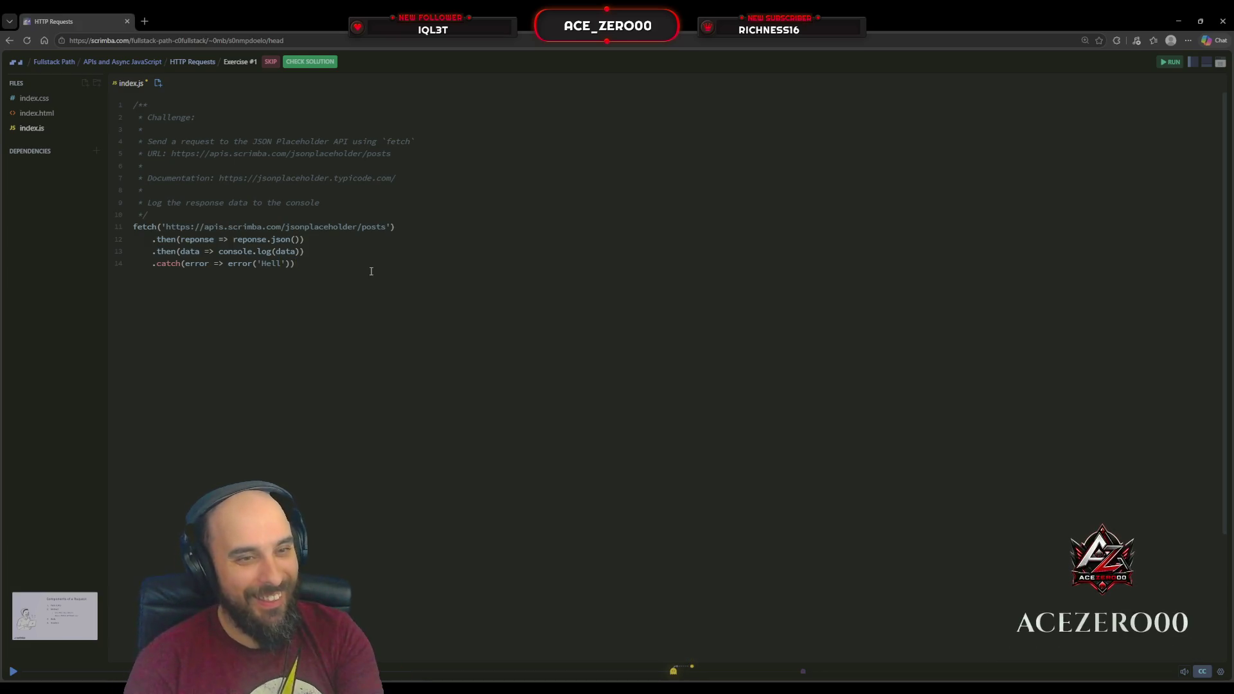
{"action": "key", "text": "BackSpace"}
{"action": "key", "text": "BackSpace"}
{"action": "key", "text": "BackSpace"}
{"action": "type", "text": "Fetch error"}
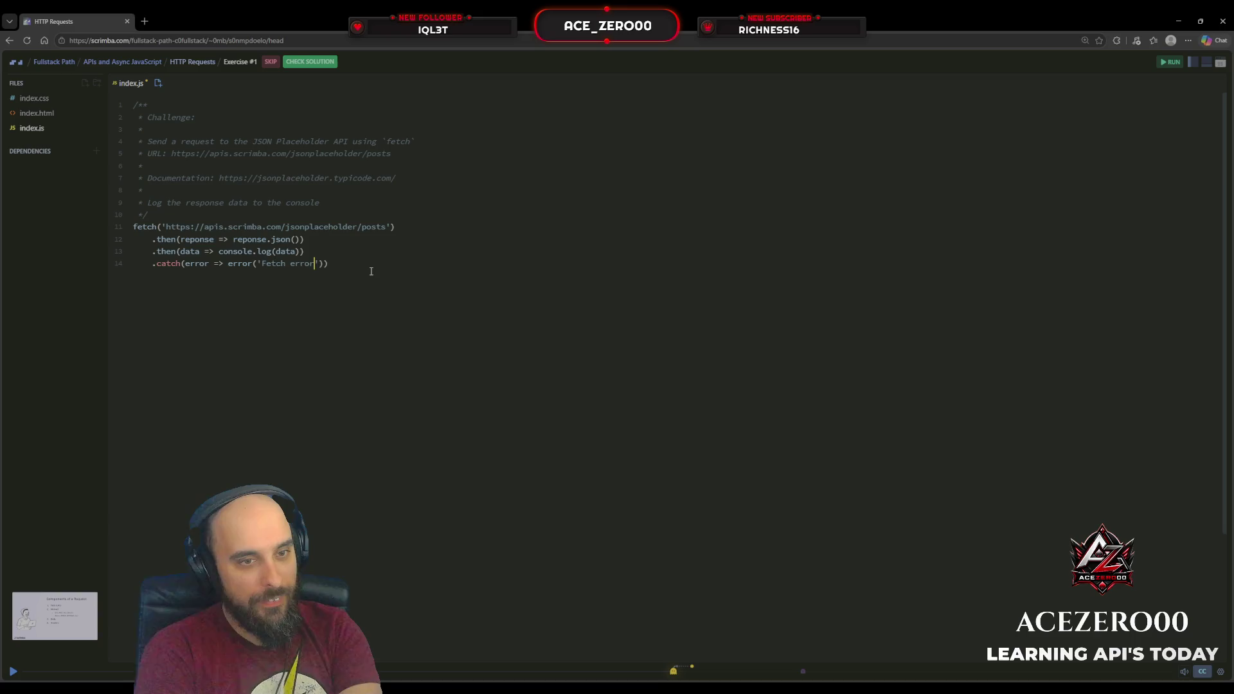
{"action": "key", "text": "Left"}
{"action": "key", "text": "Left"}
{"action": "key", "text": "Left"}
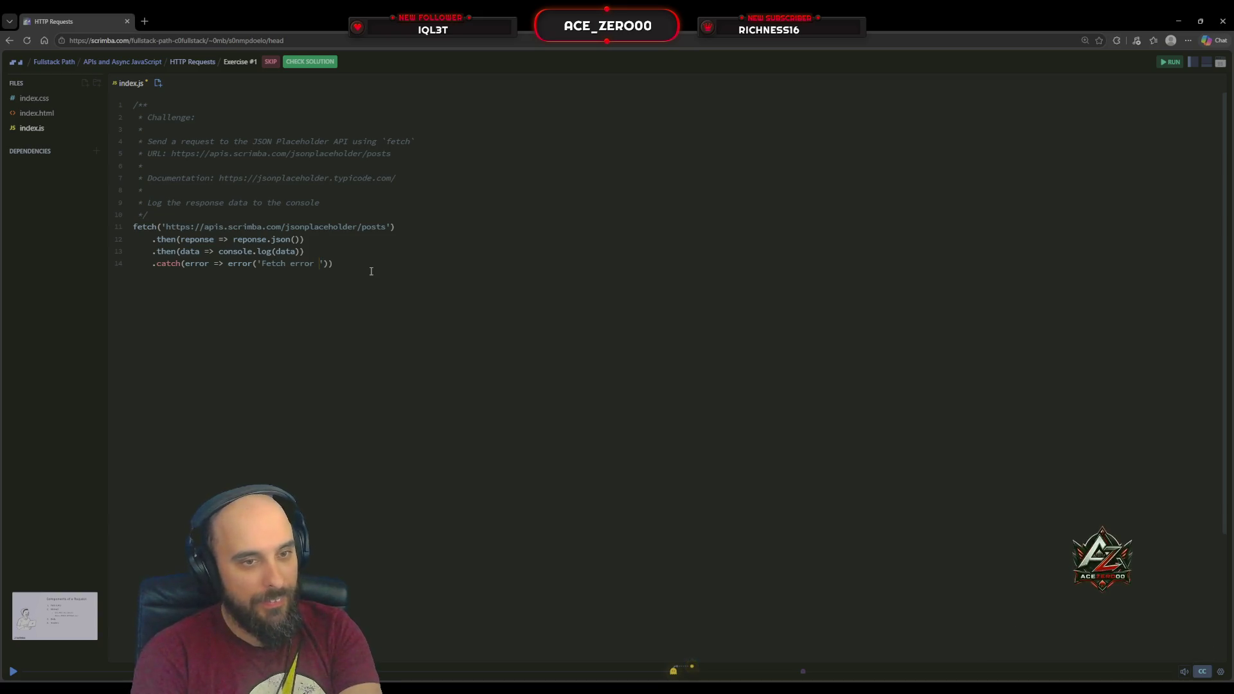
{"action": "type", "text": "' +"}
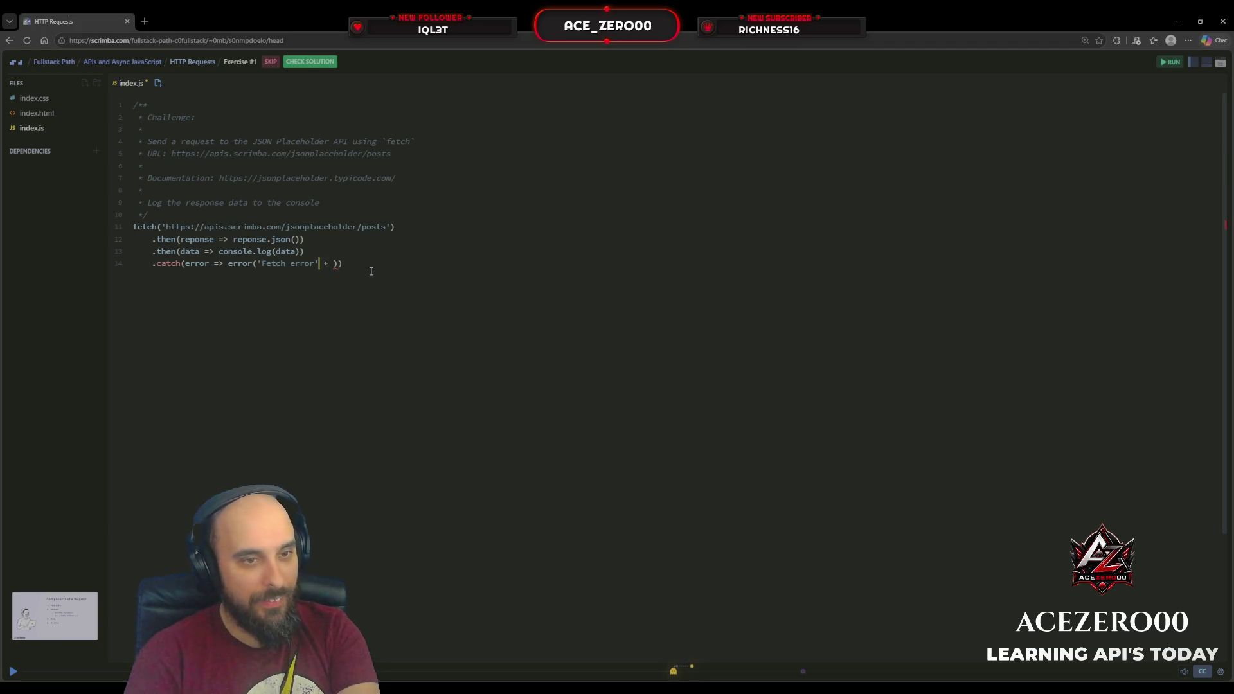
{"action": "key", "text": "Left"}
{"action": "key", "text": "Left"}
{"action": "key", "text": "Left"}
{"action": "type", "text": ":"}
{"action": "key", "text": "Right"}
{"action": "type", "text": "error.err"}
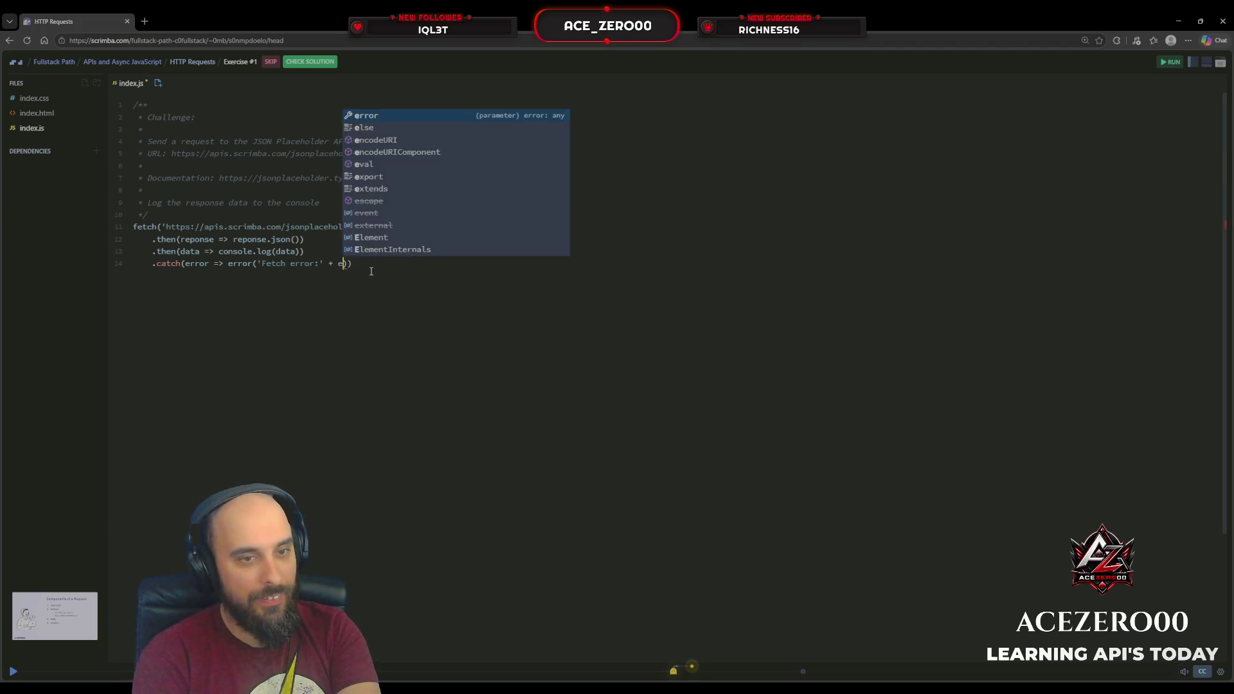
{"action": "key", "text": "Tab"}
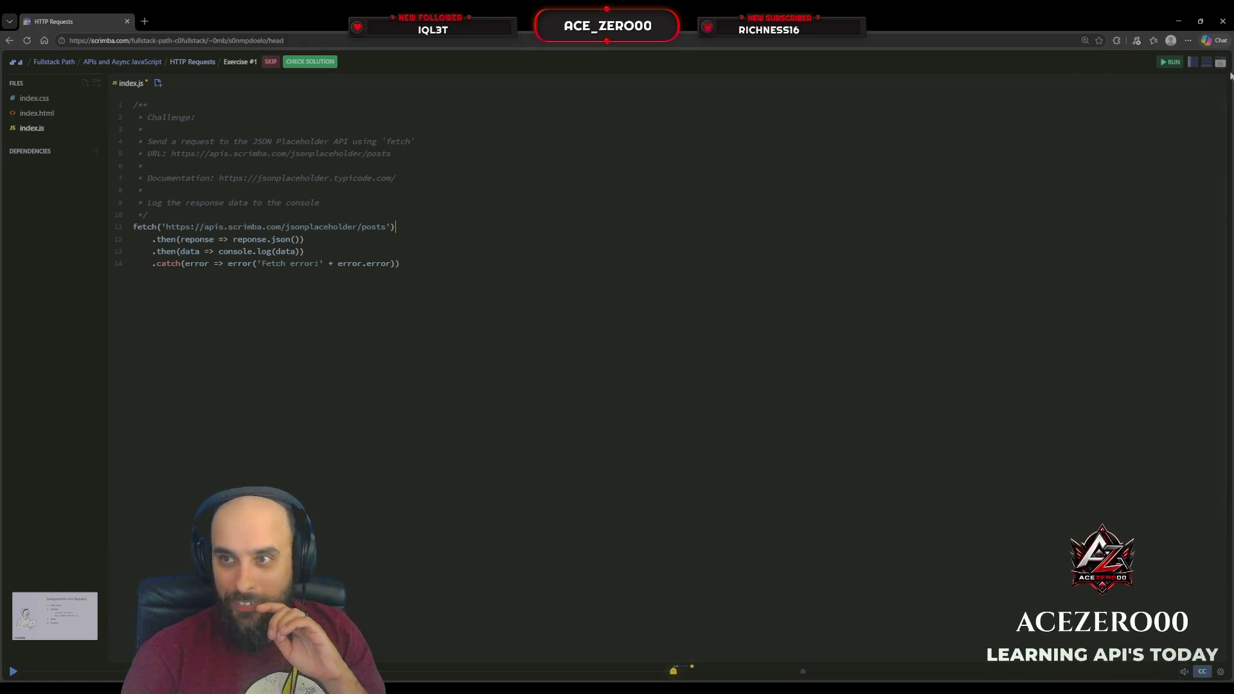
Show the console, run the code, and scroll through the logged post objects.
{"action": "left_click", "coordinate": [1212, 66]}
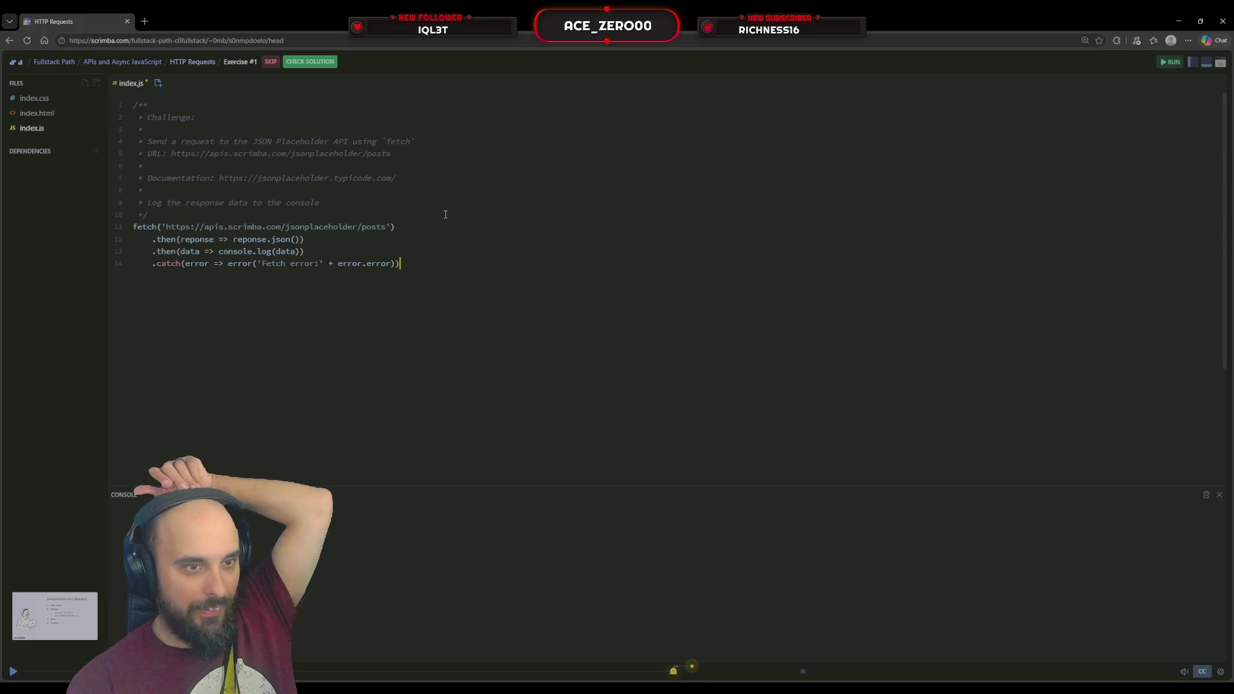
{"action": "left_click", "coordinate": [1173, 63]}
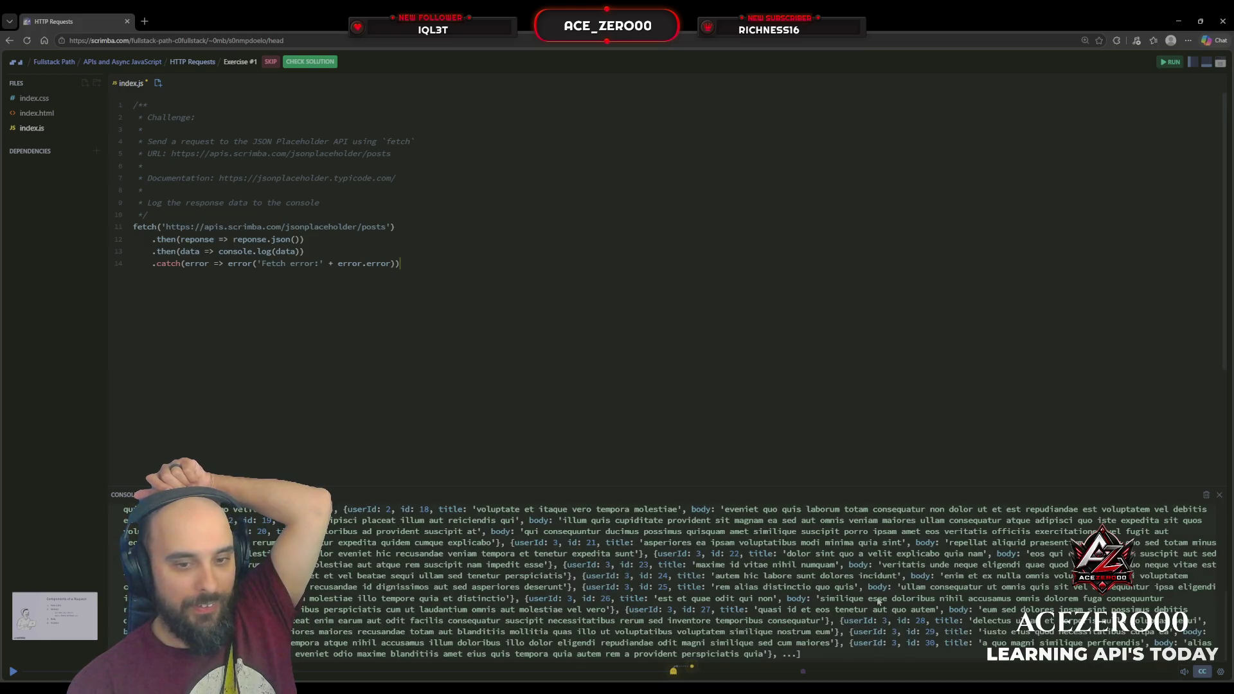
{"action": "scroll", "coordinate": [882, 585], "scroll_direction": "up", "scroll_amount": 5}
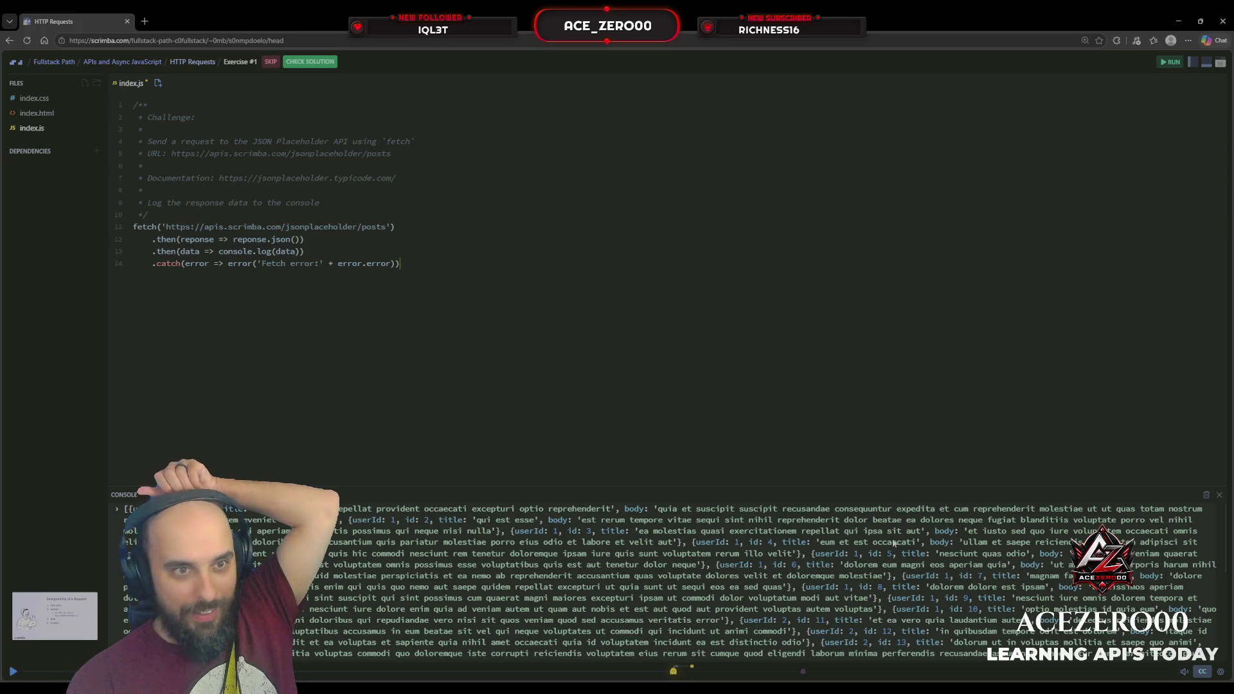
{"action": "scroll", "coordinate": [893, 543], "scroll_direction": "down", "scroll_amount": 5}
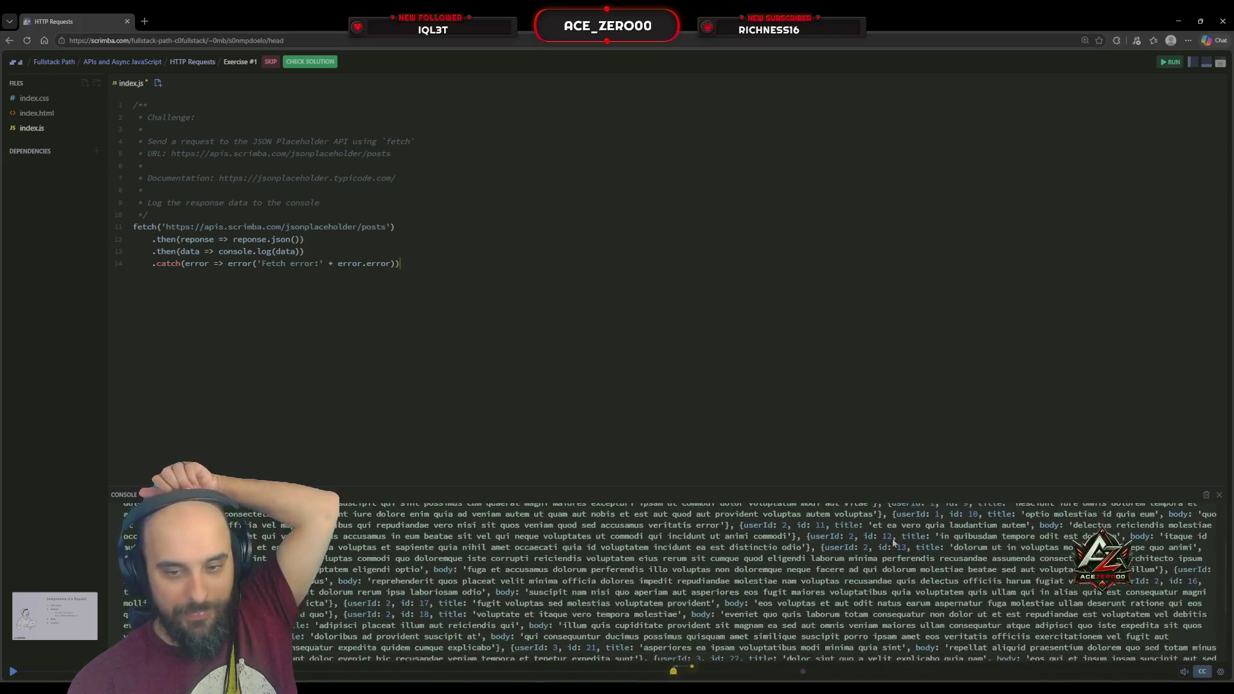
{"action": "scroll", "coordinate": [893, 543], "scroll_direction": "up", "scroll_amount": 5}
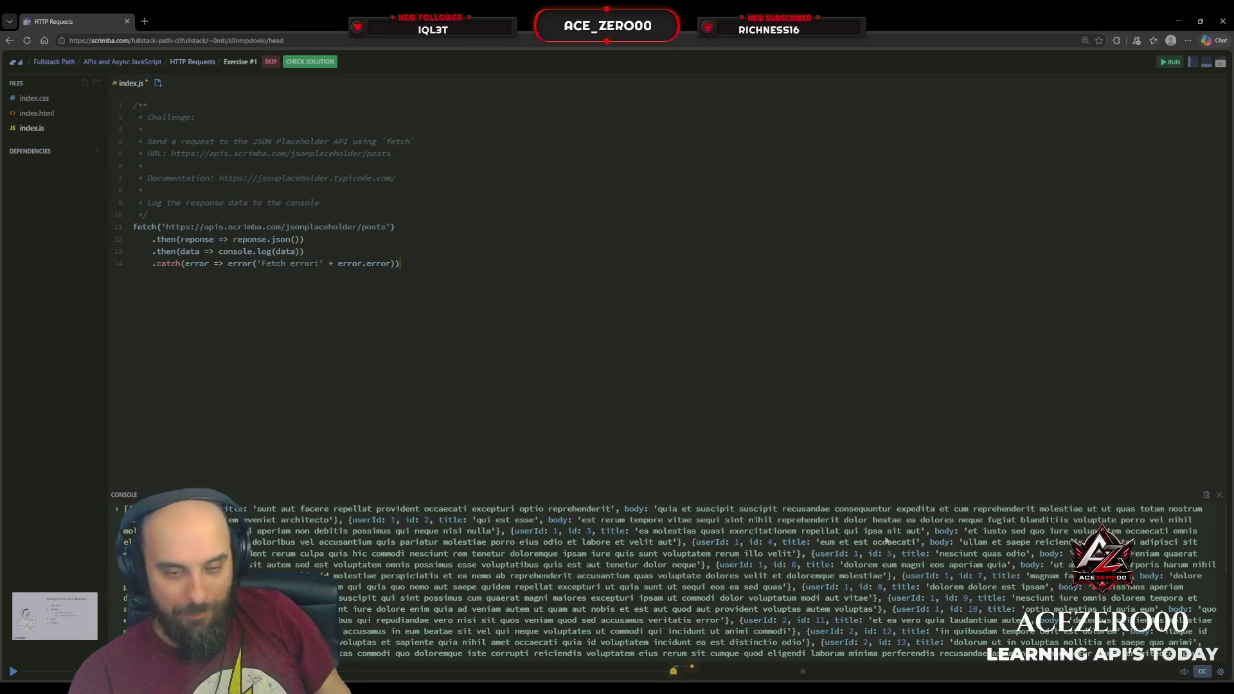
{"action": "scroll", "coordinate": [859, 526], "scroll_direction": "down", "scroll_amount": 3}
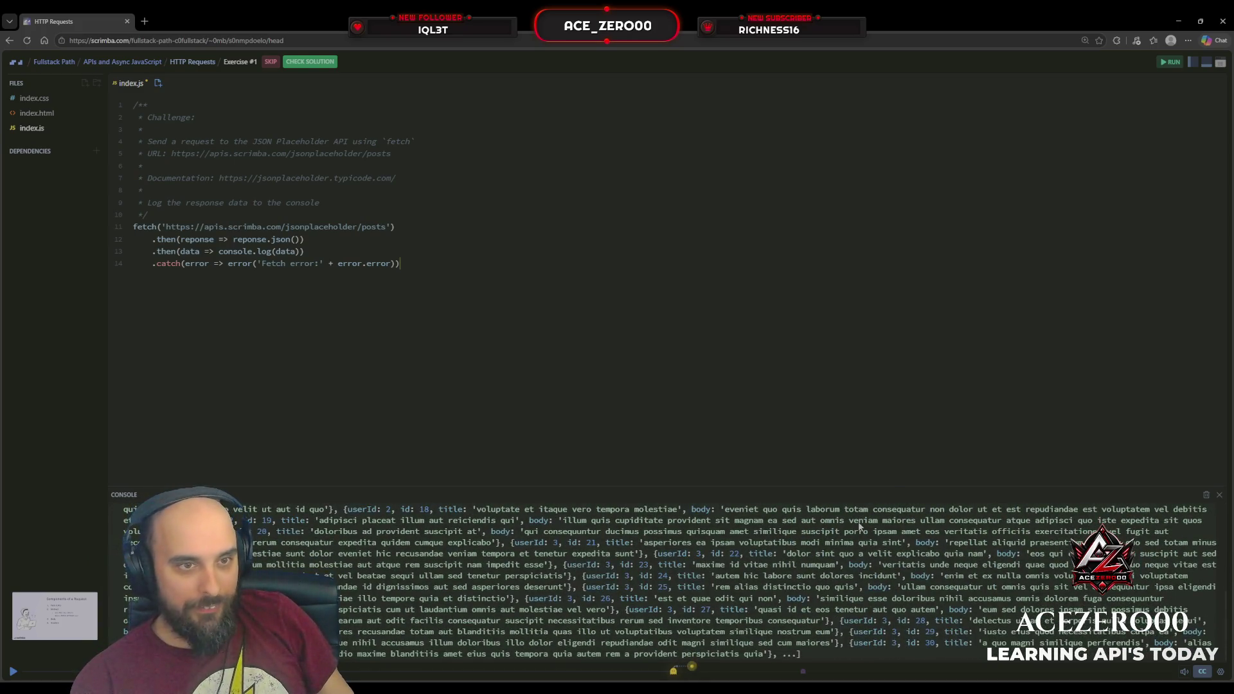
{"action": "scroll", "coordinate": [859, 525], "scroll_direction": "up", "scroll_amount": 3}
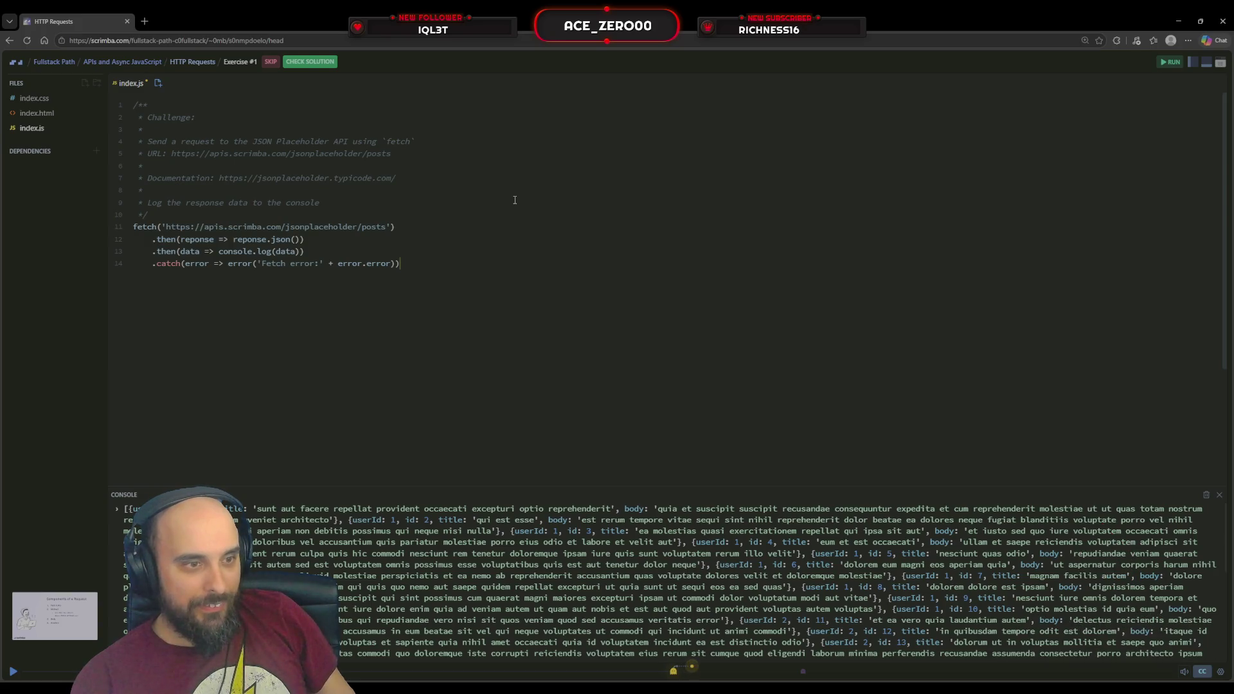
{"action": "scroll", "coordinate": [783, 583], "scroll_direction": "down", "scroll_amount": 5}
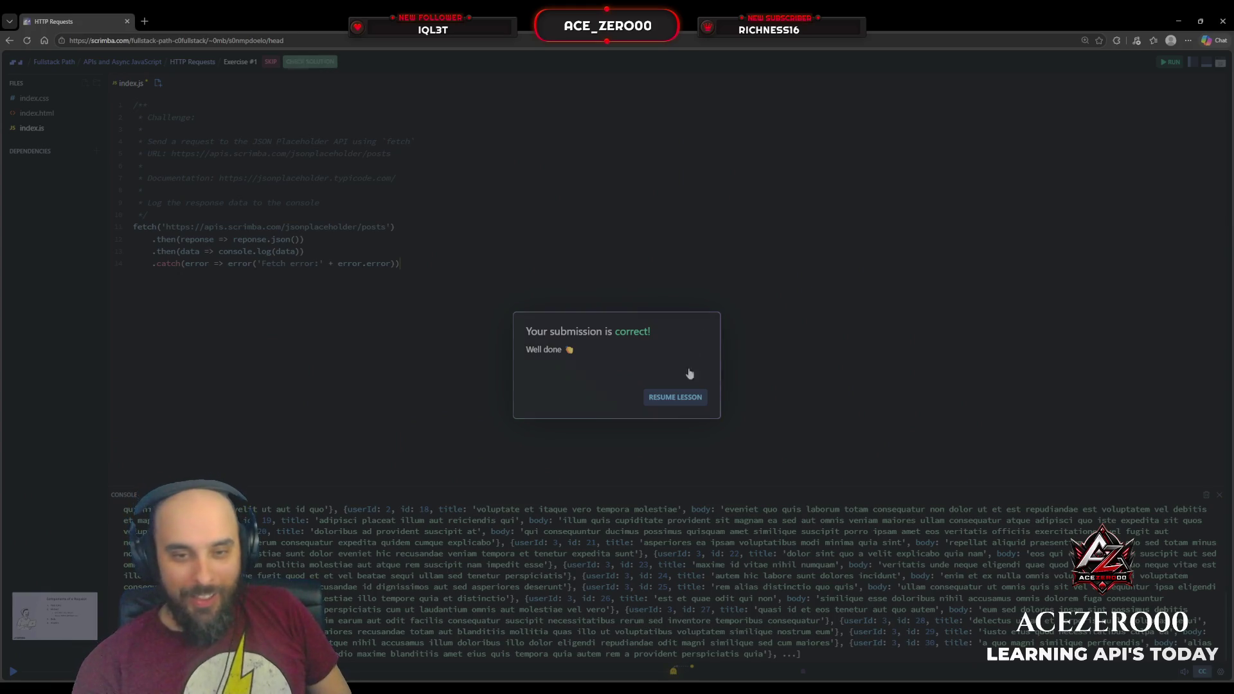
Resume the lesson from the 'Your submission is correct!' dialog to see the instructor's solution.
{"action": "left_click", "coordinate": [691, 397]}
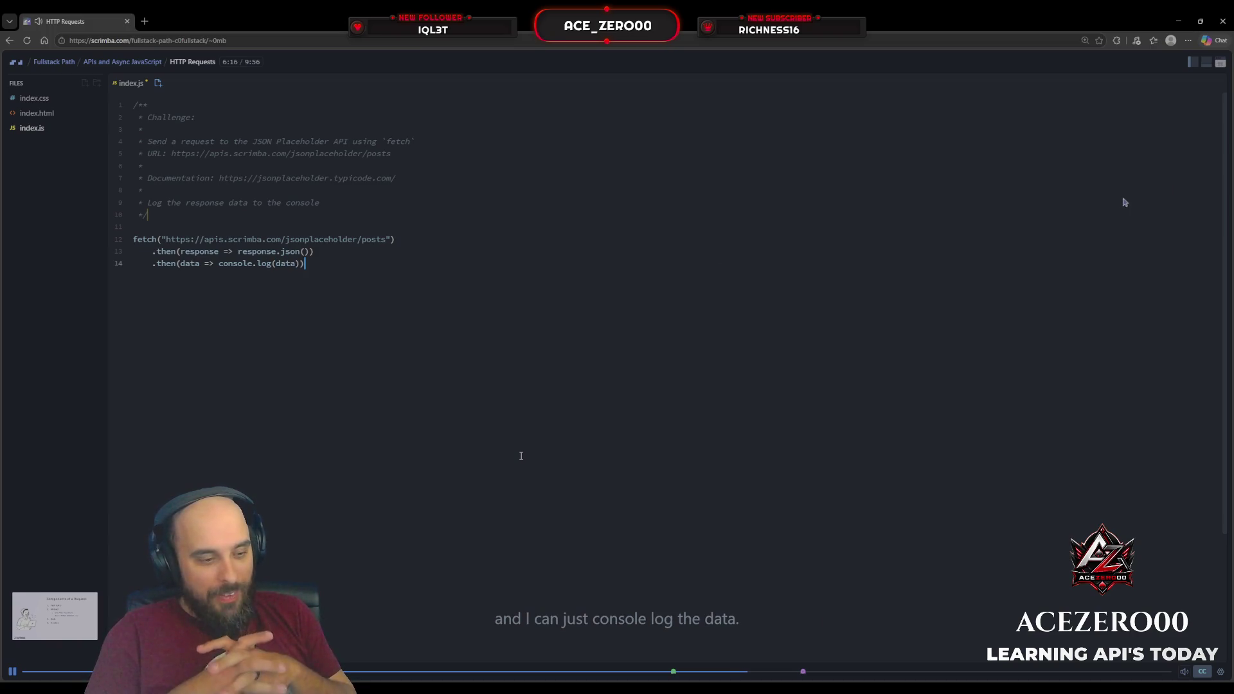
Pause, then resume the screencast and let it play to the quiz.md exercise.
{"action": "key", "text": "space"}
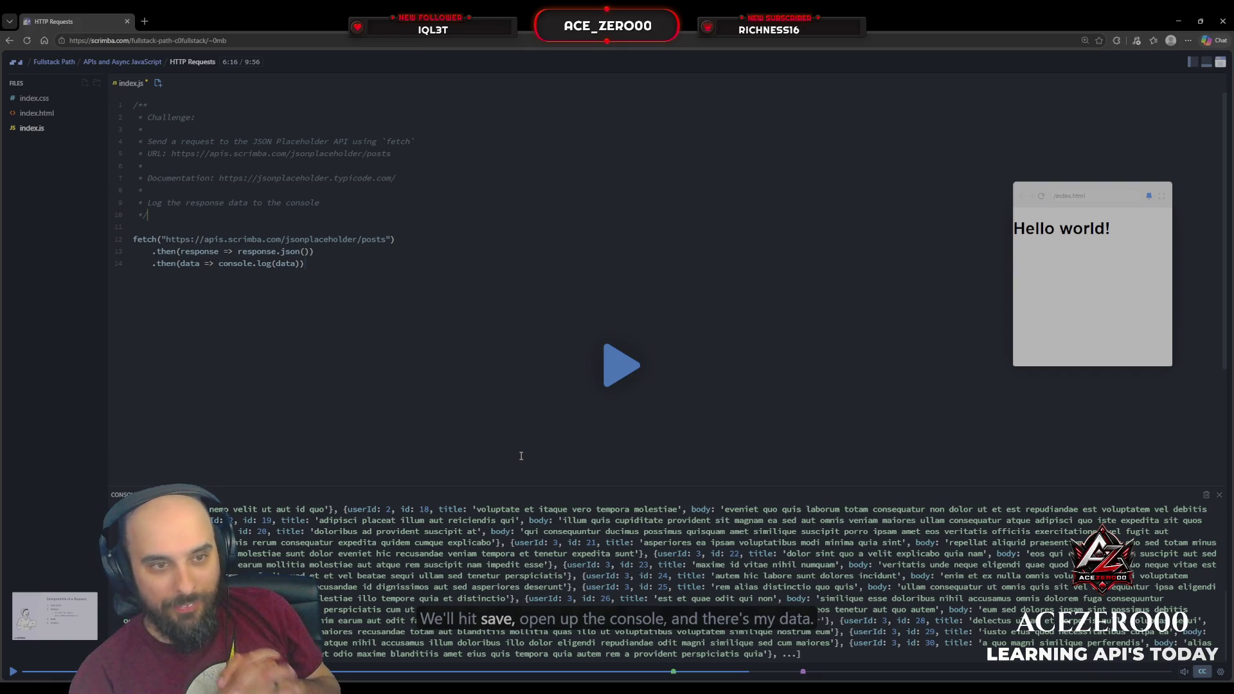
{"action": "key", "text": "space"}
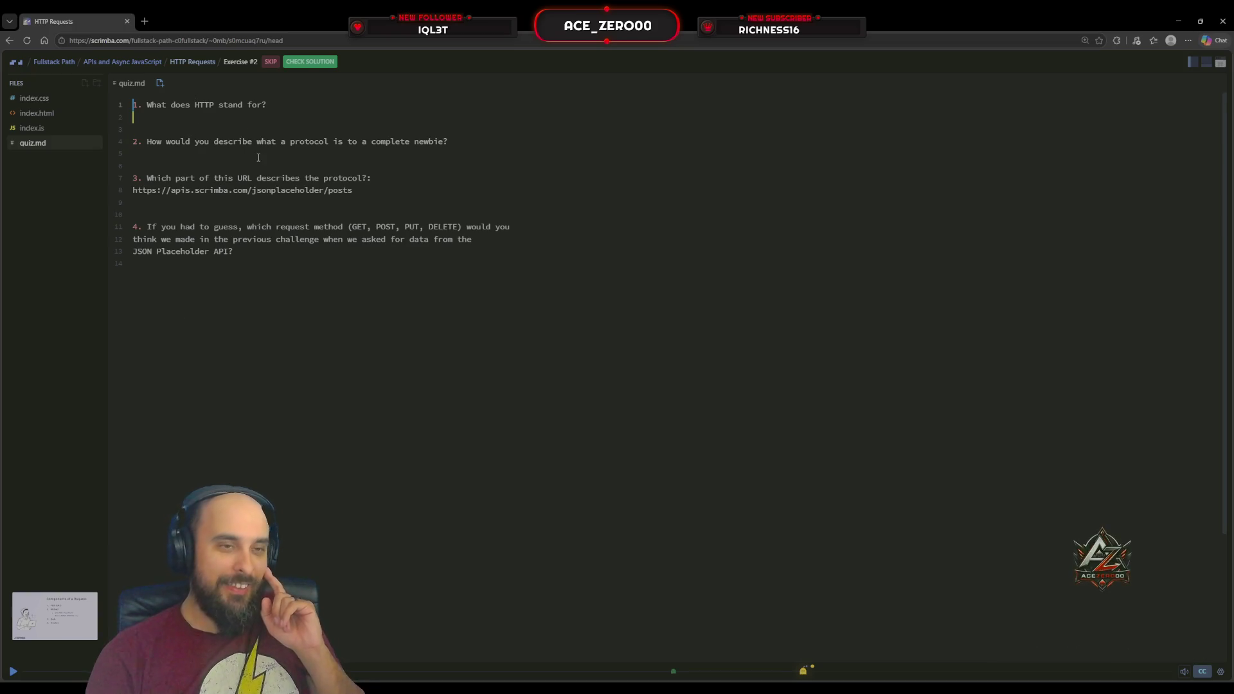
Enter 'Hyper Text transfer protocol' as the answer to quiz question 1.
{"action": "key", "text": "Down"}
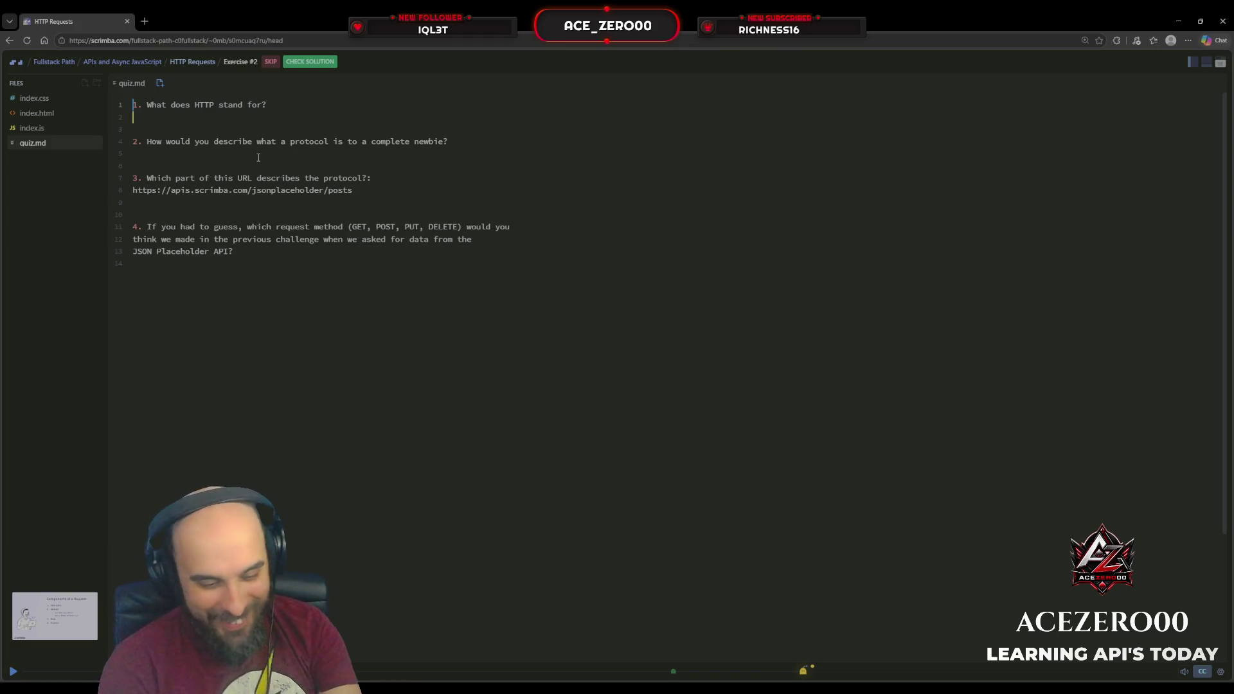
{"action": "type", "text": "h"}
{"action": "key", "text": "BackSpace"}
{"action": "type", "text": "H"}
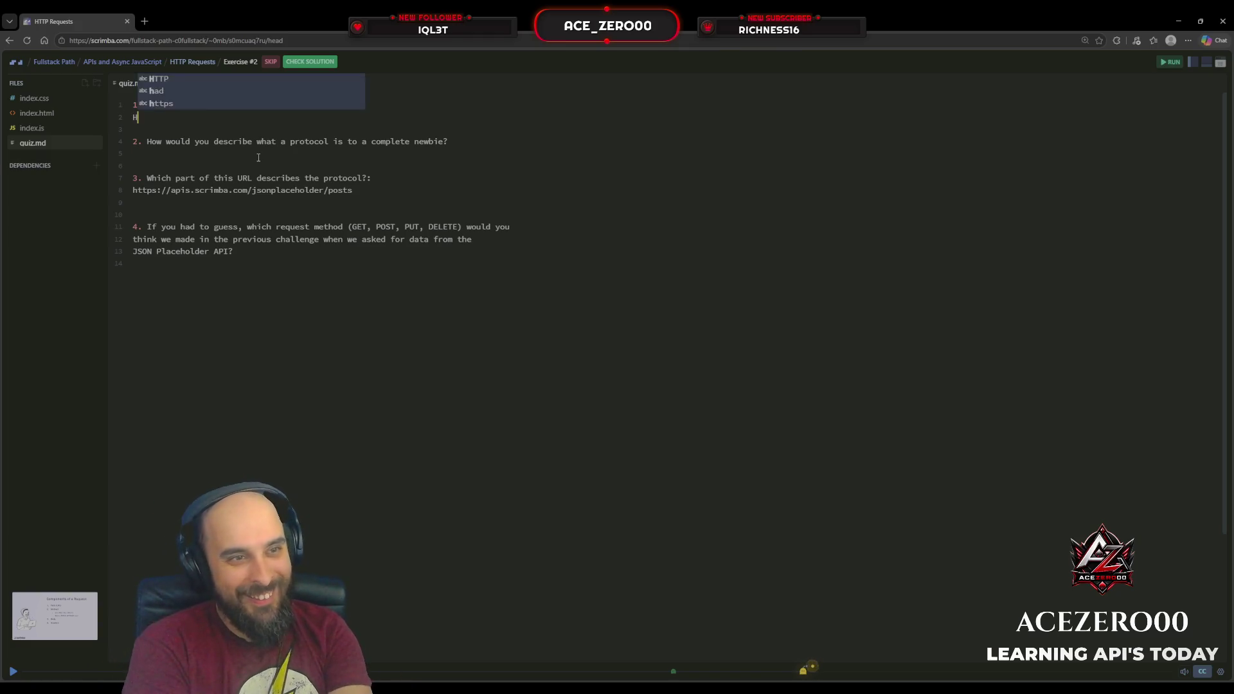
{"action": "type", "text": "yper"}
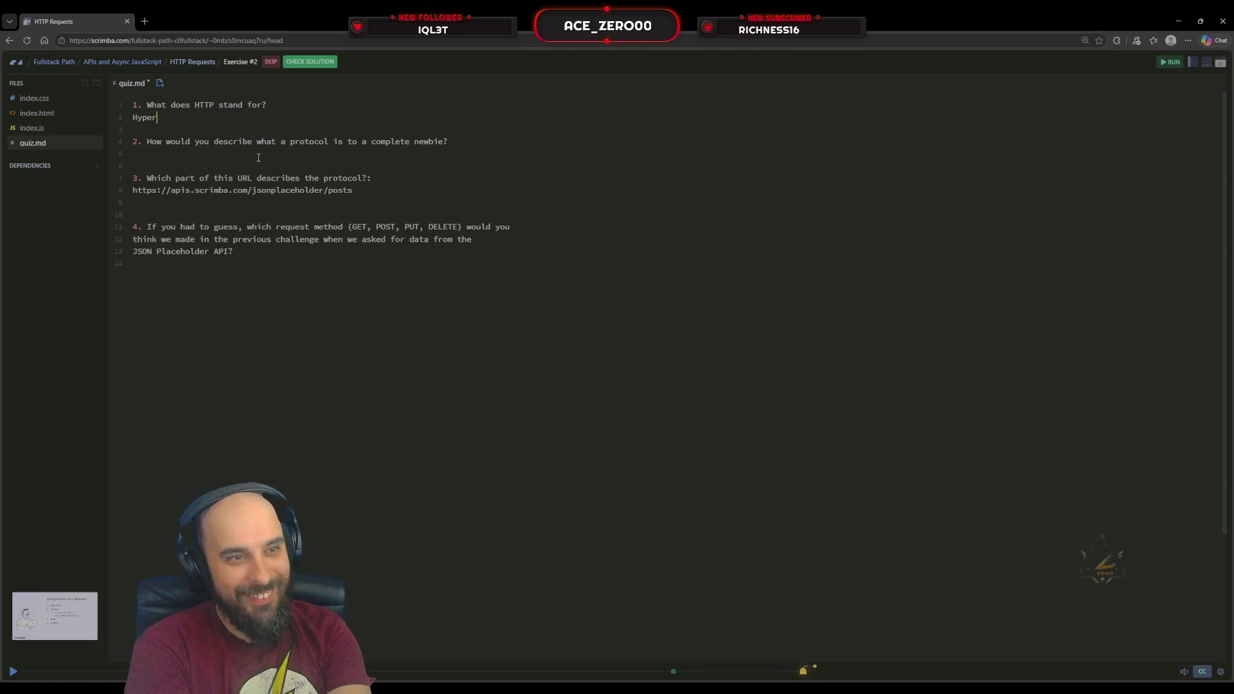
{"action": "type", "text": " Text transfe"}
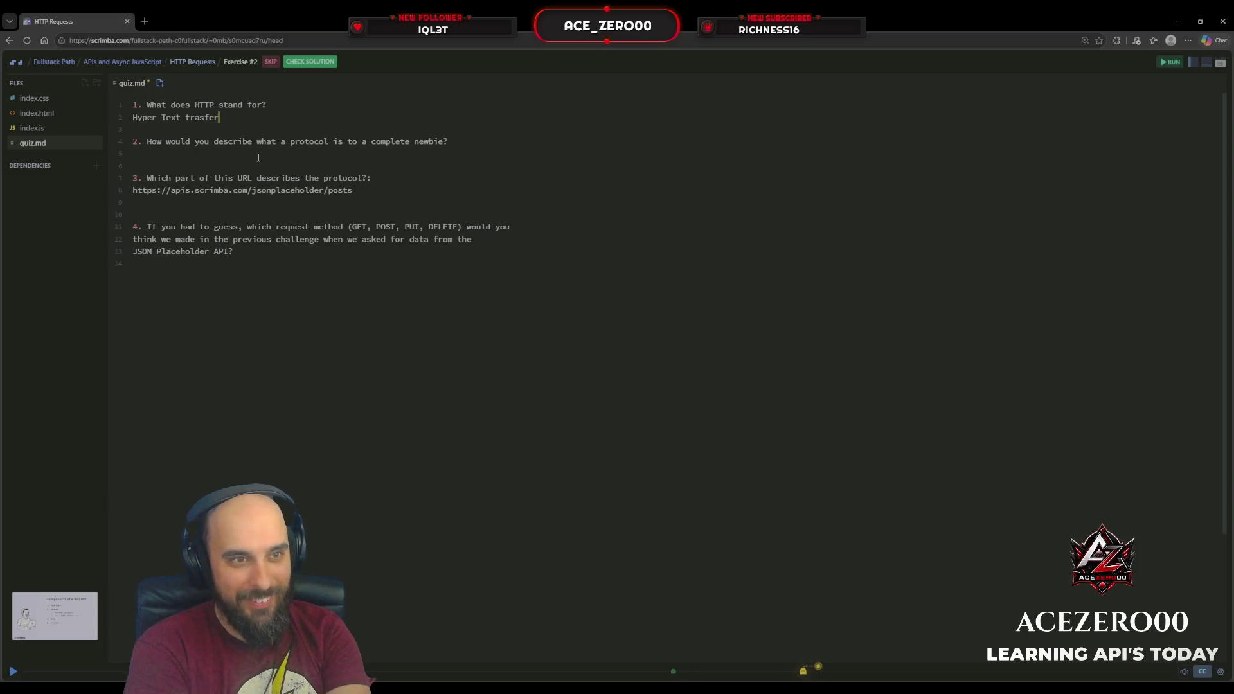
{"action": "type", "text": "r protocol"}
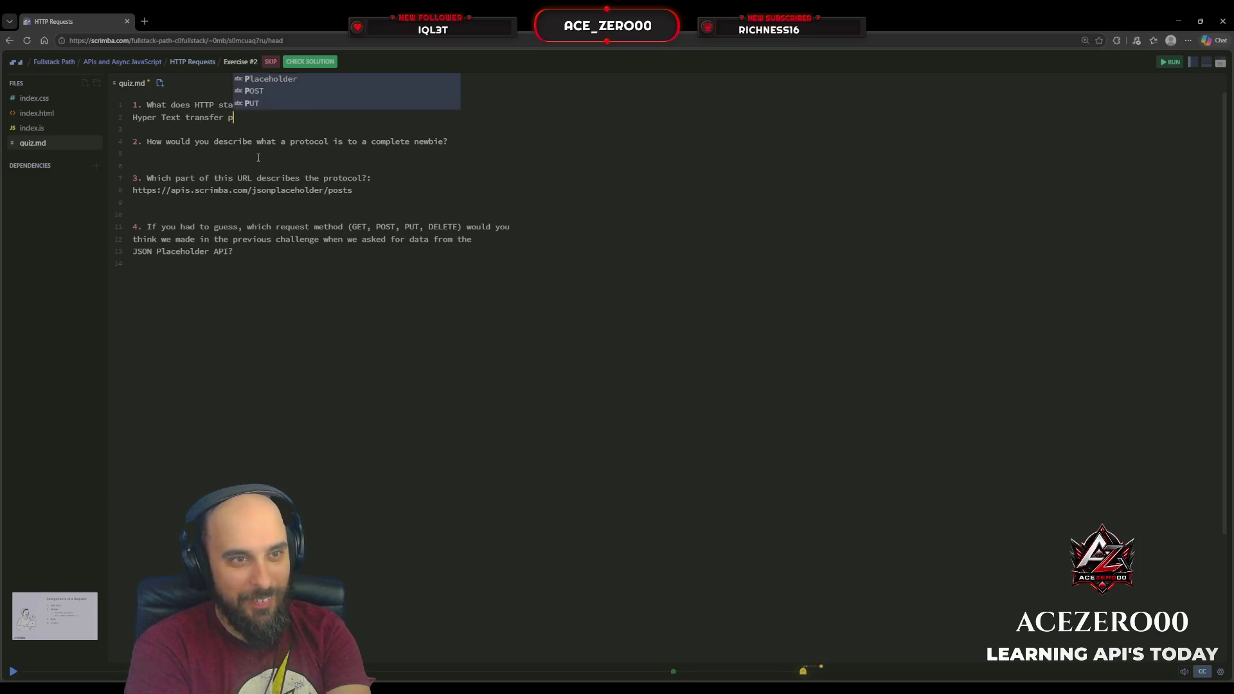
{"action": "key", "text": "Down"}
{"action": "key", "text": "Down"}
{"action": "key", "text": "Down"}
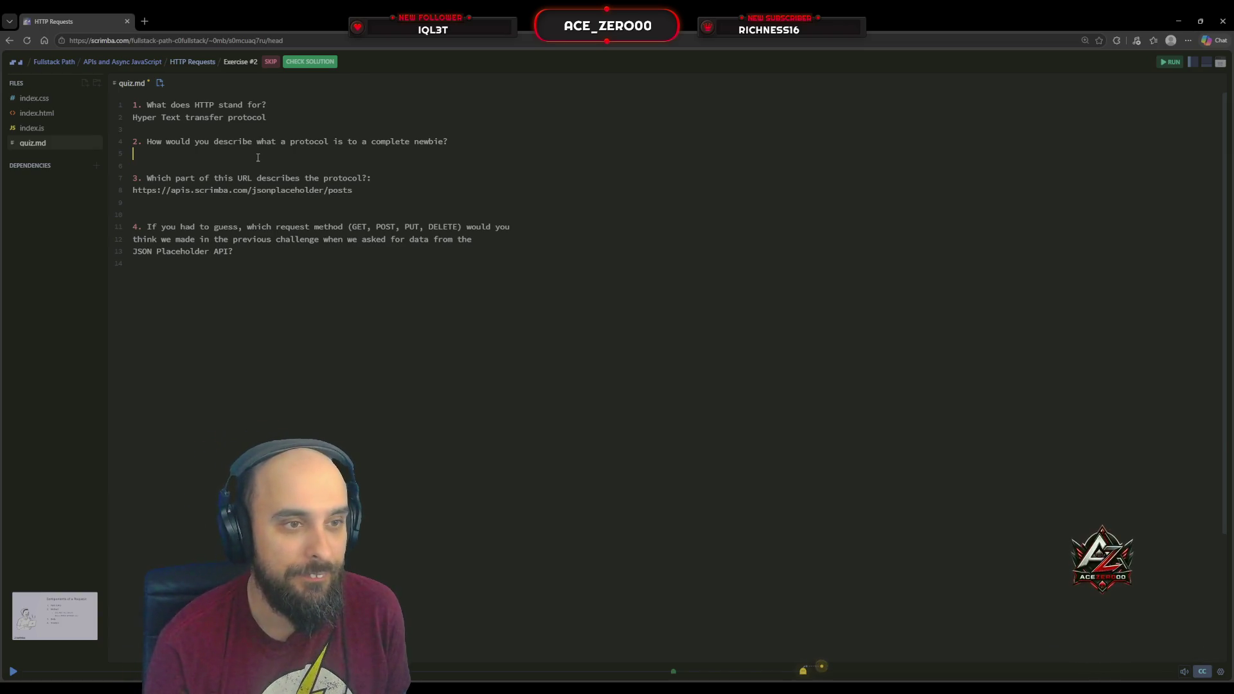
Answer question 2 with 'a set of rules you follow in order', correcting typos.
{"action": "type", "text": "a s"}
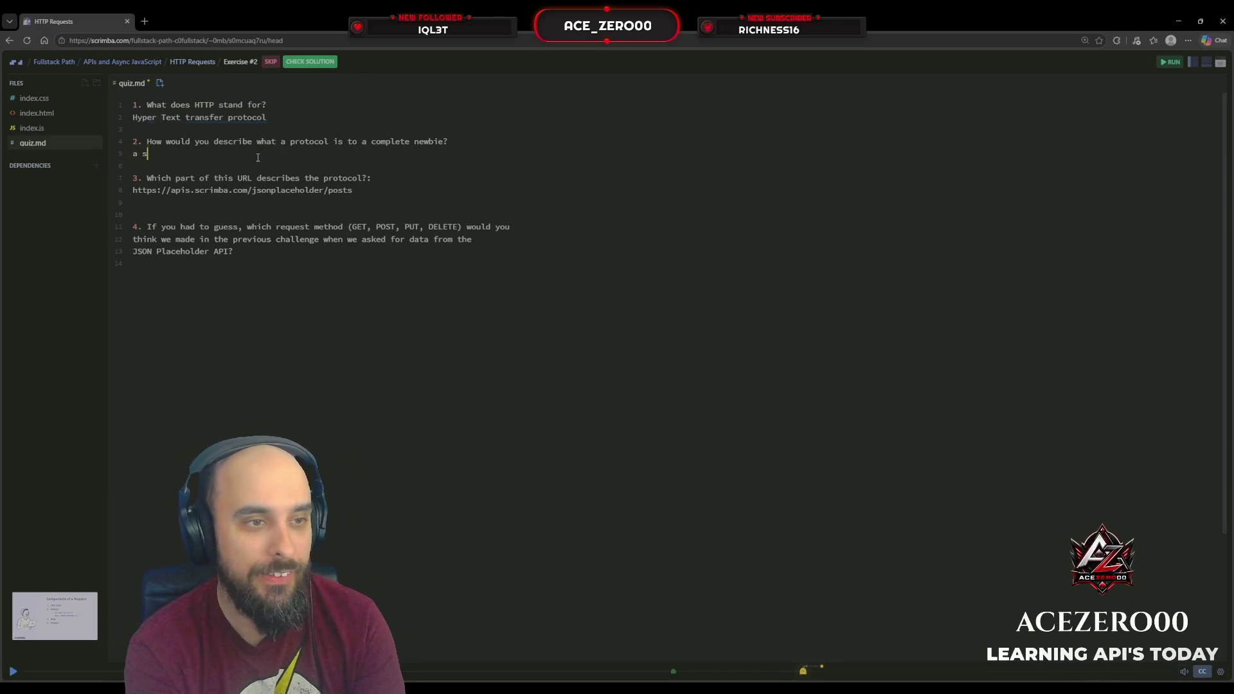
{"action": "type", "text": "et rules that"}
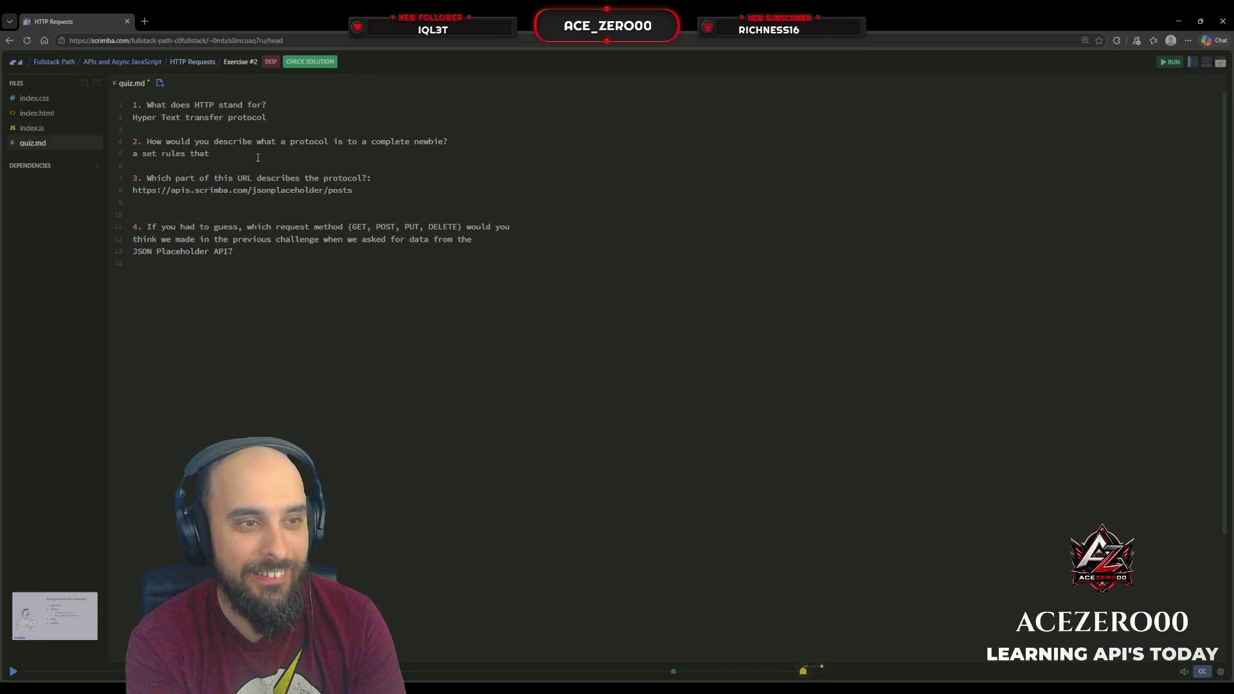
{"action": "key", "text": "BackSpace"}
{"action": "type", "text": "of ruel"}
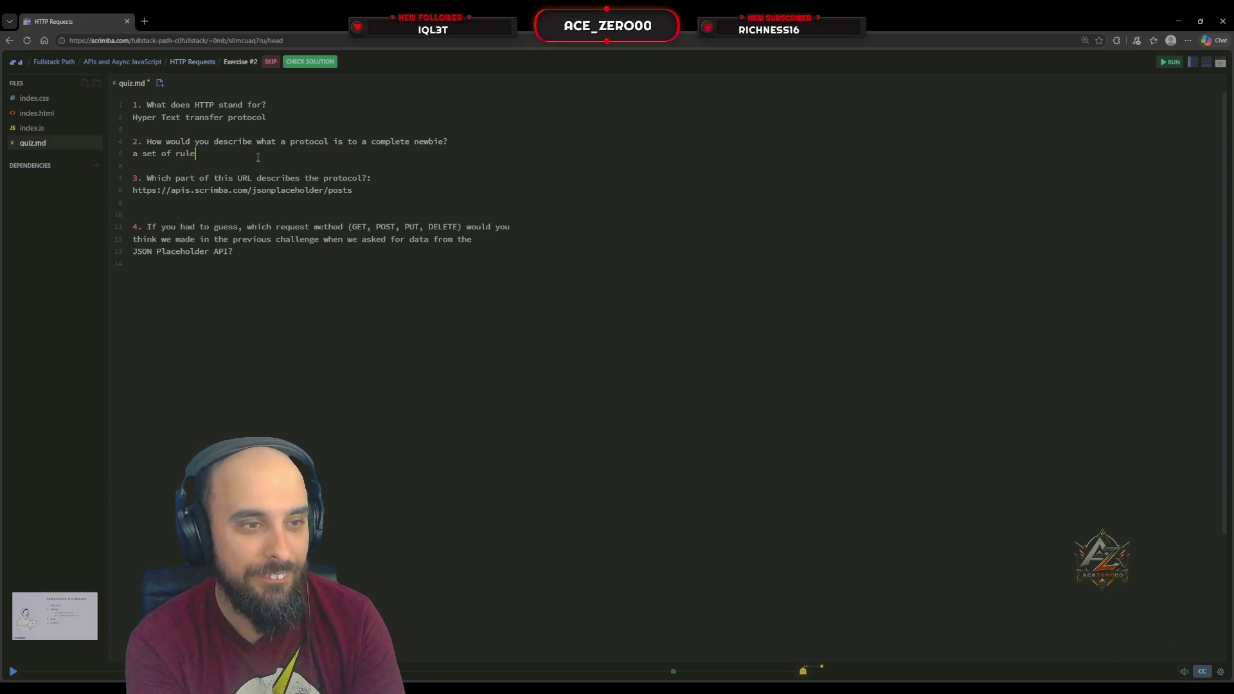
{"action": "key", "text": "BackSpace"}
{"action": "type", "text": "les you follow in od"}
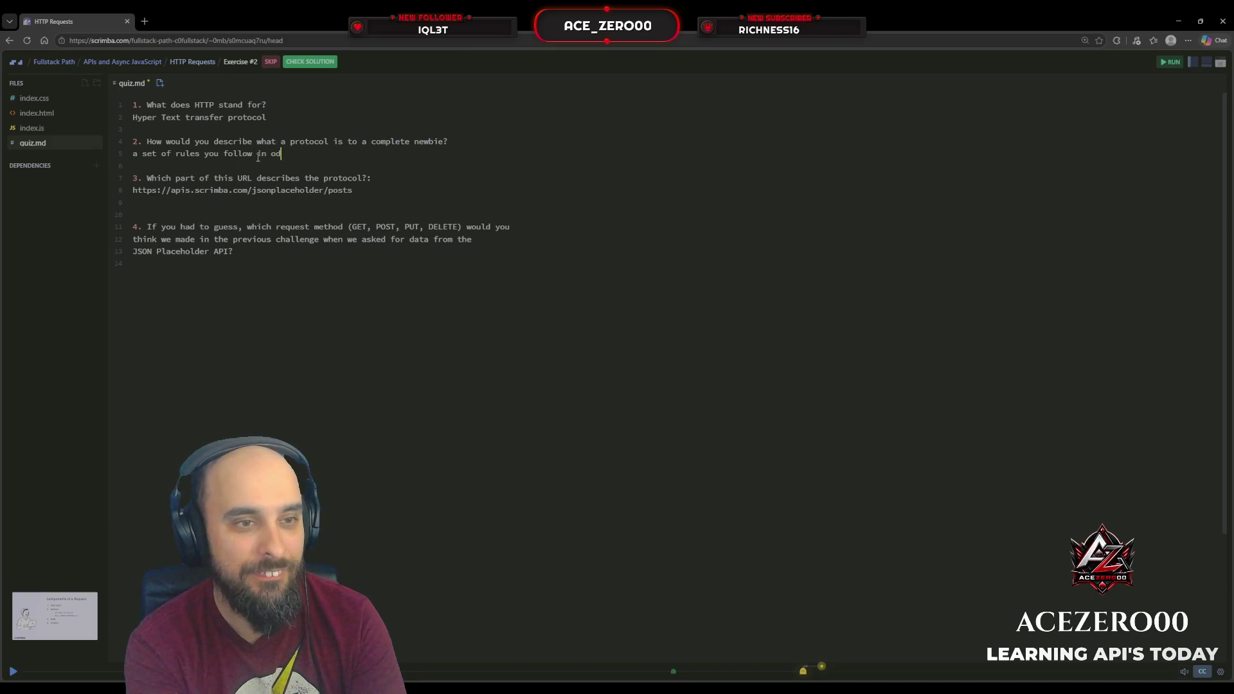
{"action": "key", "text": "BackSpace"}
{"action": "type", "text": "rder"}
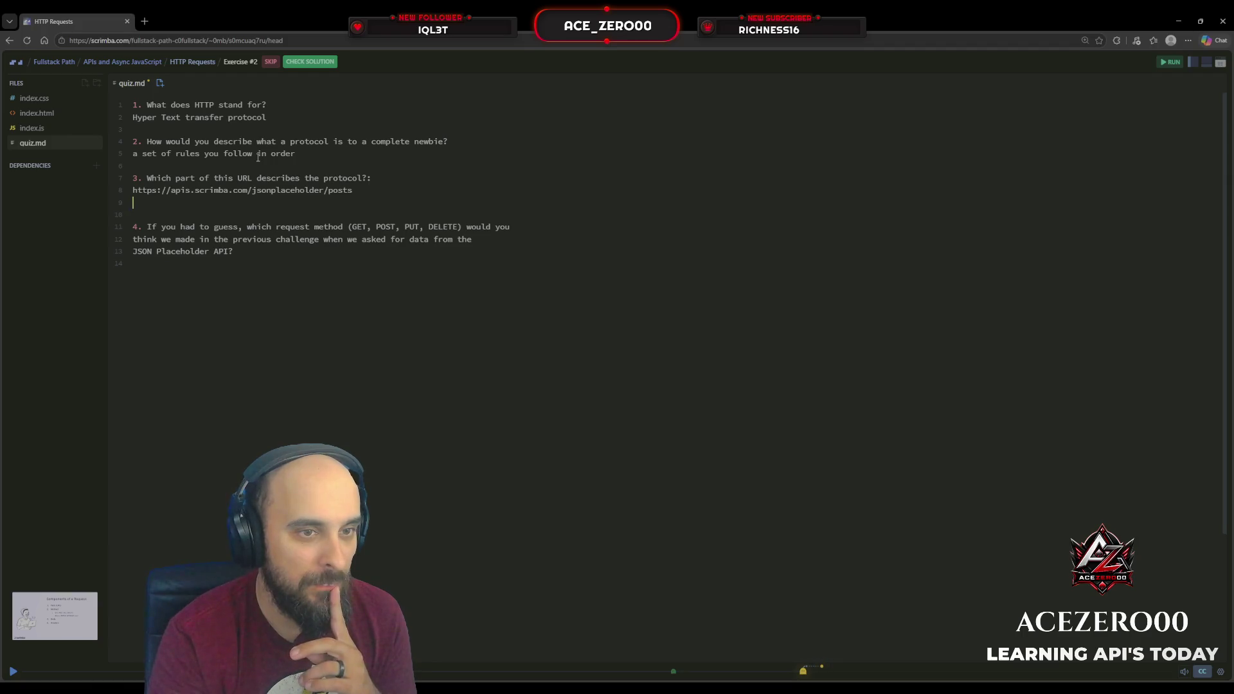
Answer question 3 with 'posts', replacing the first 'jsonplaceholder' guess.
{"action": "type", "text": "jsonplaceholder"}
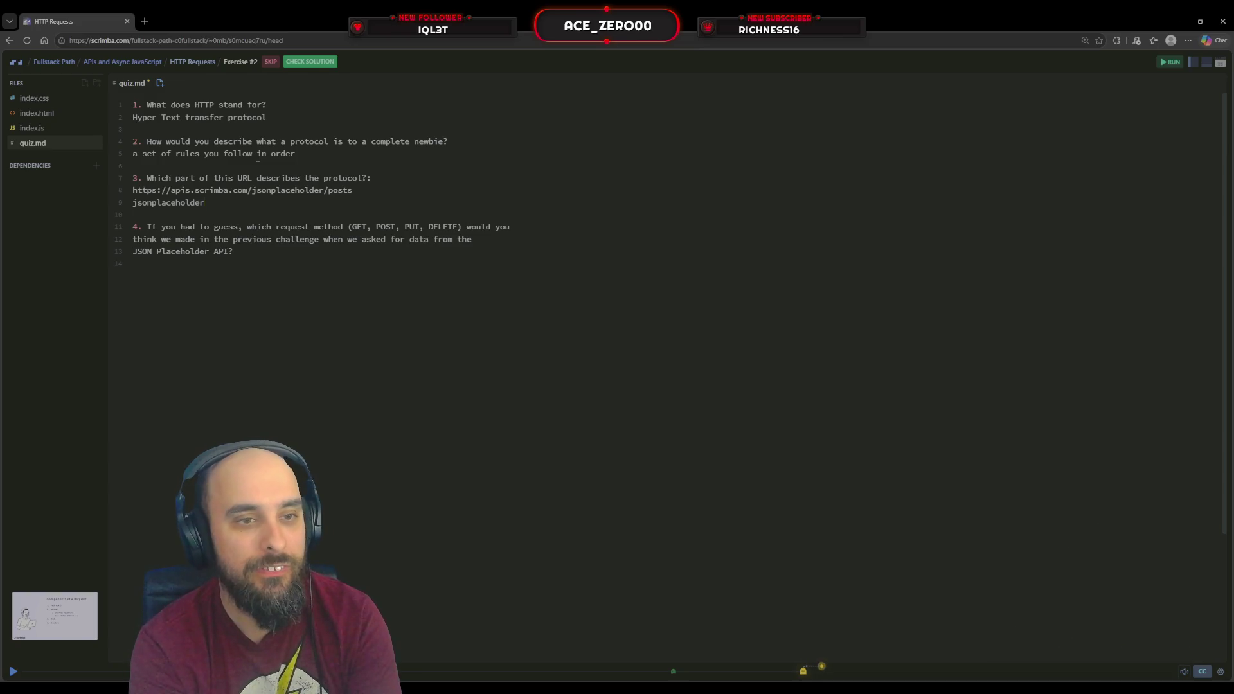
{"action": "key", "text": "Down"}
{"action": "key", "text": "Down"}
{"action": "key", "text": "Down"}
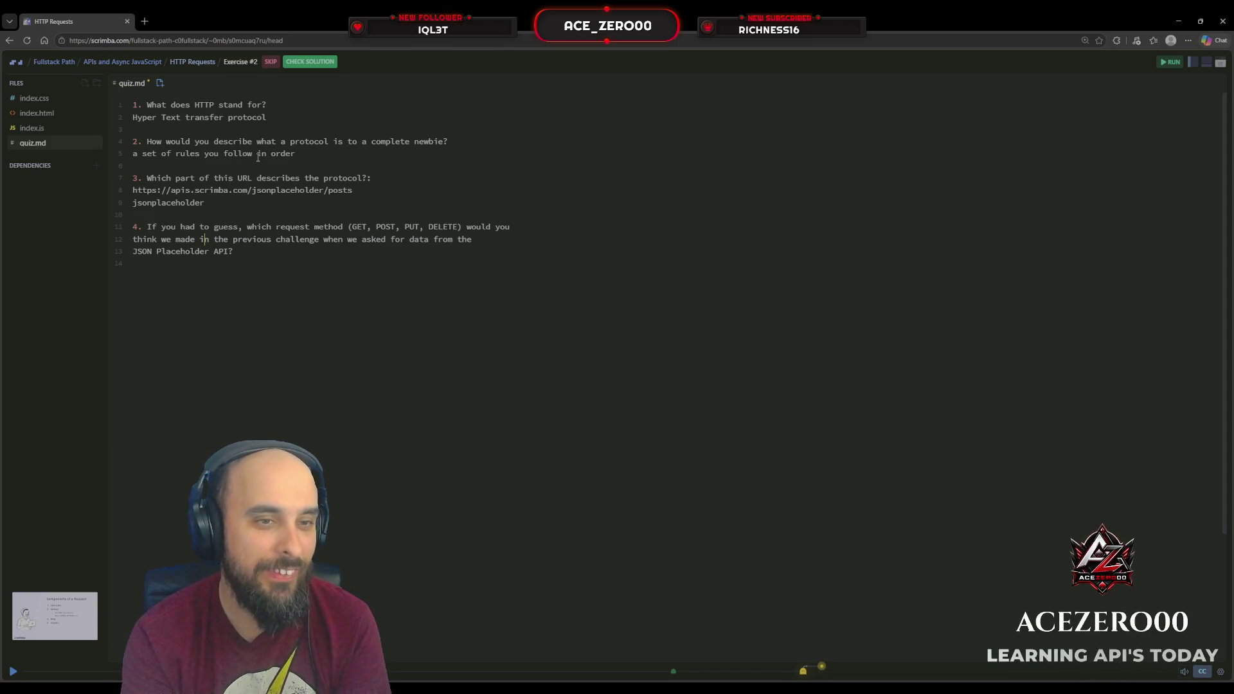
{"action": "key", "text": "Up"}
{"action": "key", "text": "Up"}
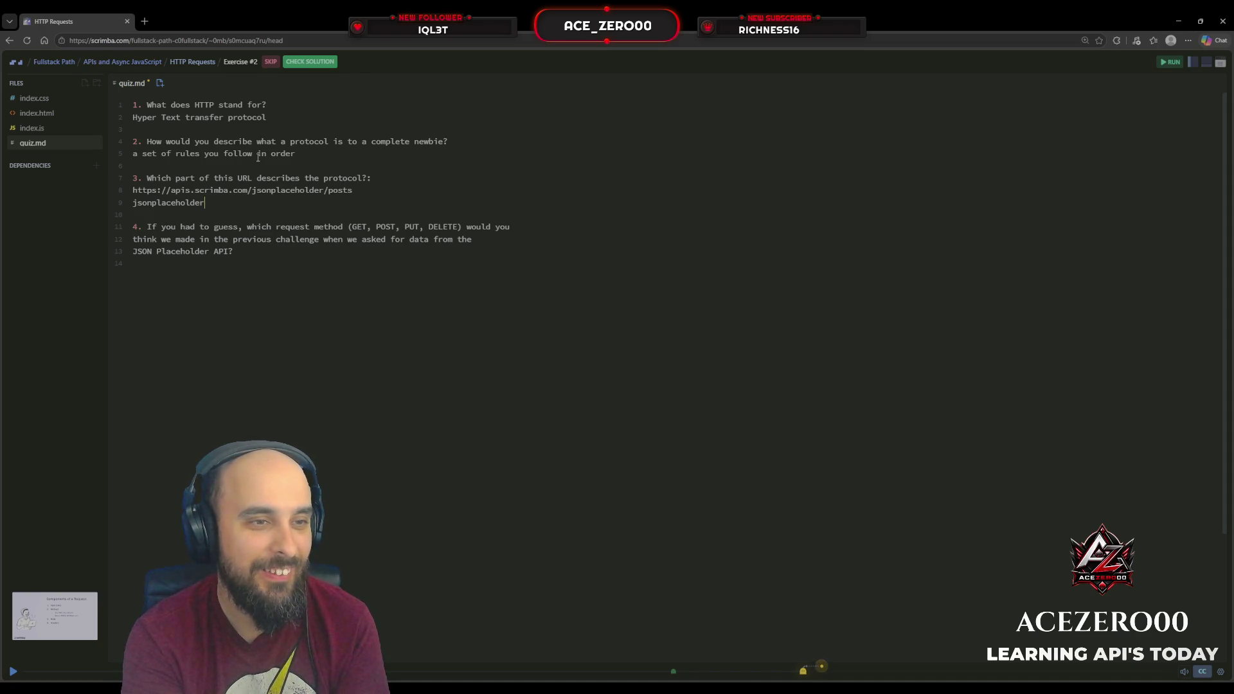
{"action": "key", "text": "BackSpace"}
{"action": "key", "text": "BackSpace"}
{"action": "key", "text": "BackSpace"}
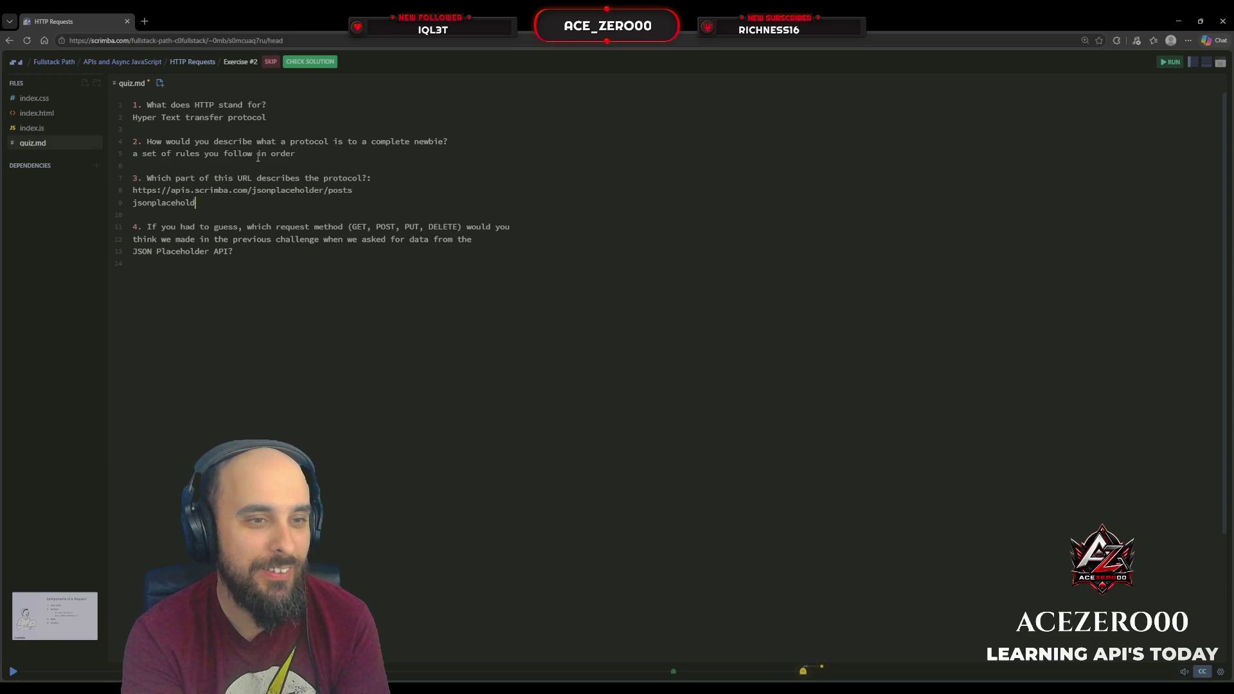
{"action": "key", "text": "BackSpace"}
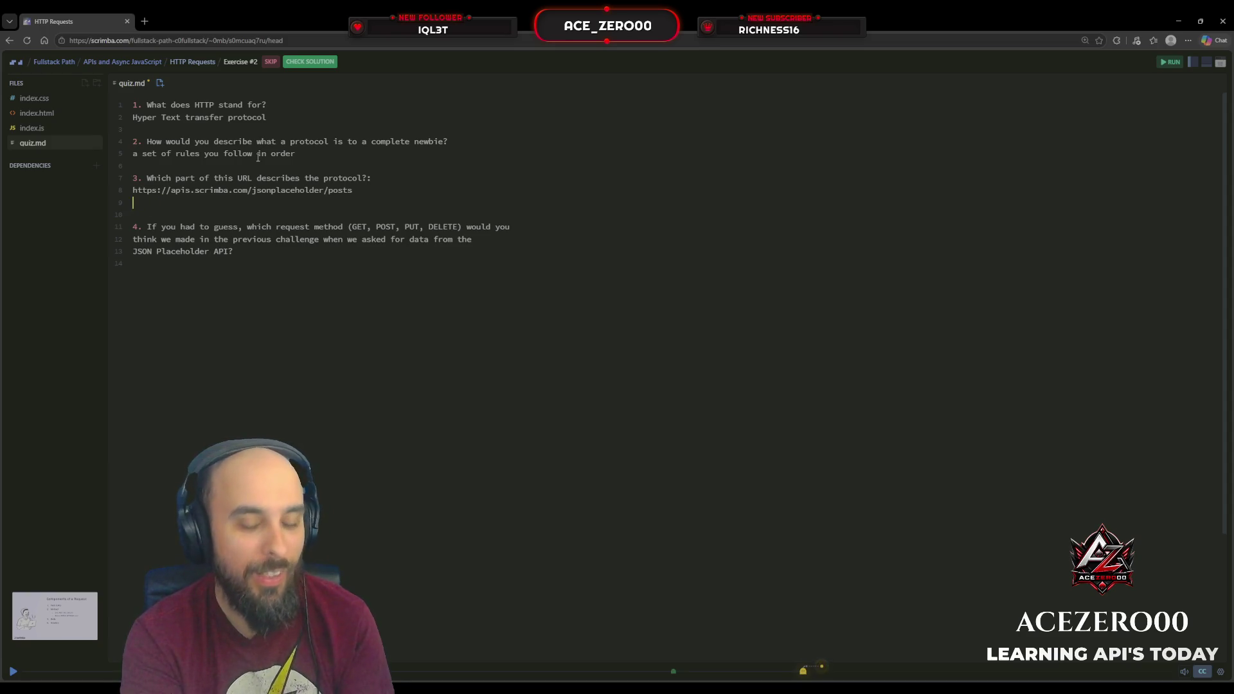
{"action": "type", "text": "posts"}
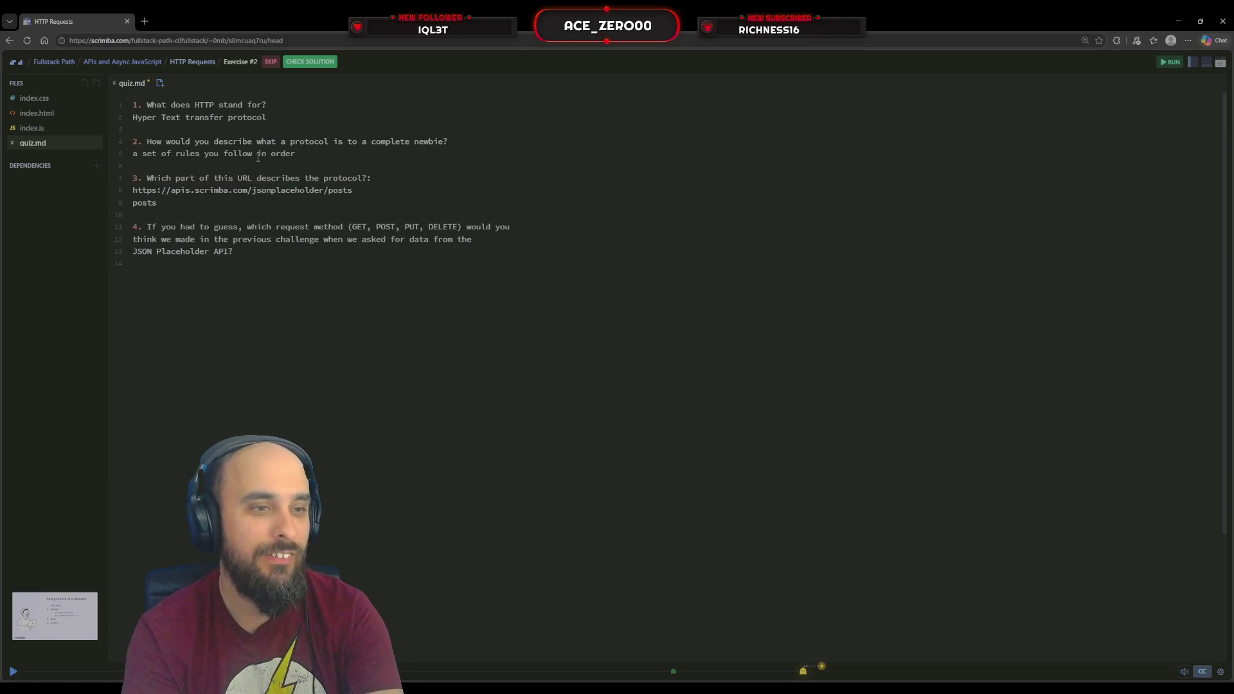
{"action": "key", "text": "Escape"}
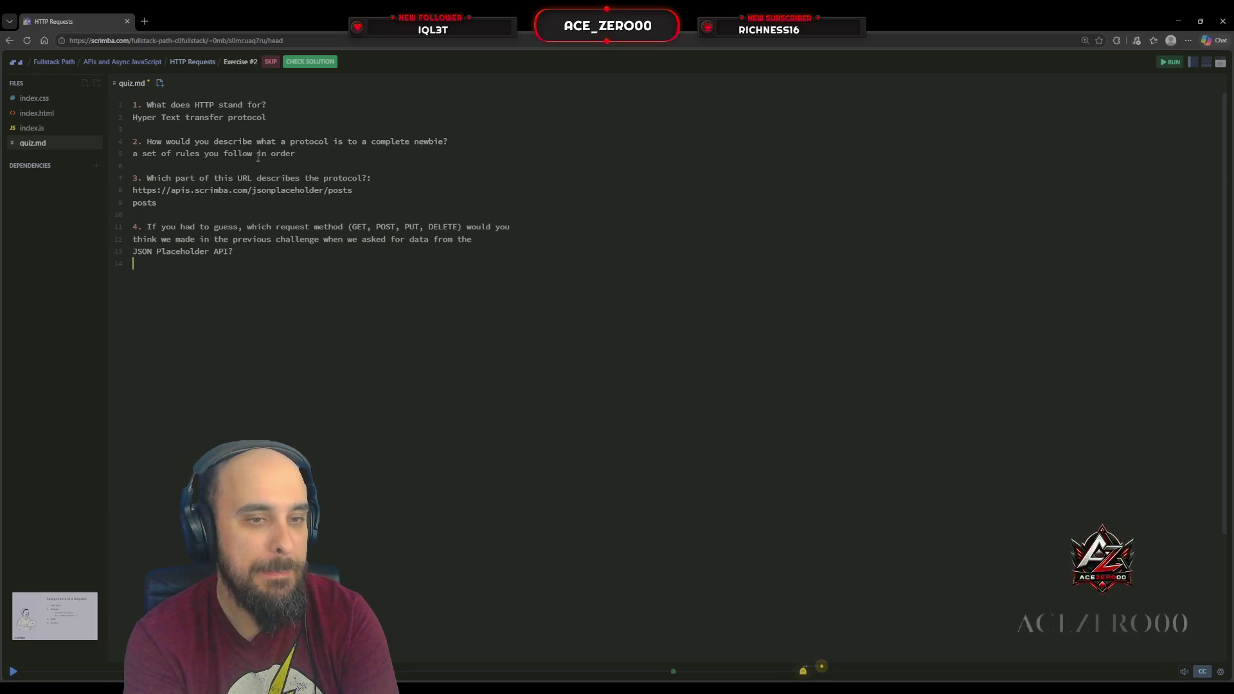
Enter 'GET' as the answer to question 4, dismissing the autocomplete suggestion.
{"action": "type", "text": "GET"}
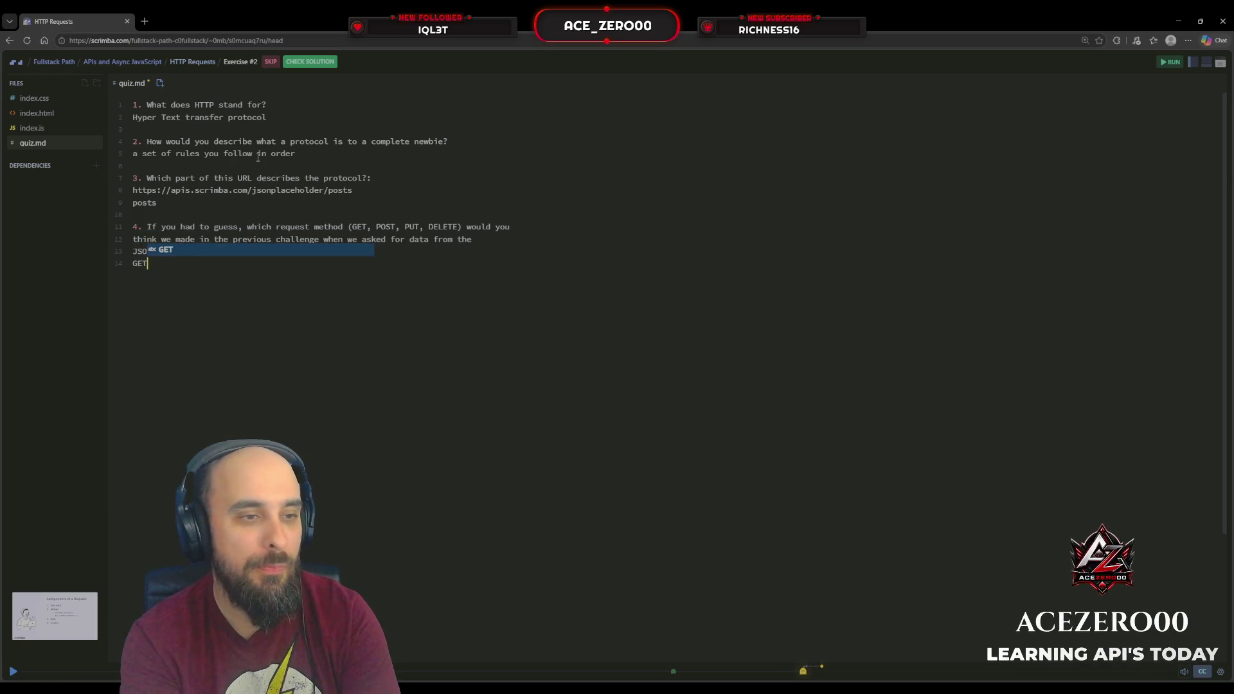
{"action": "key", "text": "Escape"}
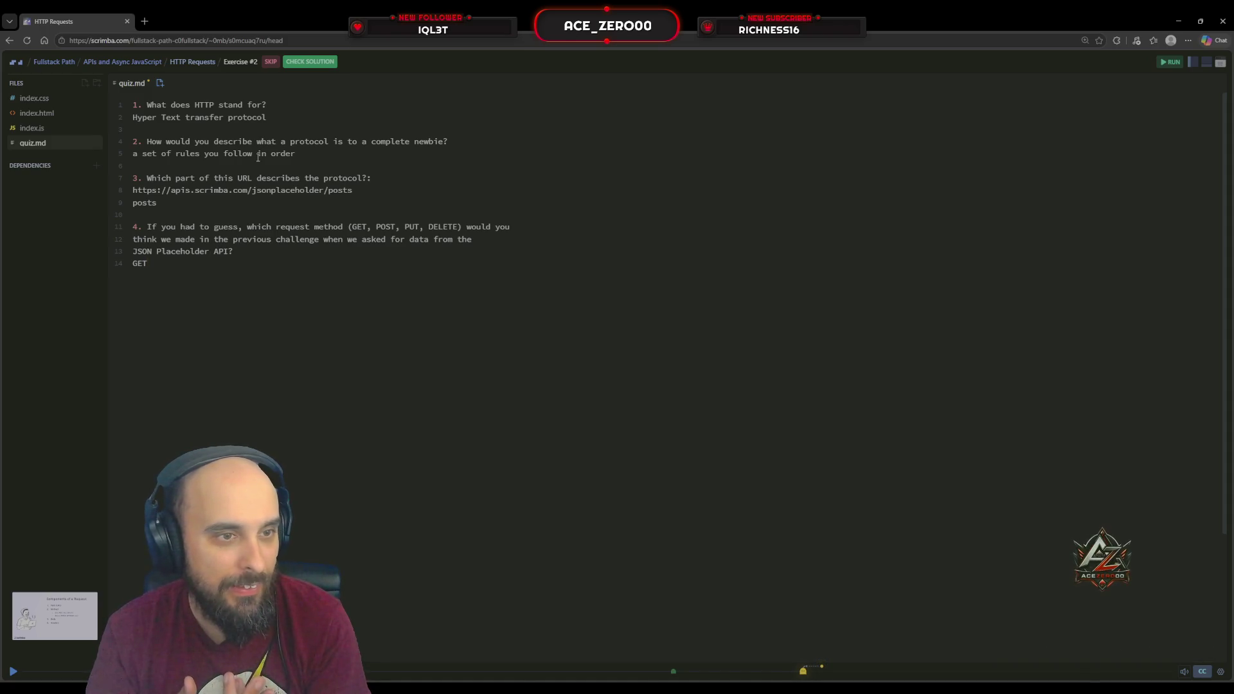
Select the start of the example URL to check its https protocol.
{"action": "key", "text": "Up"}
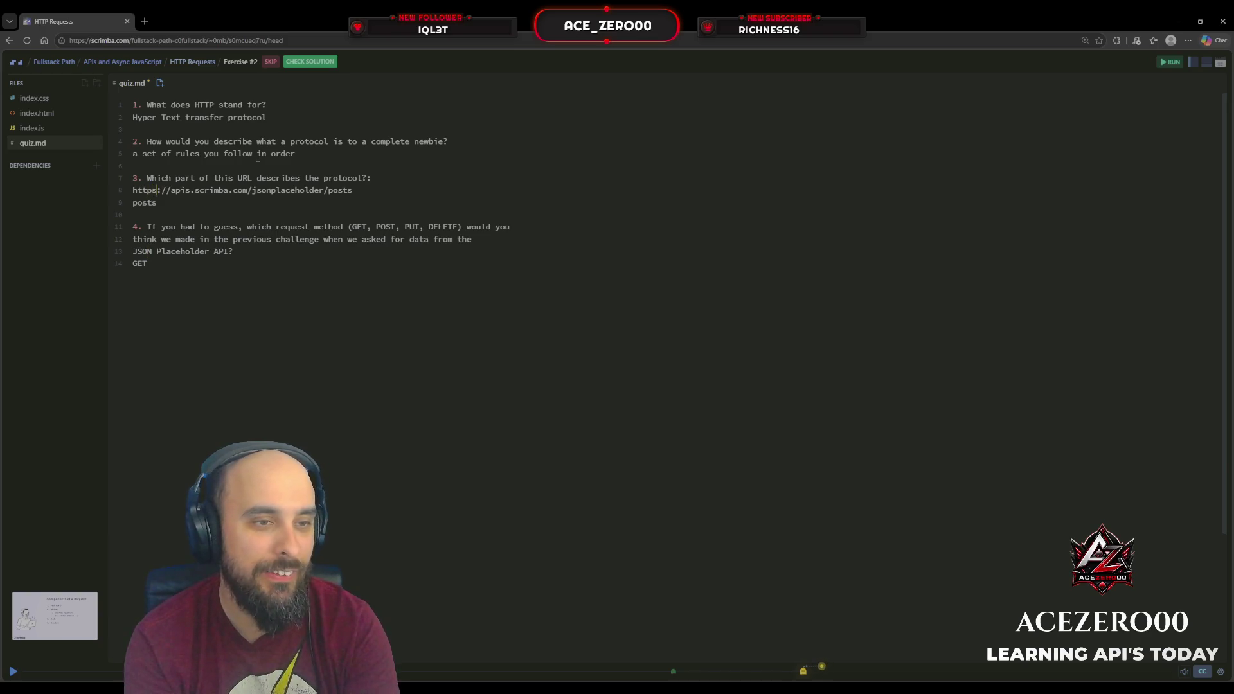
{"action": "key", "text": "shift+Left"}
{"action": "key", "text": "shift+Left"}
{"action": "key", "text": "shift+Left"}
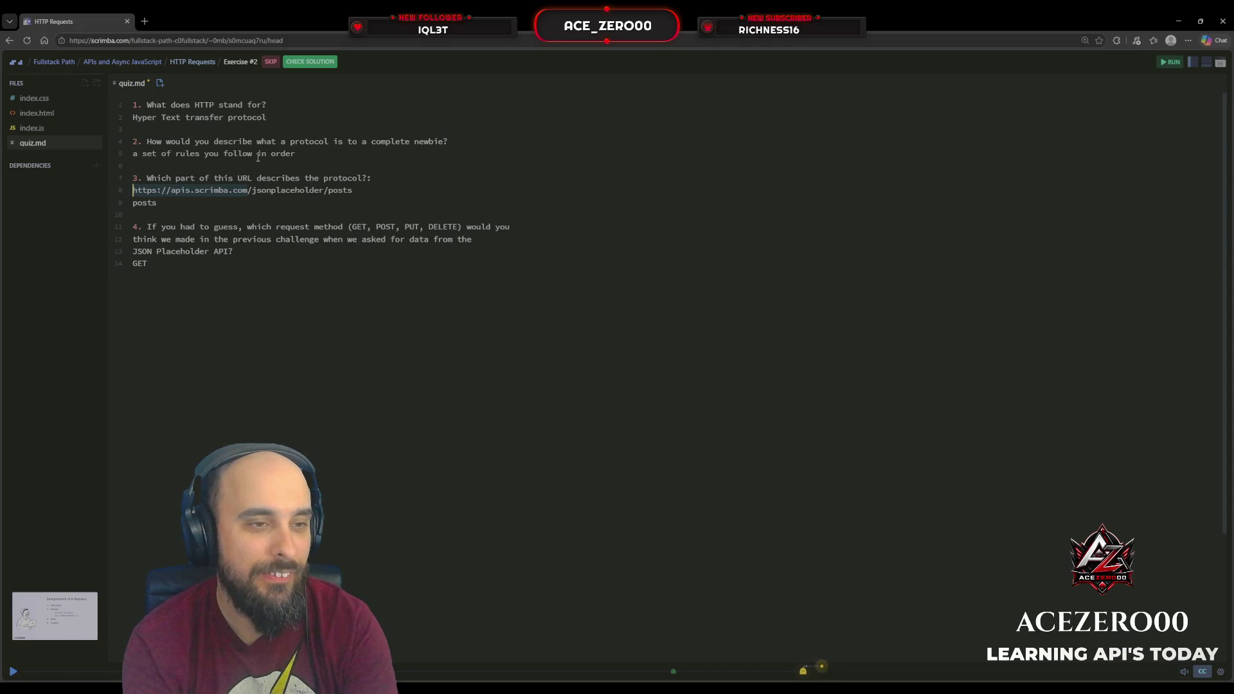
{"action": "key", "text": "shift+Left"}
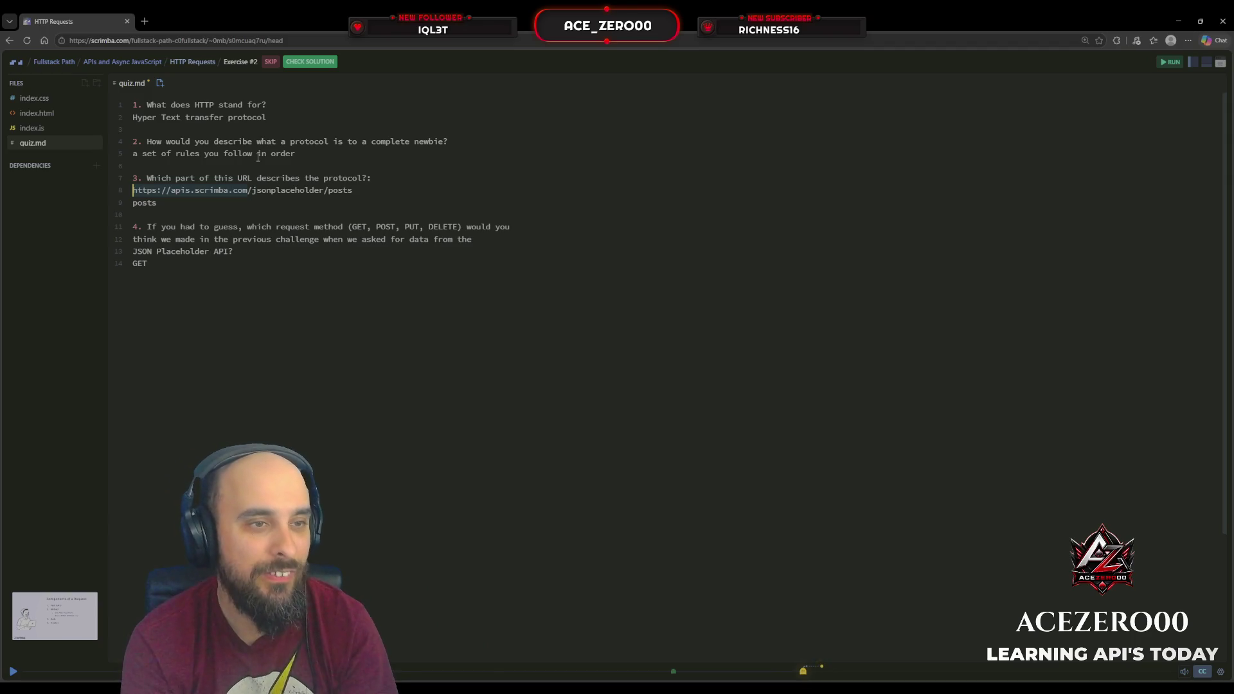
{"action": "key", "text": "Right"}
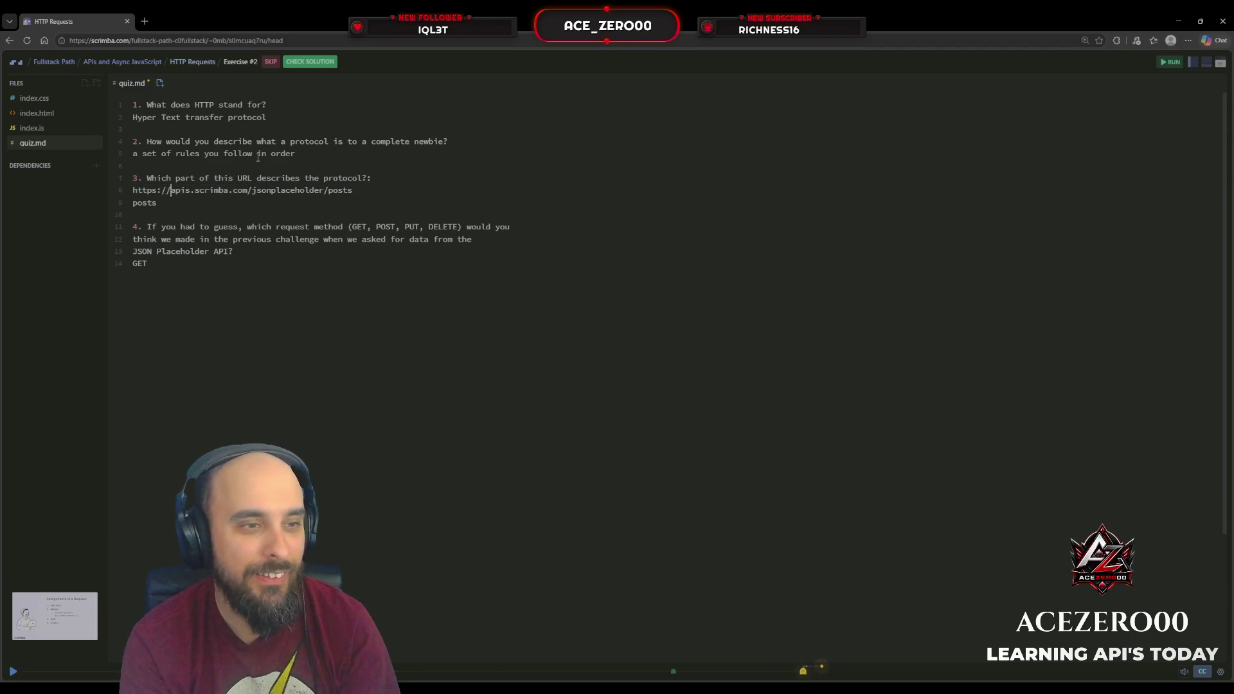
{"action": "key", "text": "Left"}
{"action": "key", "text": "Left"}
{"action": "key", "text": "Left"}
Replace the question 3 answer 'posts' with 'https'.
{"action": "key", "text": "Up"}
{"action": "key", "text": "End"}
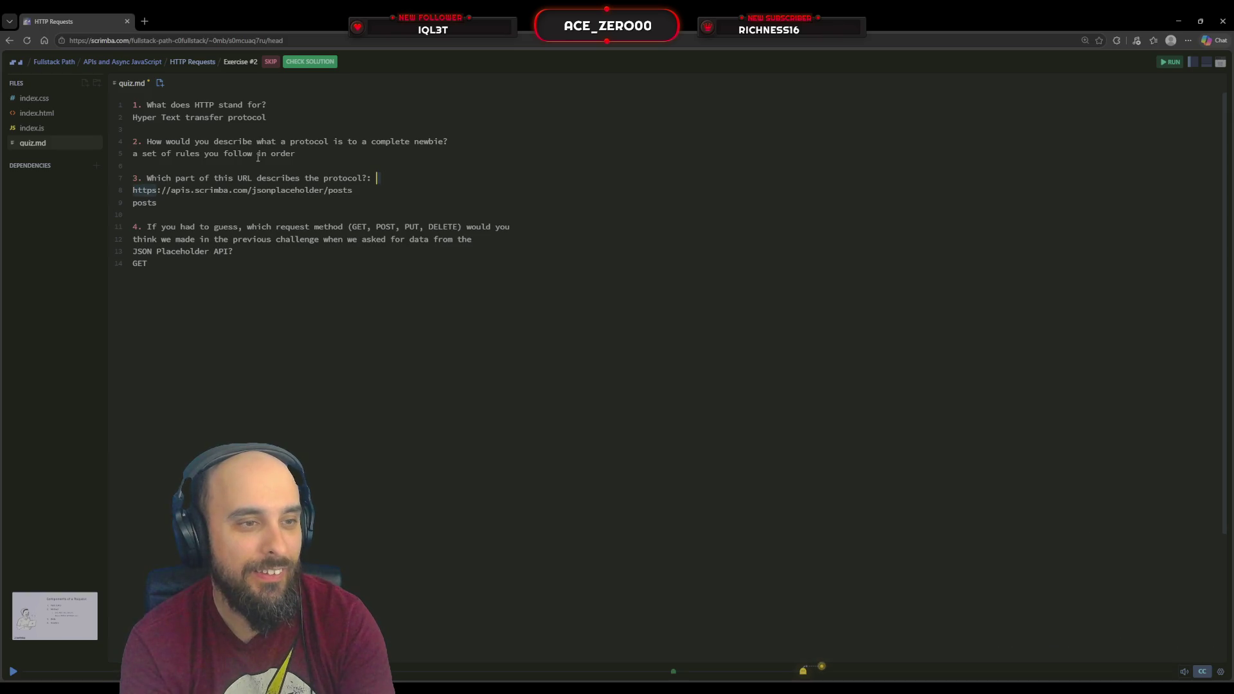
{"action": "key", "text": "Down"}
{"action": "key", "text": "Down"}
{"action": "key", "text": "BackSpace"}
{"action": "key", "text": "BackSpace"}
{"action": "key", "text": "BackSpace"}
{"action": "key", "text": "BackSpace"}
{"action": "key", "text": "BackSpace"}
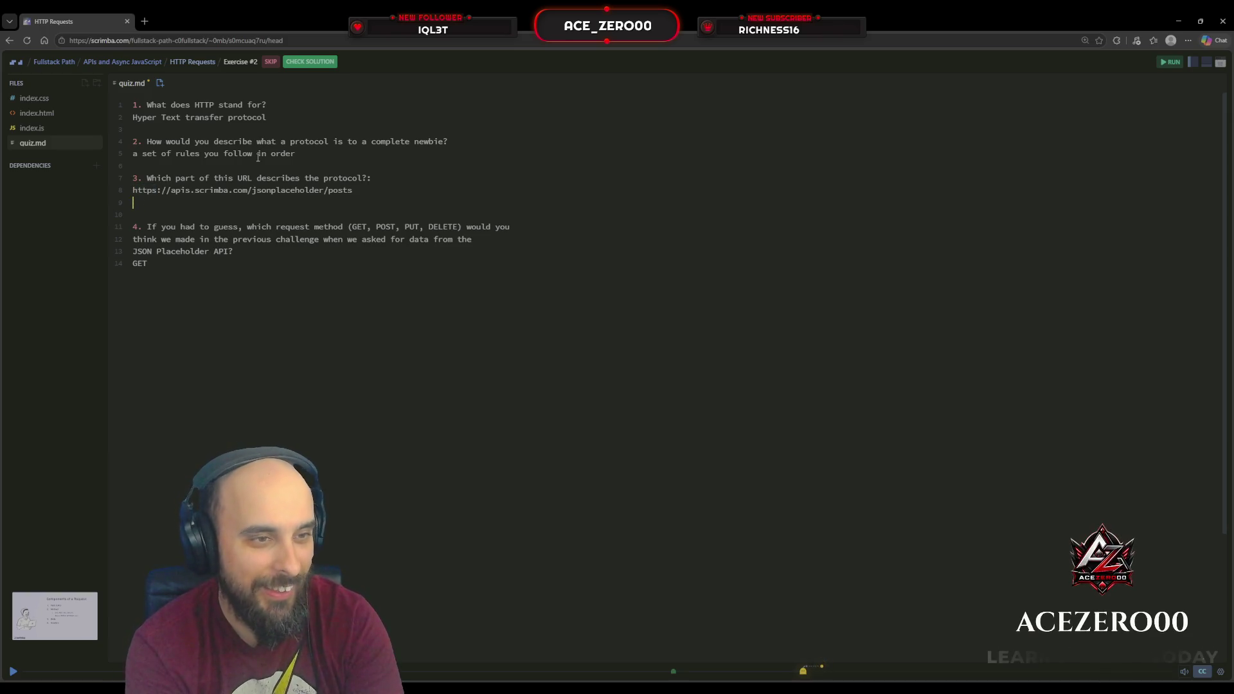
{"action": "type", "text": "https"}
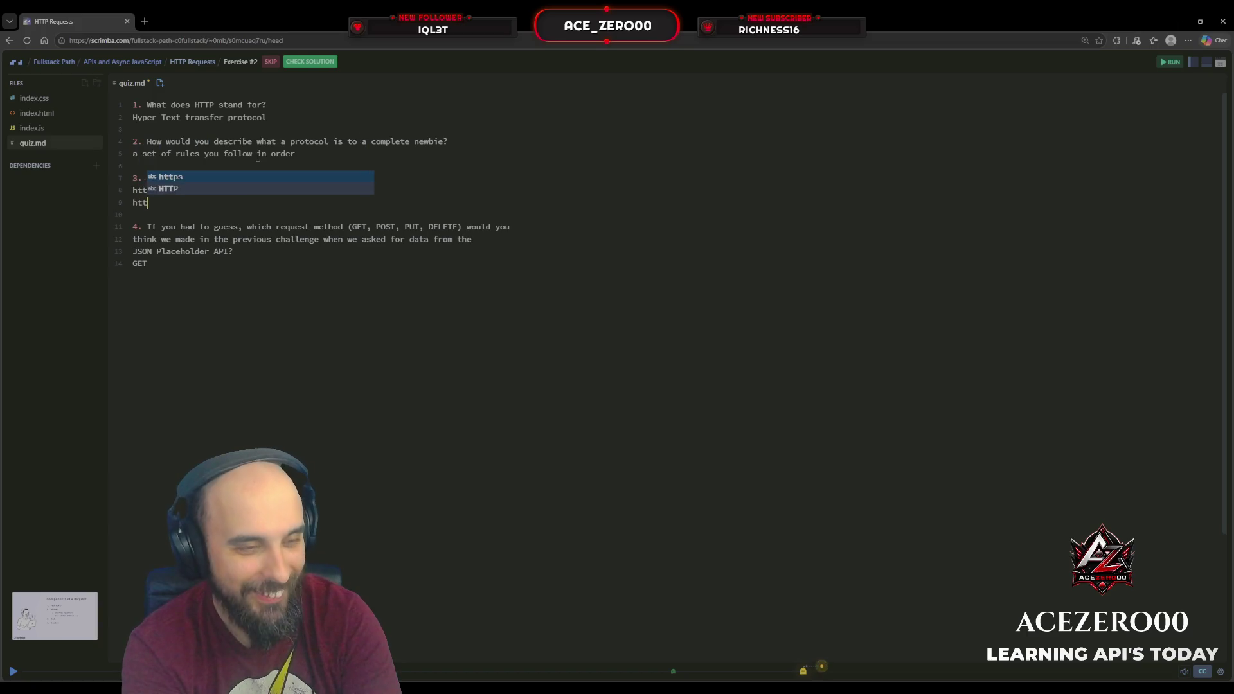
{"action": "key", "text": "Escape"}
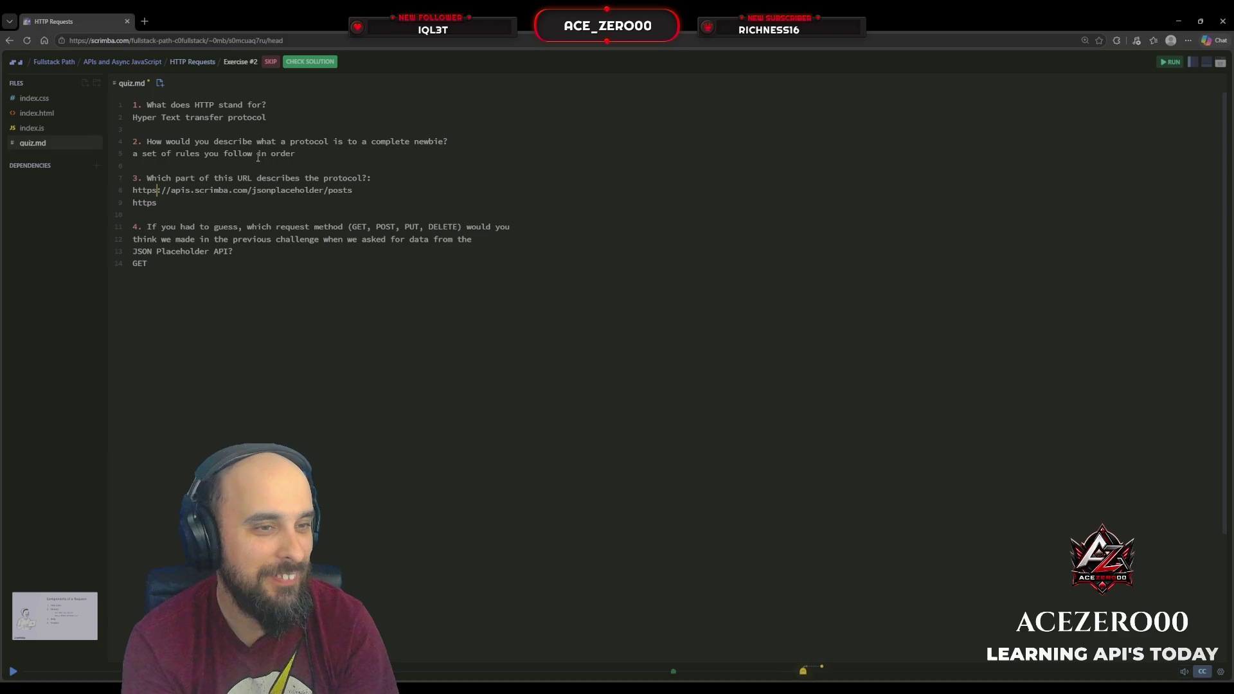
{"action": "key", "text": "Up"}
{"action": "key", "text": "Up"}
{"action": "key", "text": "Up"}
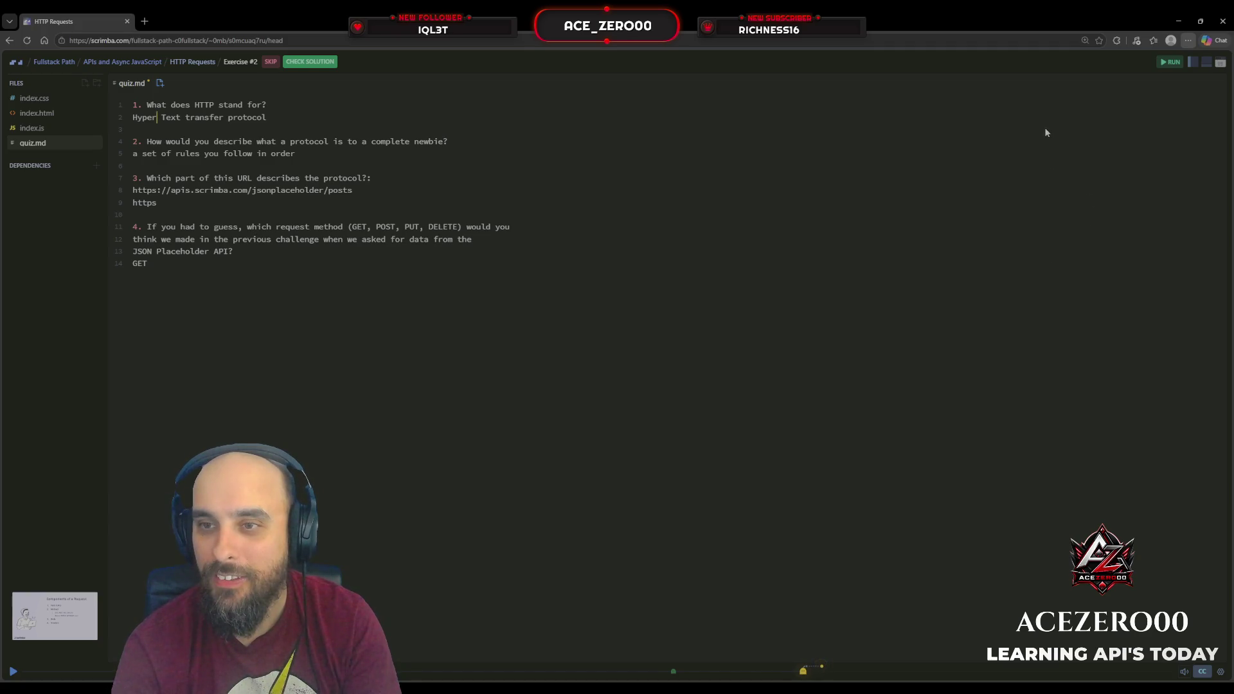
{"action": "scroll", "coordinate": [1166, 141], "scroll_direction": "down", "scroll_amount": 1}
{"action": "scroll", "coordinate": [1166, 139], "scroll_direction": "up", "scroll_amount": 6}
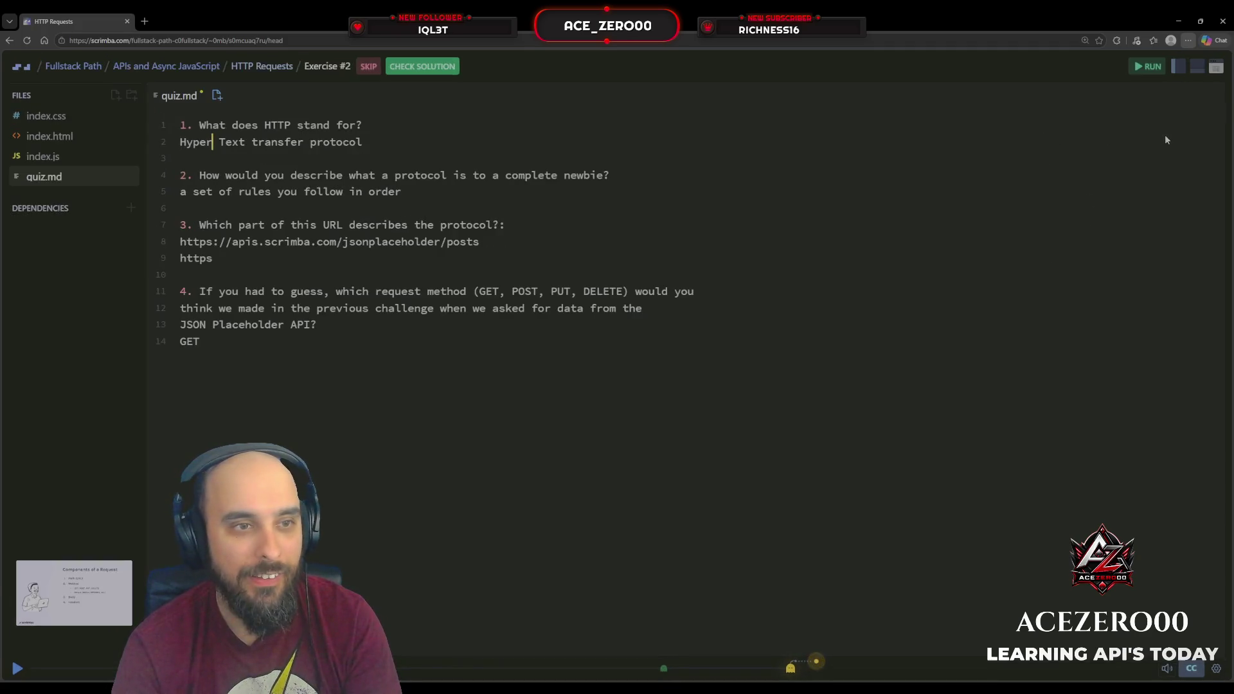
{"action": "scroll", "coordinate": [1166, 139], "scroll_direction": "up", "scroll_amount": 1}
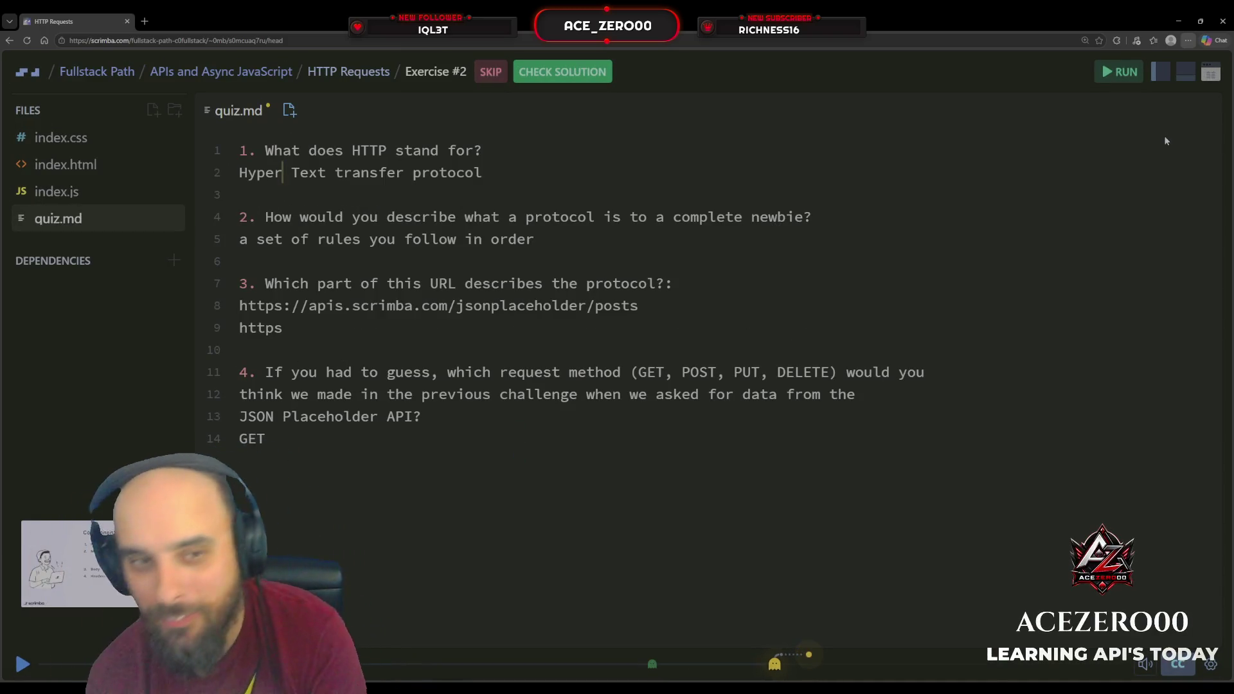
{"action": "scroll", "coordinate": [1135, 133], "scroll_direction": "down", "scroll_amount": 1}
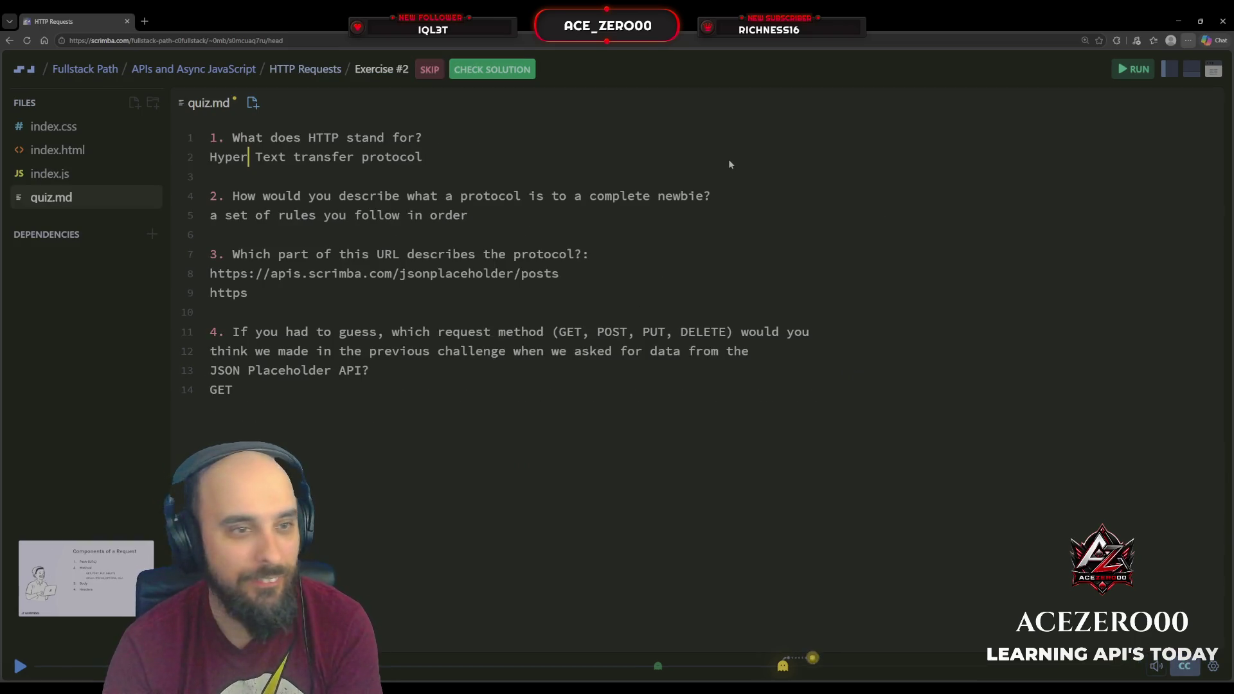
{"action": "scroll", "coordinate": [728, 159], "scroll_direction": "down", "scroll_amount": 1}
{"action": "scroll", "coordinate": [727, 159], "scroll_direction": "up", "scroll_amount": 1}
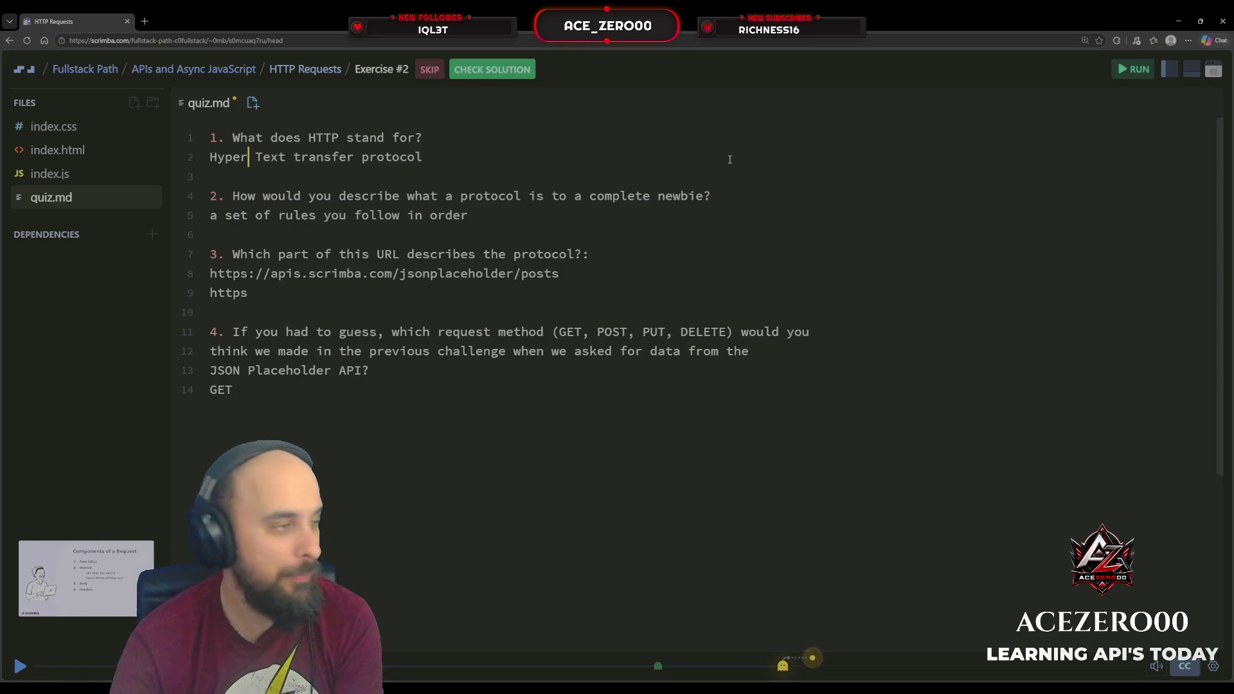
{"action": "scroll", "coordinate": [758, 319], "scroll_direction": "down", "scroll_amount": 1}
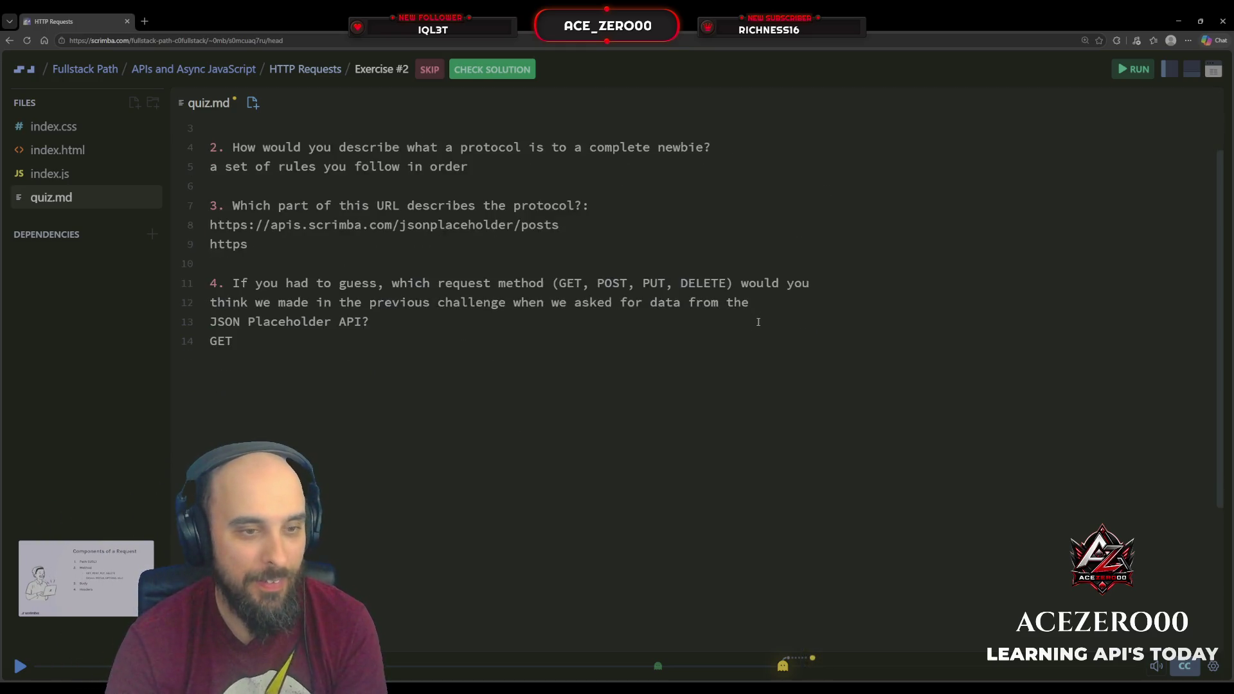
{"action": "scroll", "coordinate": [757, 322], "scroll_direction": "up", "scroll_amount": 1}
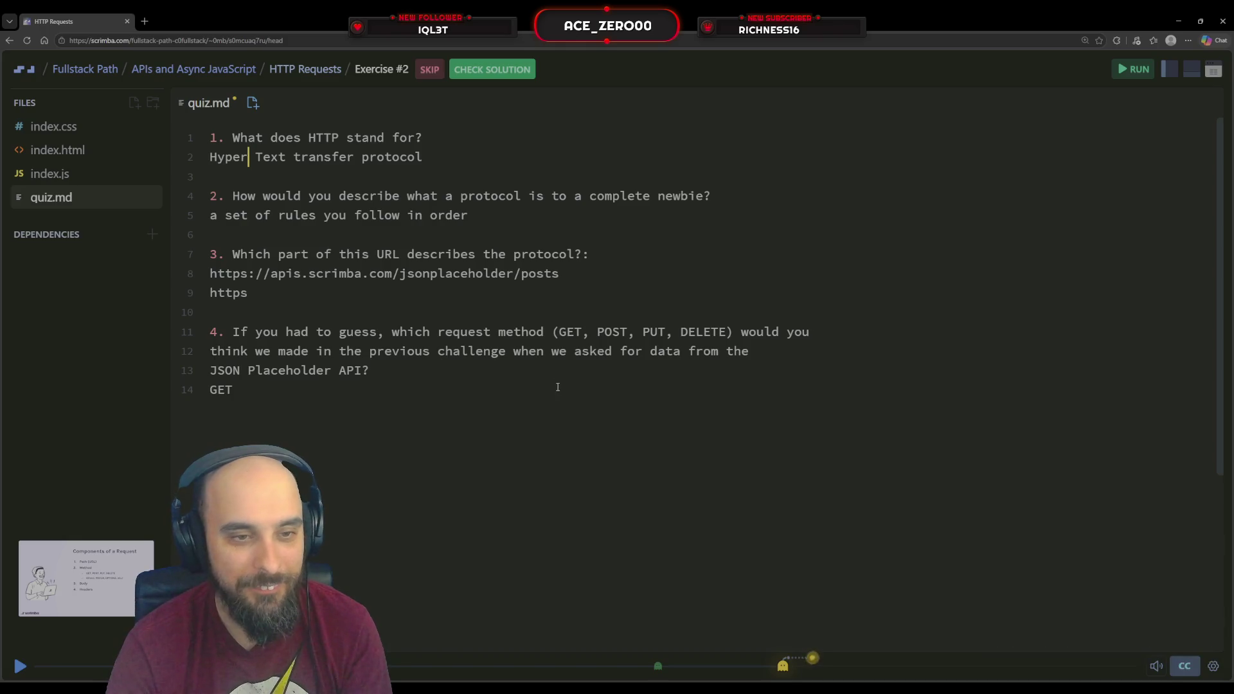
{"action": "left_click", "coordinate": [436, 383]}
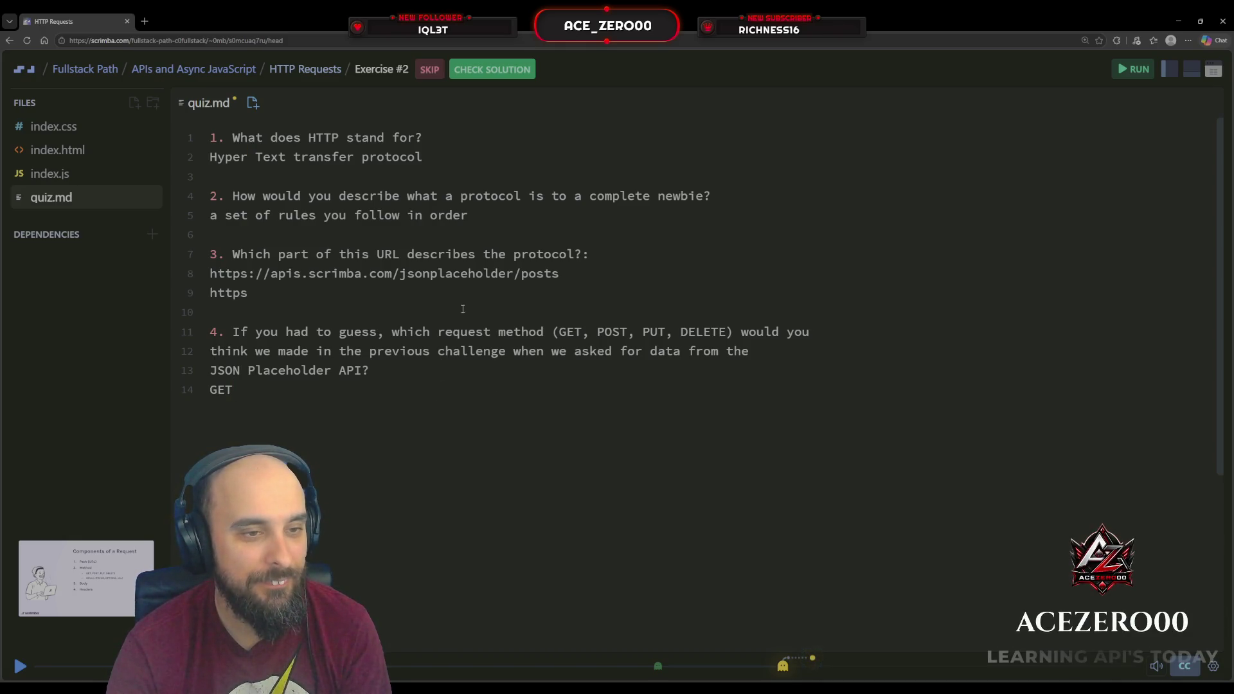
{"action": "left_click", "coordinate": [511, 298]}
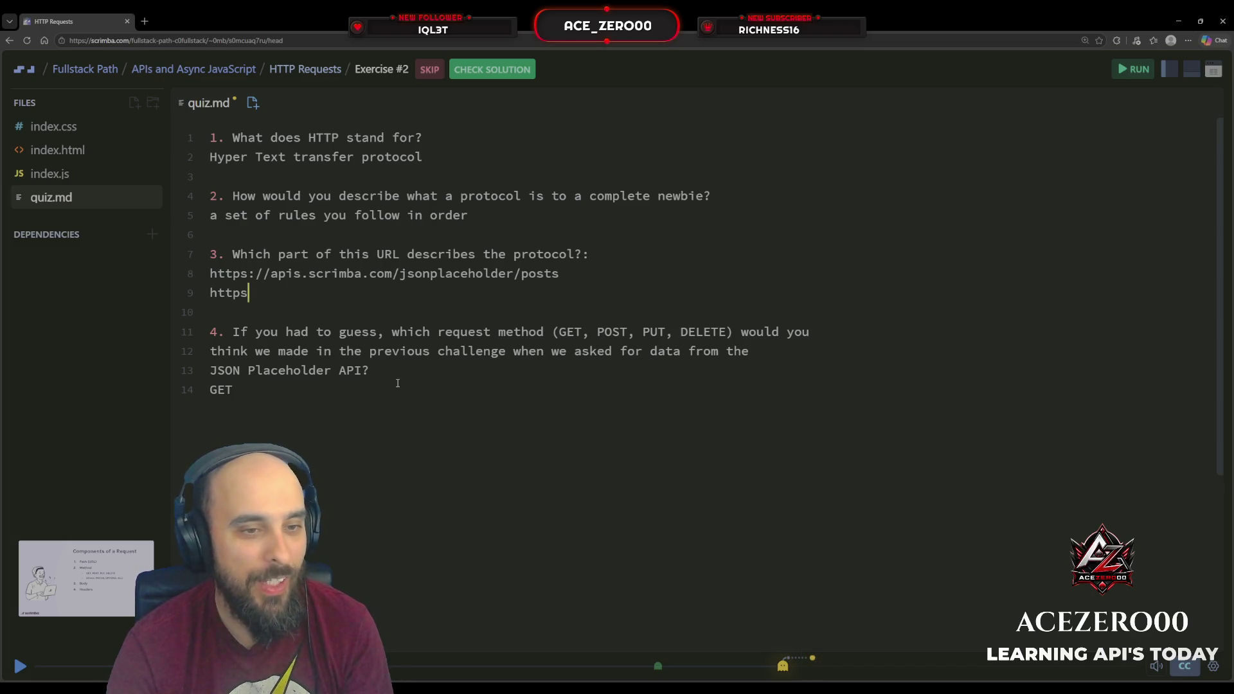
{"action": "left_click_drag", "start_coordinate": [570, 331], "coordinate": [596, 333]}
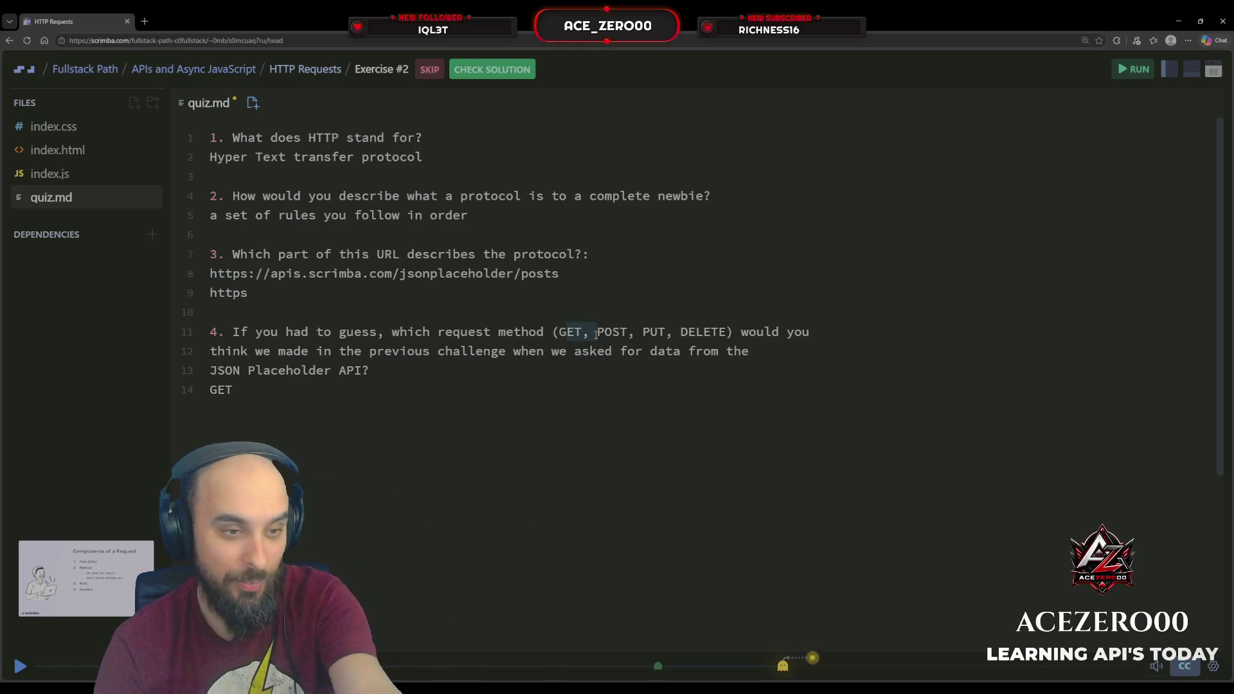
{"action": "left_click", "coordinate": [471, 386]}
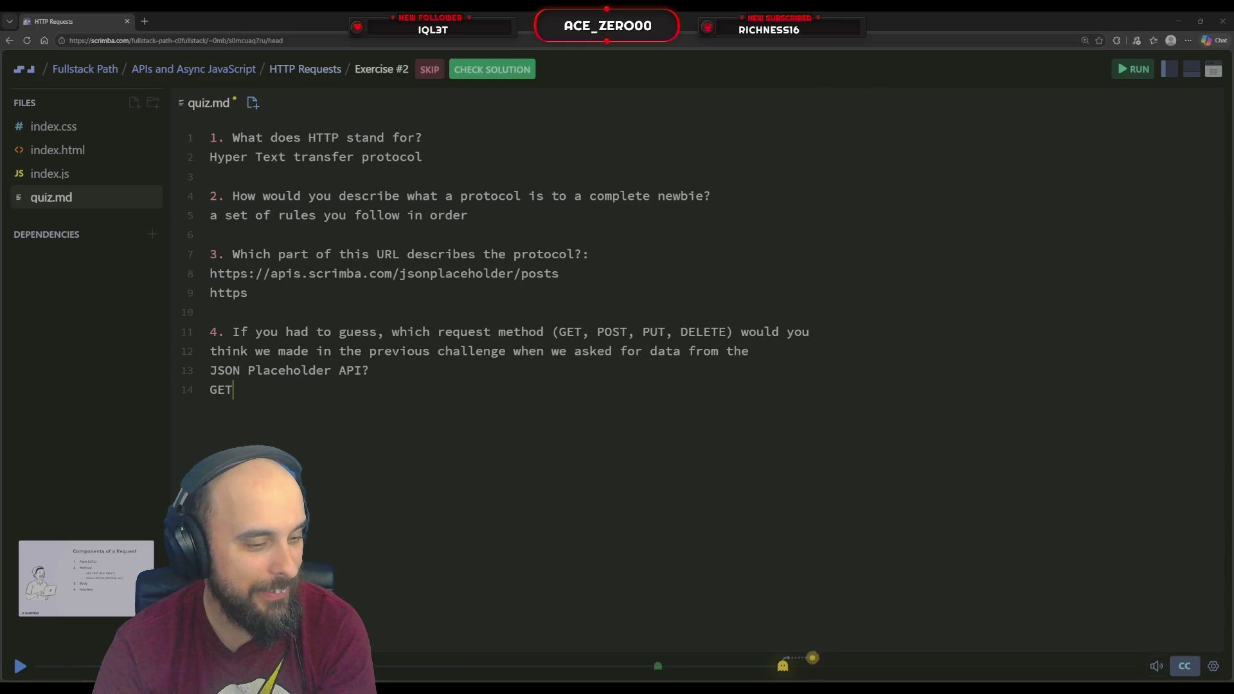
{"action": "left_click", "coordinate": [145, 26]}
{"action": "key", "text": "ctrl+w"}
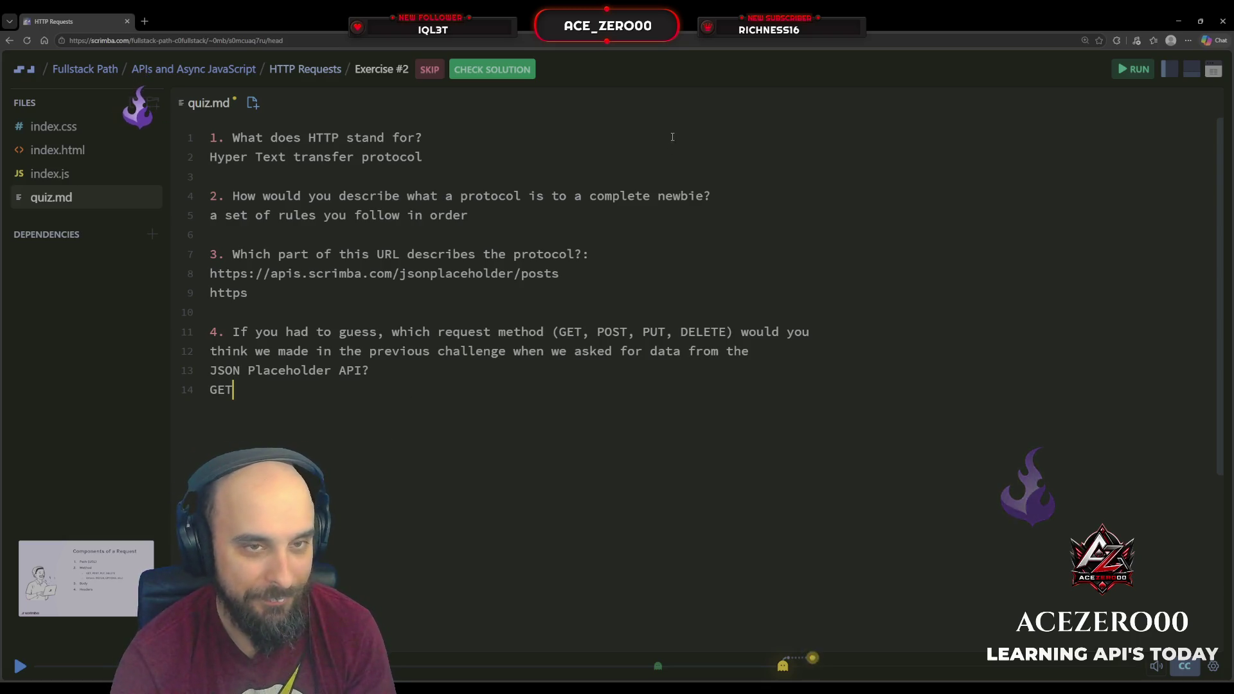
Submit the quiz with Check Solution, then scroll the MDN HTTP request methods page.
{"action": "left_click", "coordinate": [513, 71]}
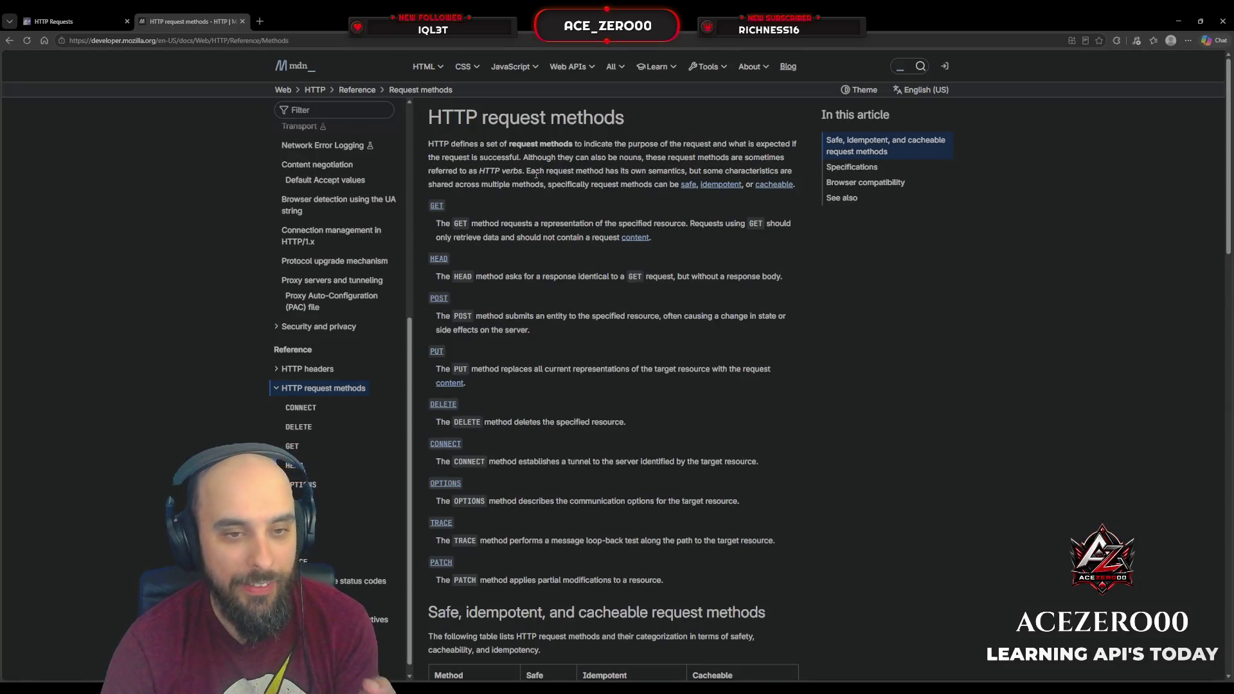
{"action": "scroll", "coordinate": [537, 258], "scroll_direction": "down", "scroll_amount": 1}
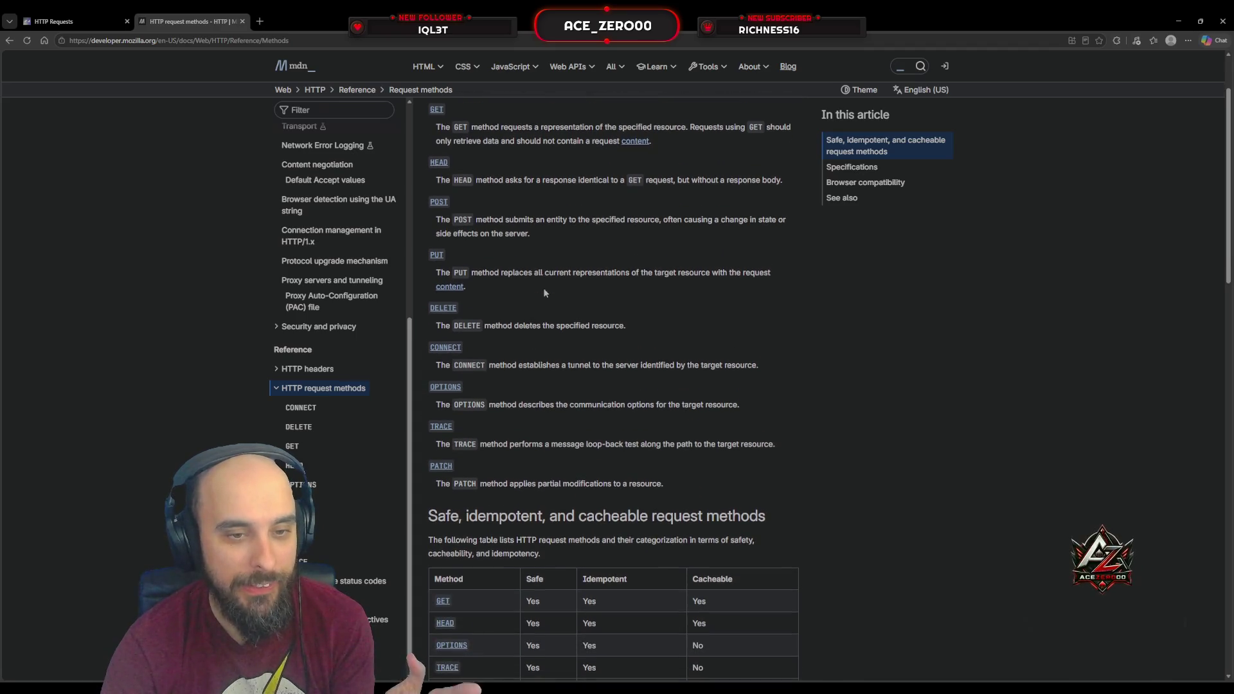
{"action": "scroll", "coordinate": [542, 288], "scroll_direction": "down", "scroll_amount": 2}
{"action": "scroll", "coordinate": [543, 294], "scroll_direction": "down", "scroll_amount": 1}
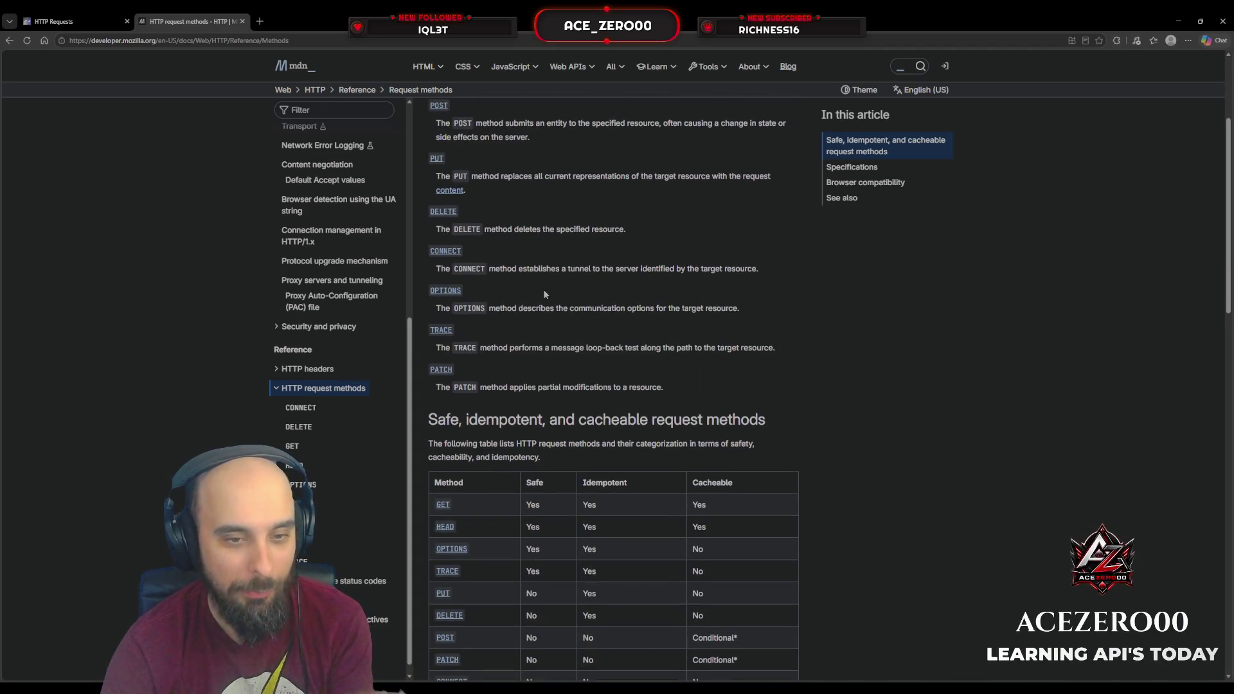
{"action": "scroll", "coordinate": [544, 295], "scroll_direction": "up", "scroll_amount": 4}
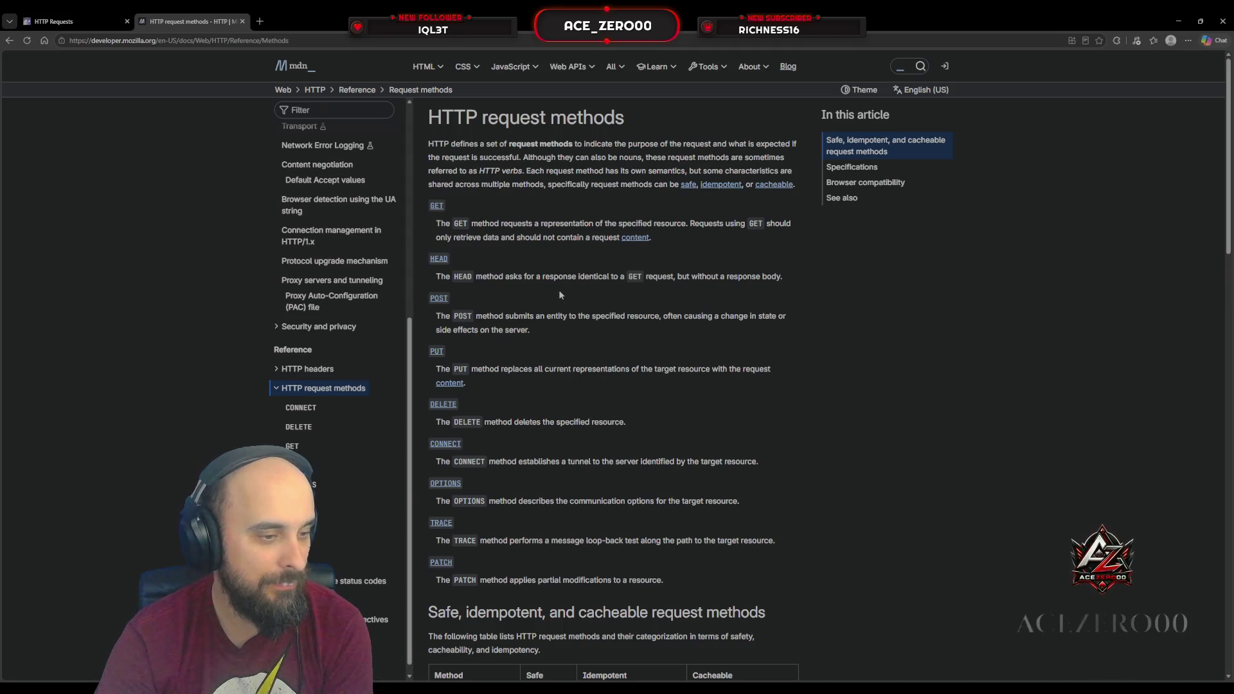
Scroll through MDN's table of GET, HEAD, POST, PUT, DELETE, CONNECT, OPTIONS, TRACE and PATCH.
{"action": "scroll", "coordinate": [559, 295], "scroll_direction": "down", "scroll_amount": 5}
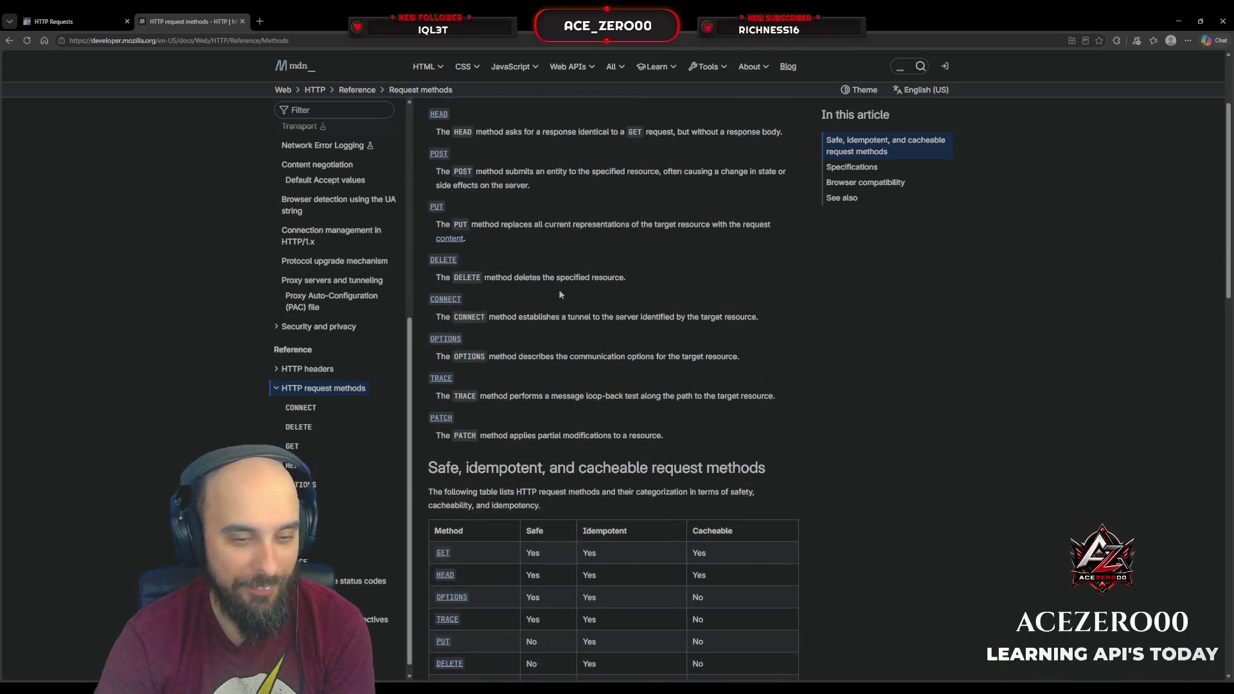
{"action": "scroll", "coordinate": [579, 296], "scroll_direction": "down", "scroll_amount": 2}
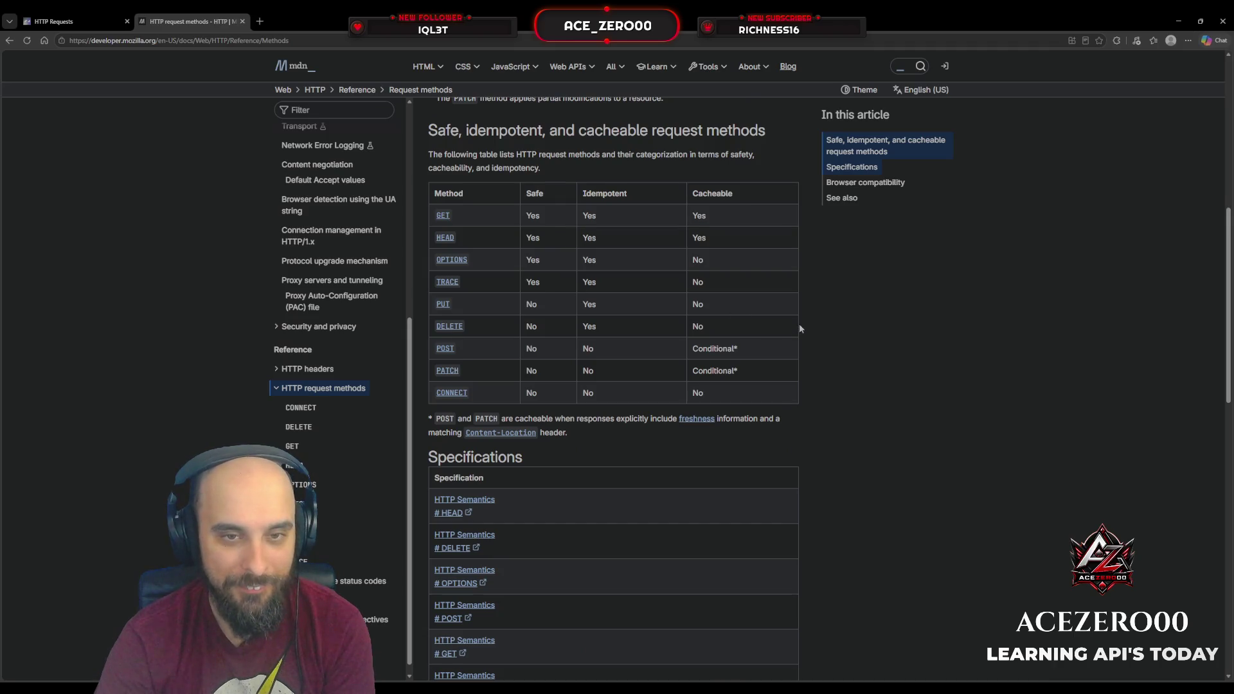
{"action": "scroll", "coordinate": [800, 327], "scroll_direction": "up", "scroll_amount": 1}
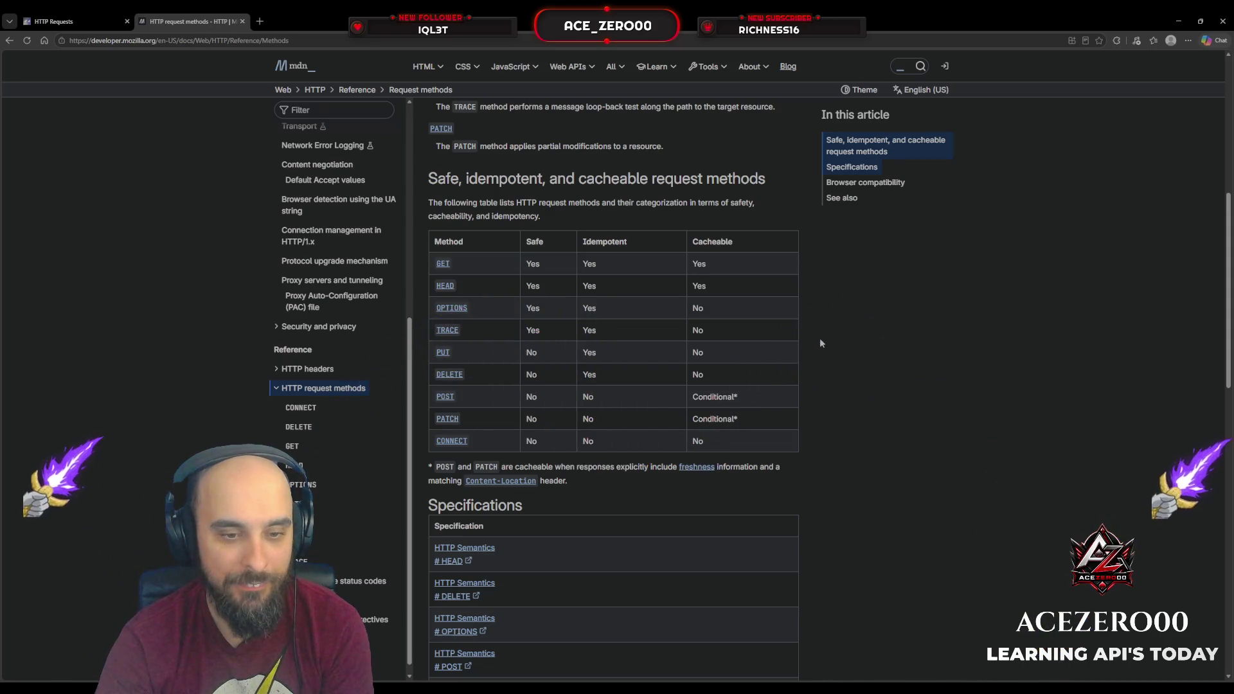
{"action": "scroll", "coordinate": [820, 343], "scroll_direction": "down", "scroll_amount": 2}
{"action": "scroll", "coordinate": [820, 343], "scroll_direction": "up", "scroll_amount": 2}
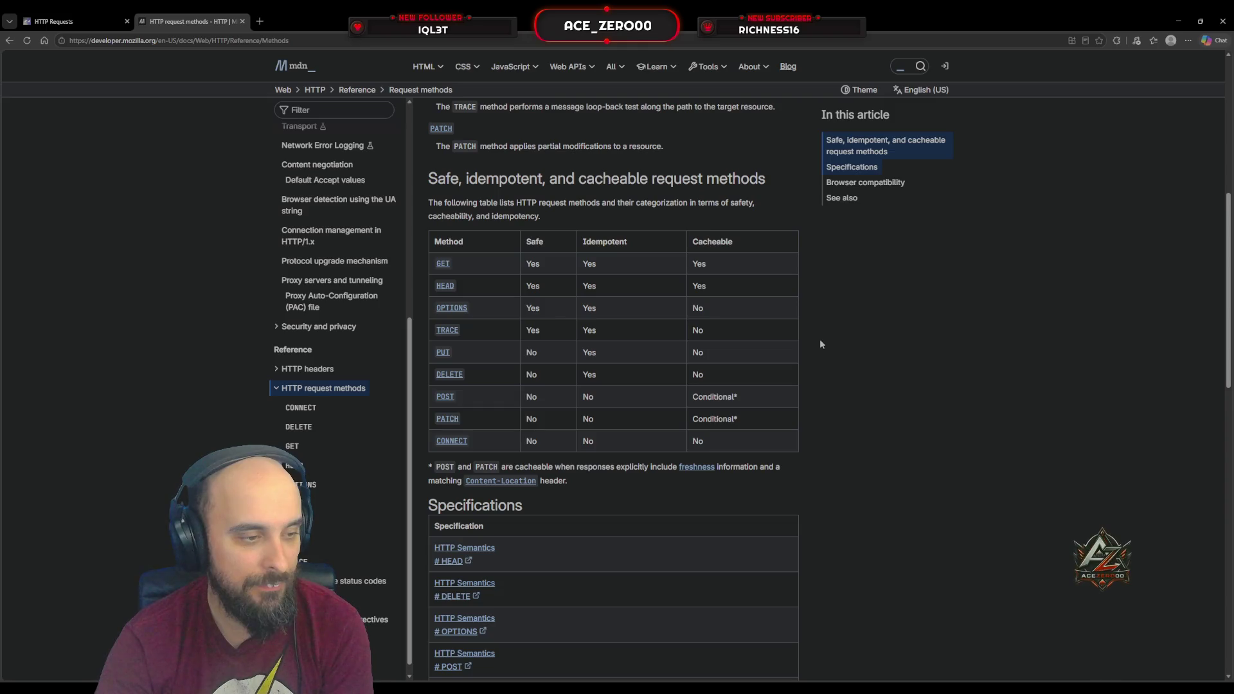
{"action": "scroll", "coordinate": [820, 343], "scroll_direction": "down", "scroll_amount": 10}
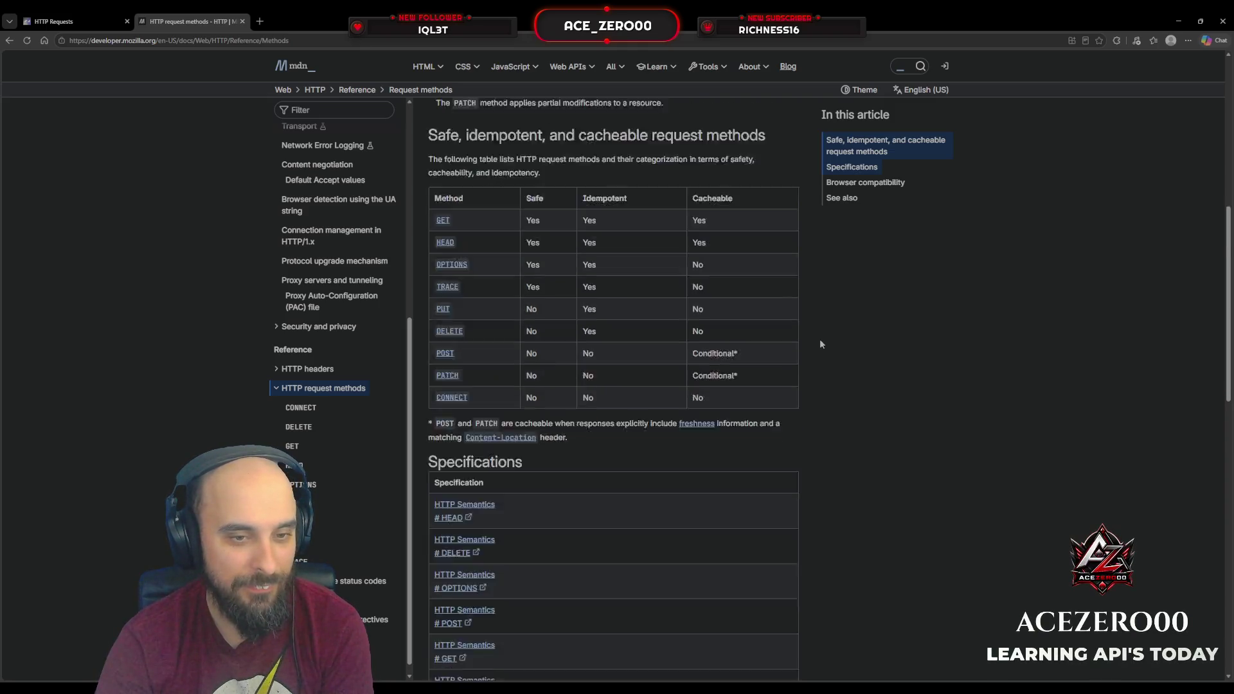
{"action": "scroll", "coordinate": [820, 338], "scroll_direction": "down", "scroll_amount": 3}
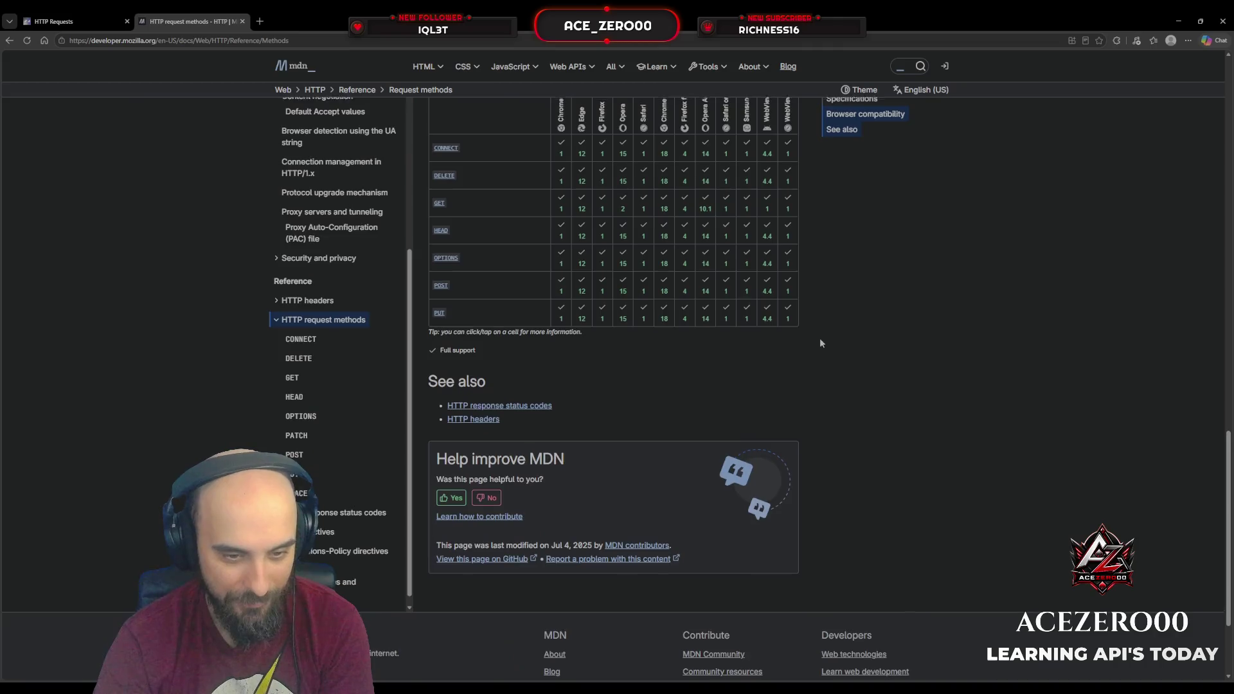
{"action": "scroll", "coordinate": [819, 337], "scroll_direction": "up", "scroll_amount": 15}
{"action": "scroll", "coordinate": [819, 336], "scroll_direction": "up", "scroll_amount": 3}
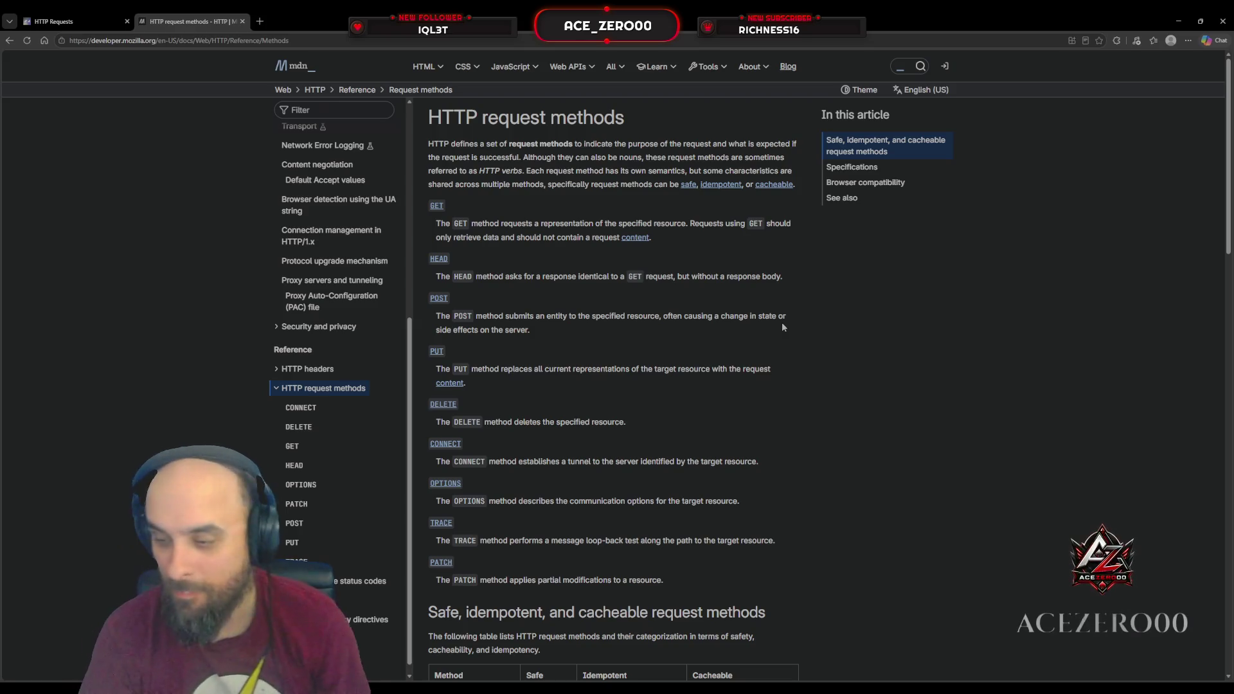
Return to the Scrimba 'HTTP Requests' tab and resume the lesson after the correct submission.
{"action": "left_click", "coordinate": [74, 22]}
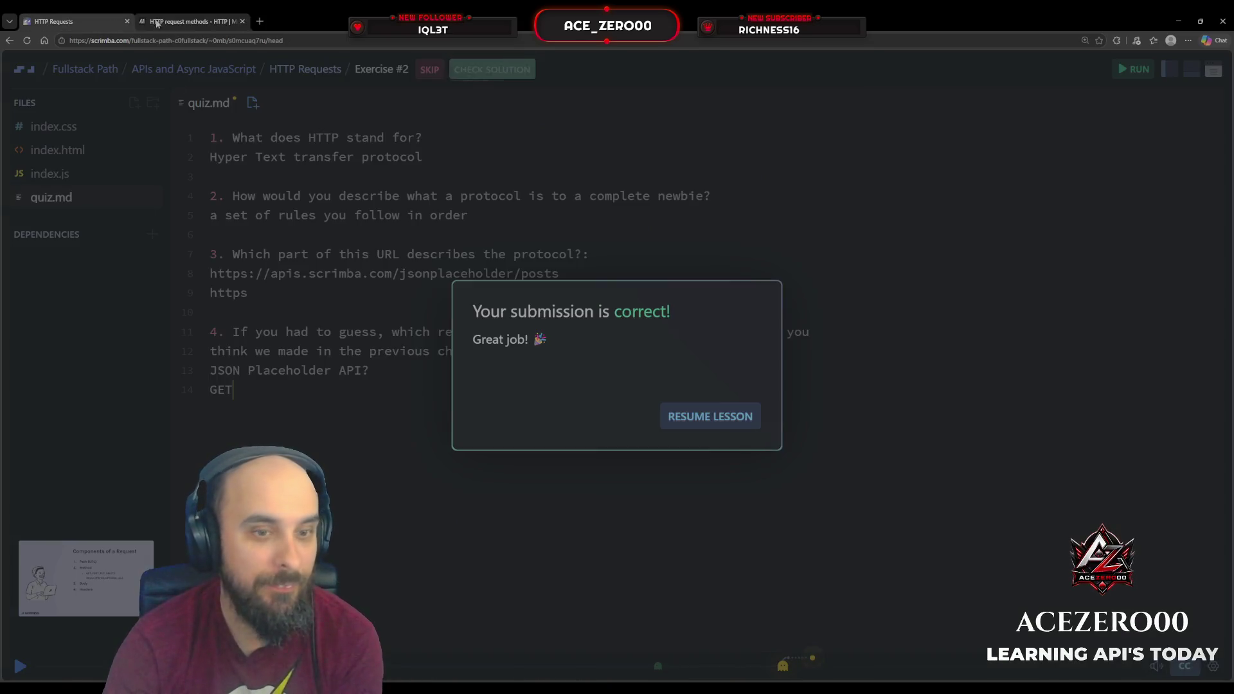
{"action": "left_click", "coordinate": [680, 416]}
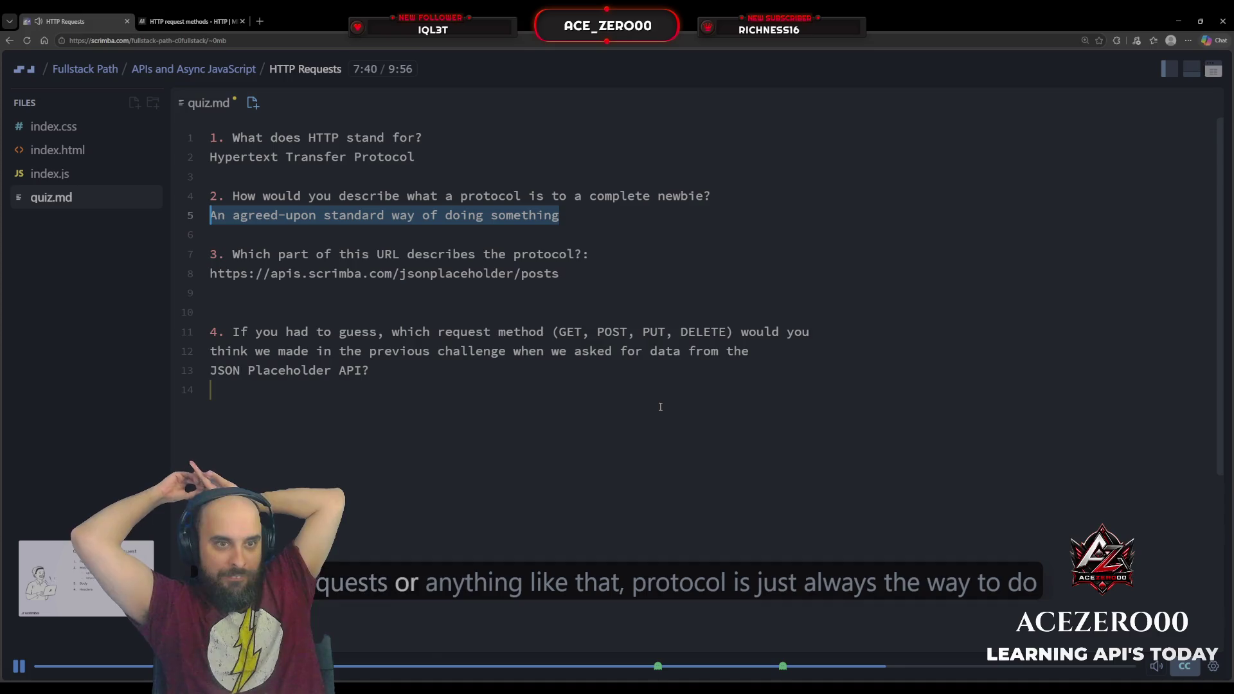
{"action": "left_click", "coordinate": [660, 407]}
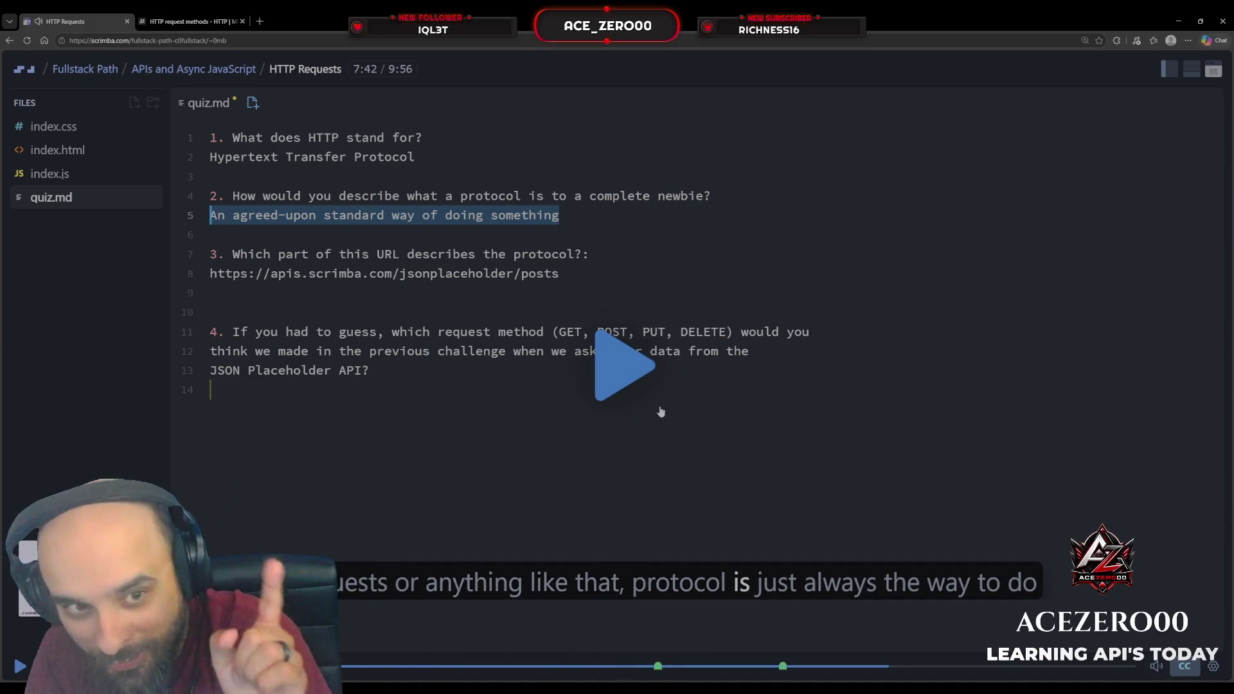
{"action": "left_click", "coordinate": [661, 409]}
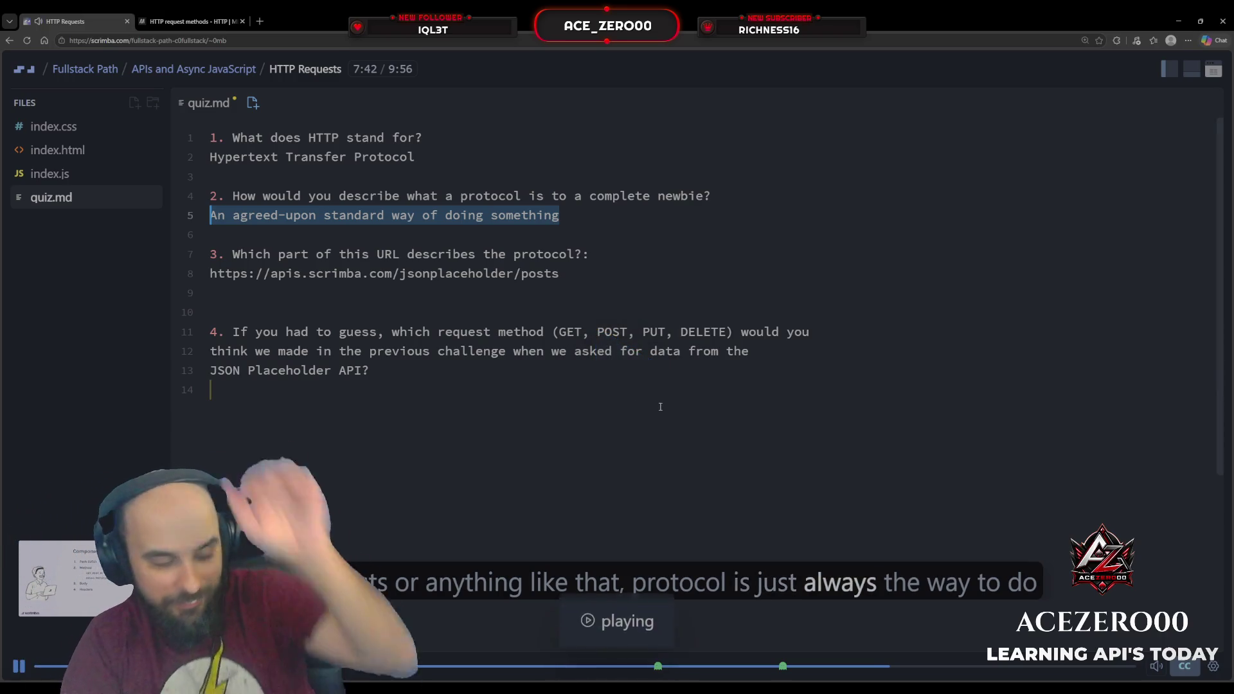
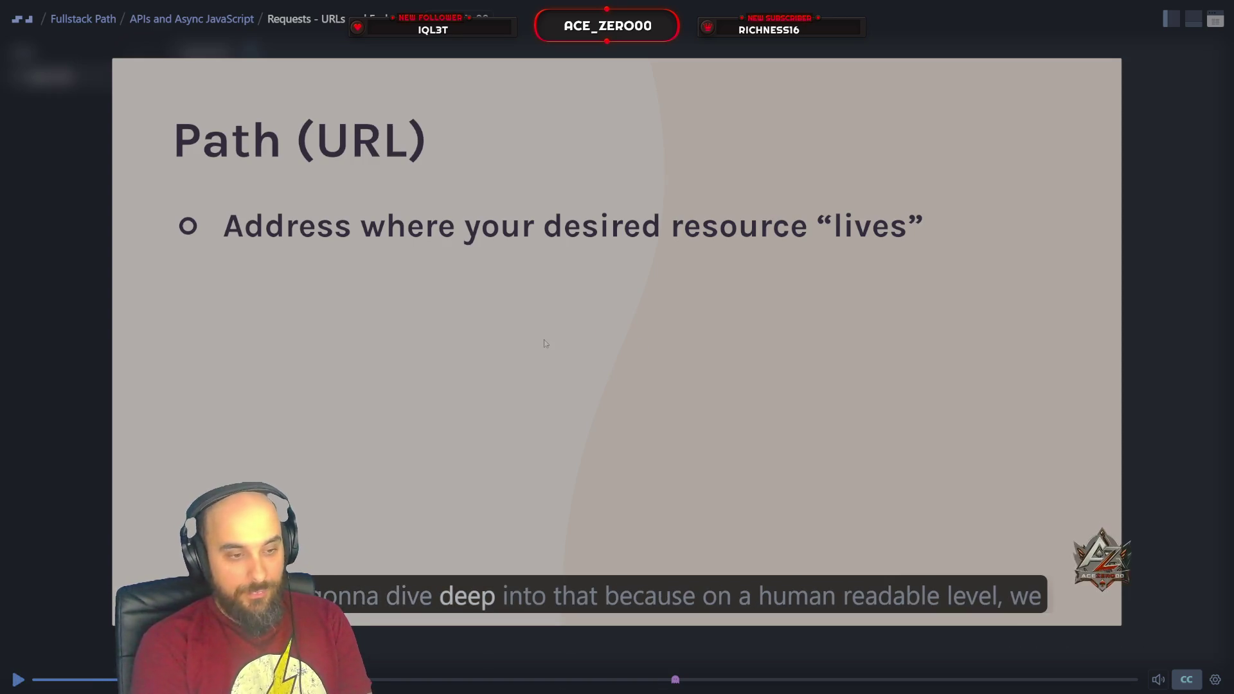
{"action": "key", "text": "space"}
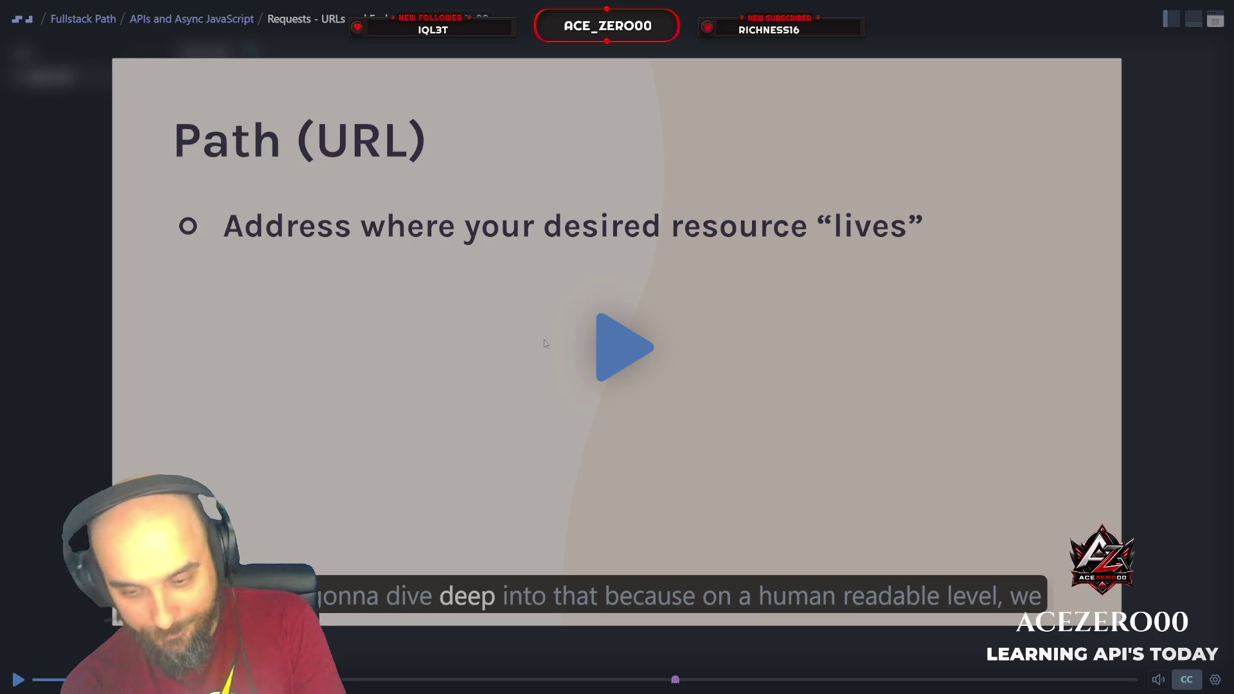
{"action": "key", "text": "space"}
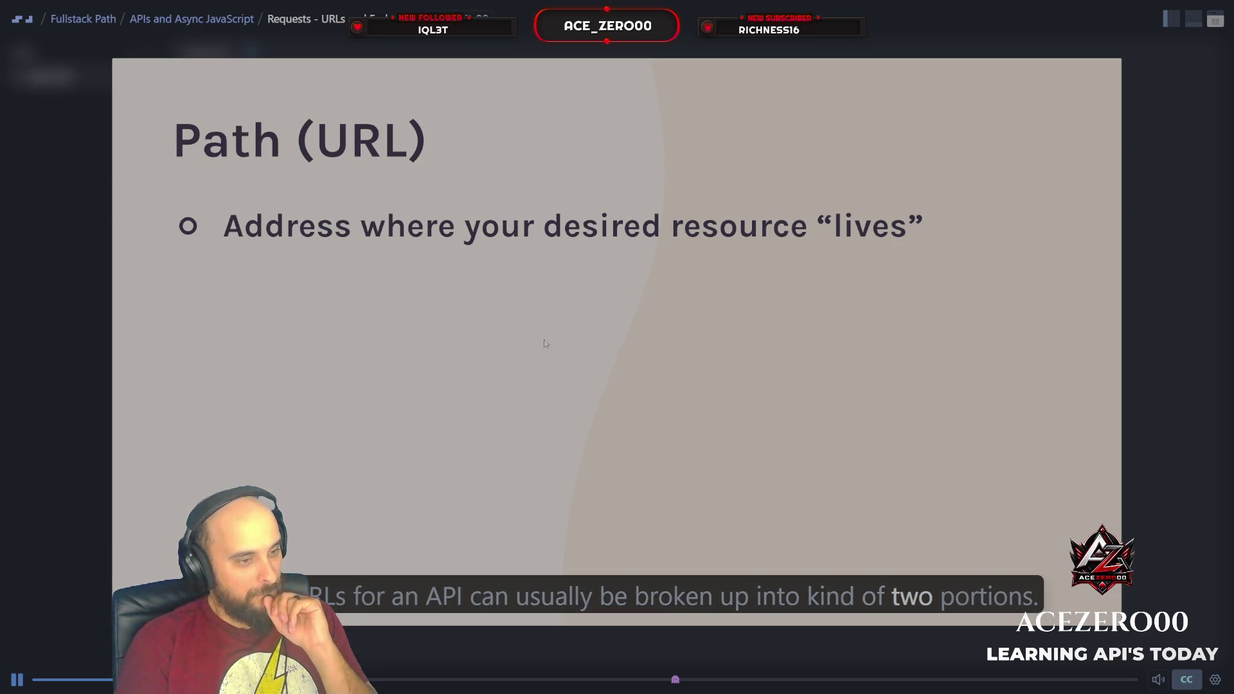
{"action": "key", "text": "space"}
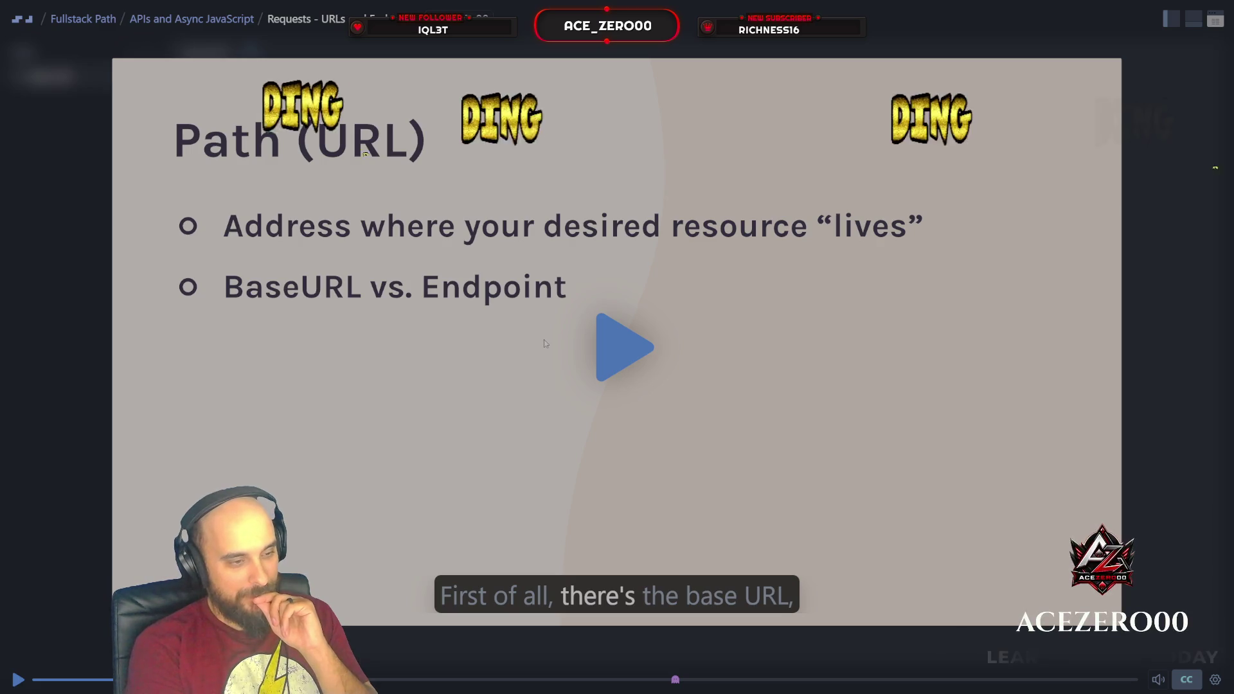
{"action": "key", "text": "space"}
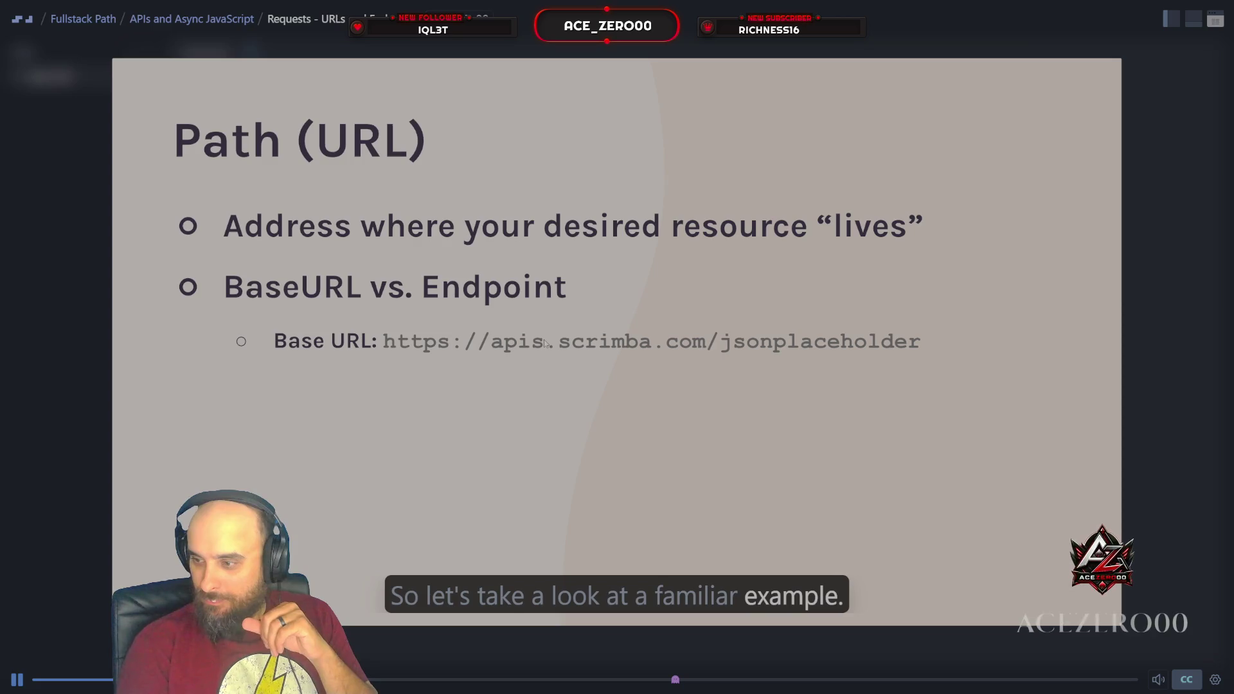
Pause, then resume the lesson until Endpoint /posts and the full jsonplaceholder/posts URL appear.
{"action": "left_click", "coordinate": [545, 343]}
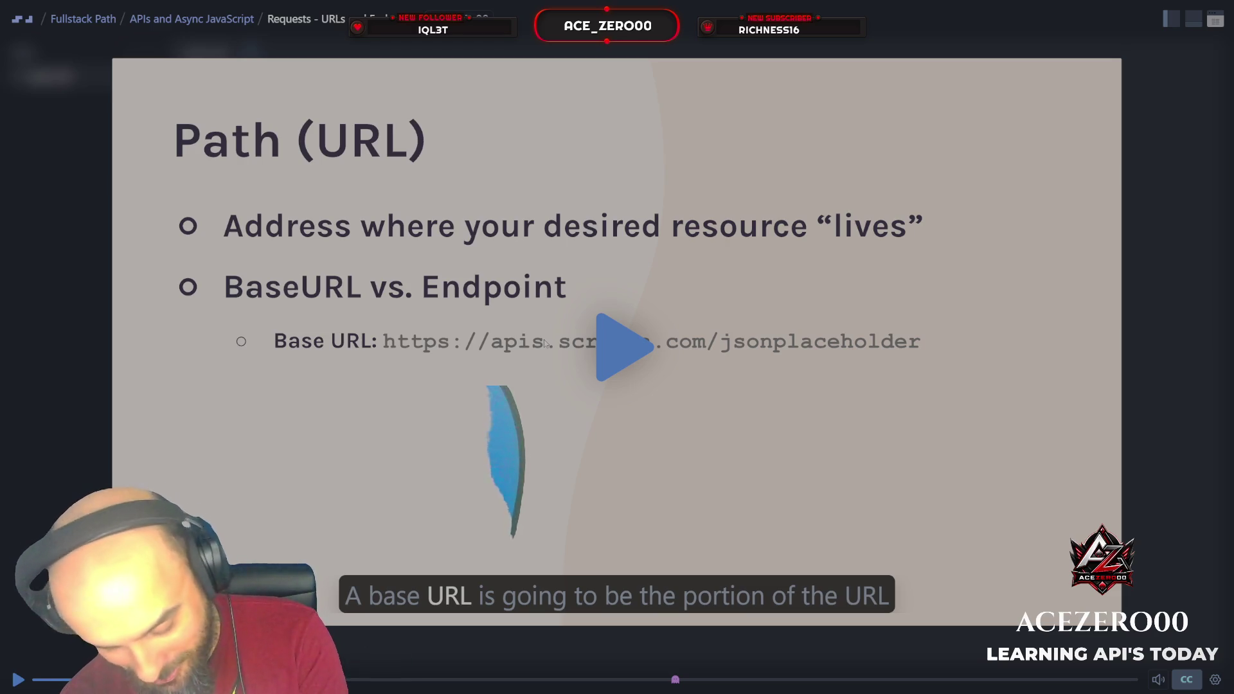
{"action": "left_click", "coordinate": [545, 343]}
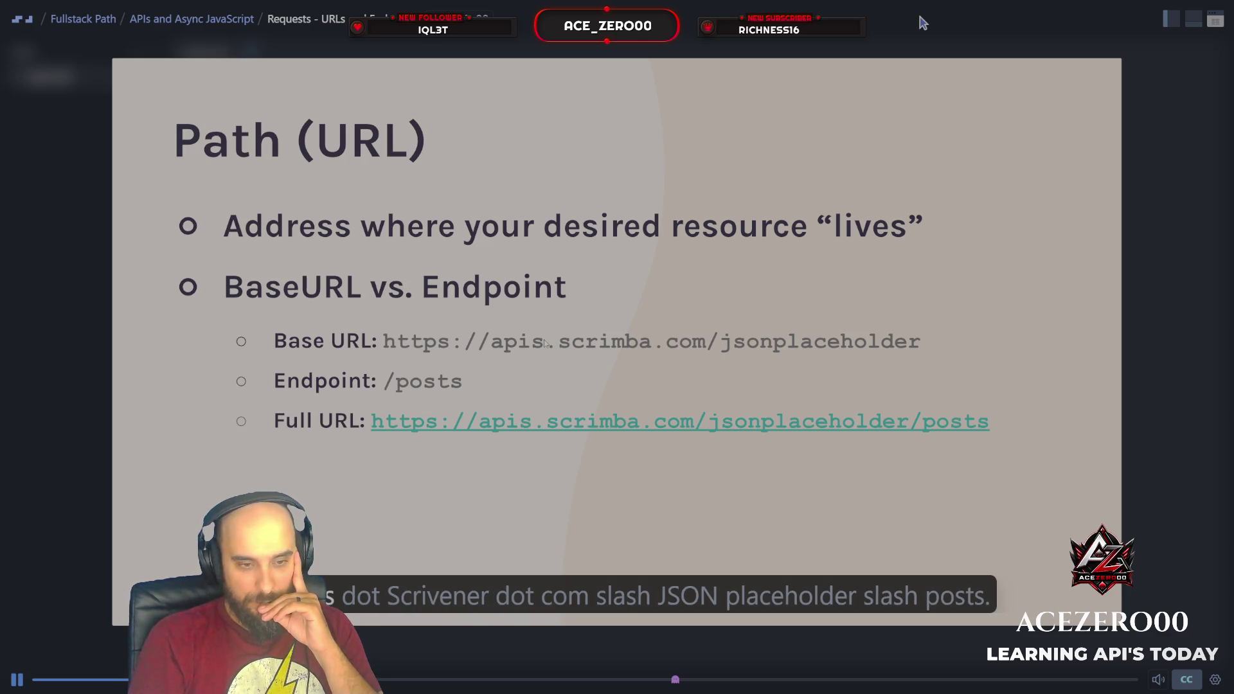
{"action": "key", "text": "space"}
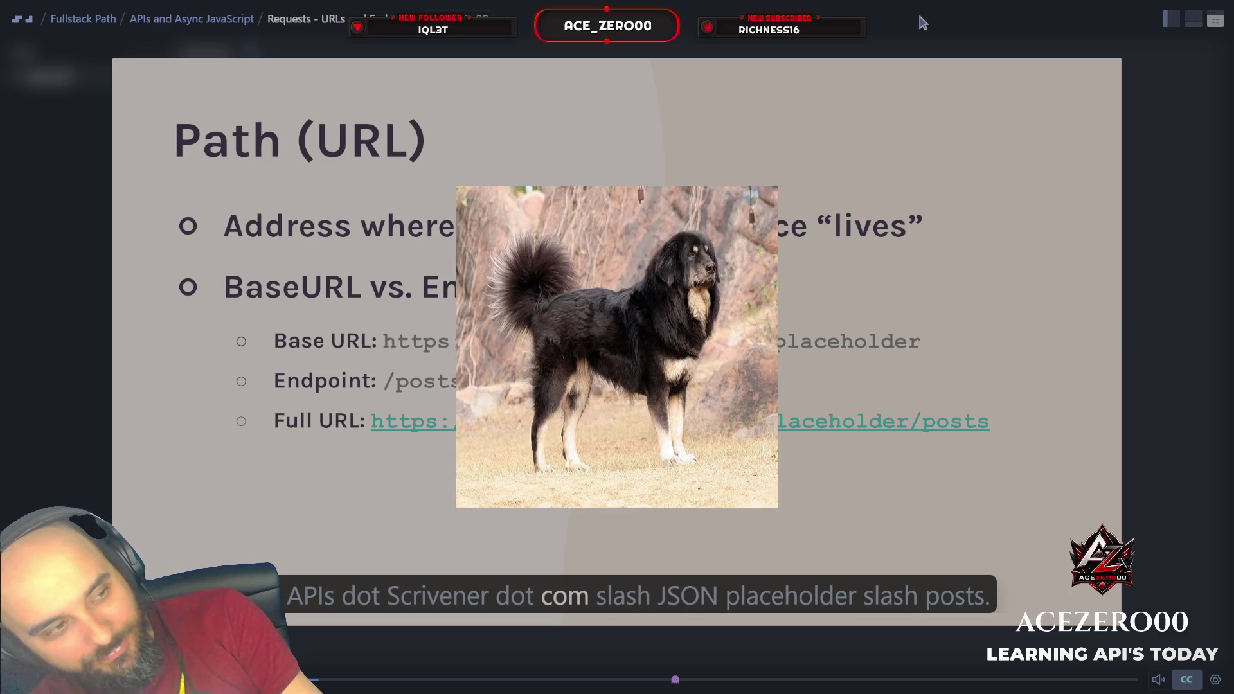
{"action": "mouse_move", "coordinate": [919, 1]}
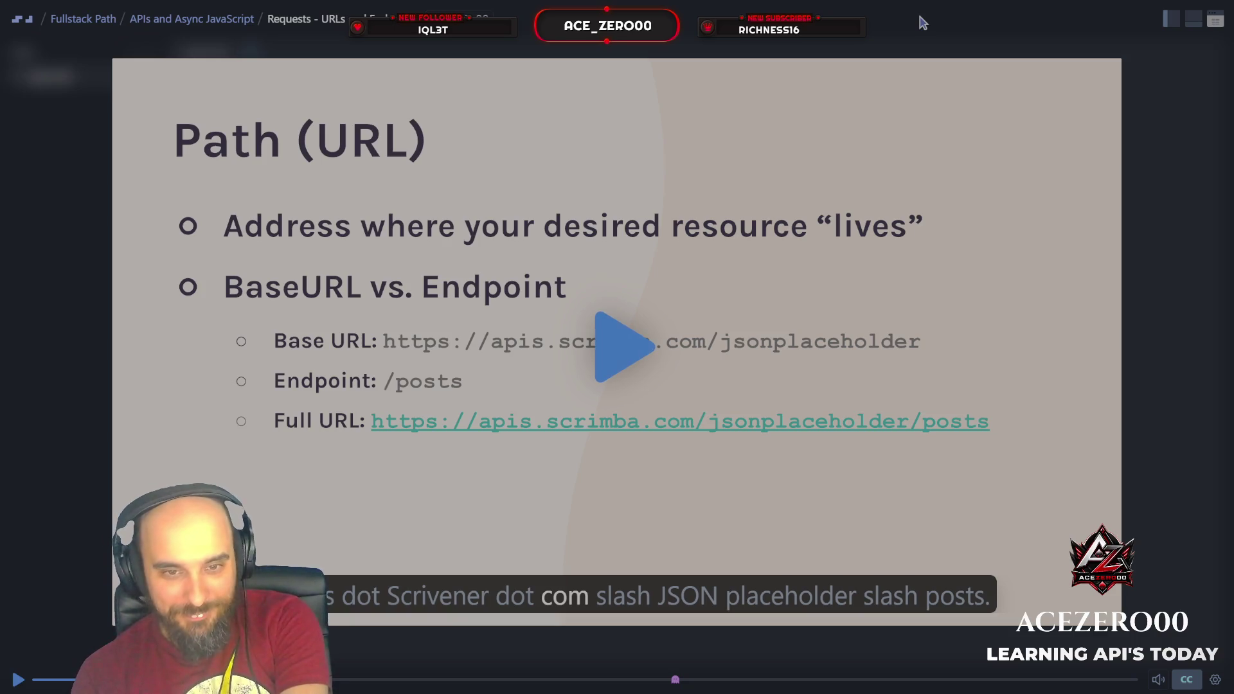
{"action": "key", "text": "space"}
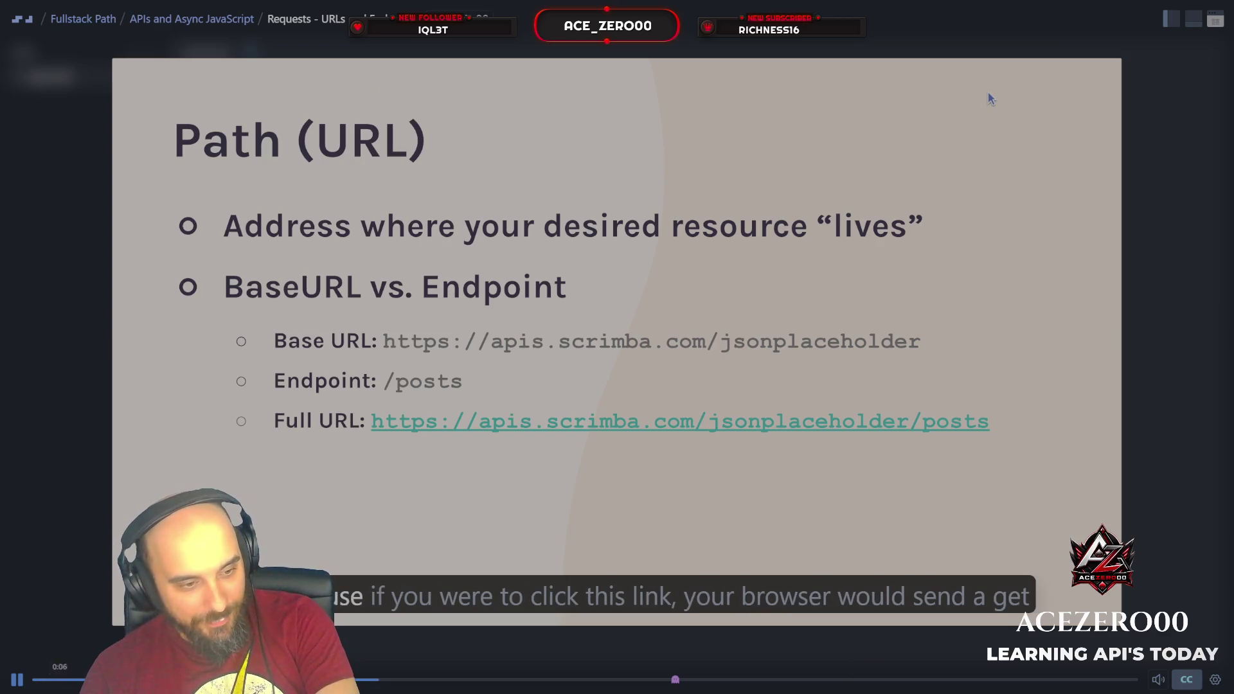
Let the lesson play on to the JSON in browser slide with the JSON Formatter extension link.
{"action": "key", "text": "space"}
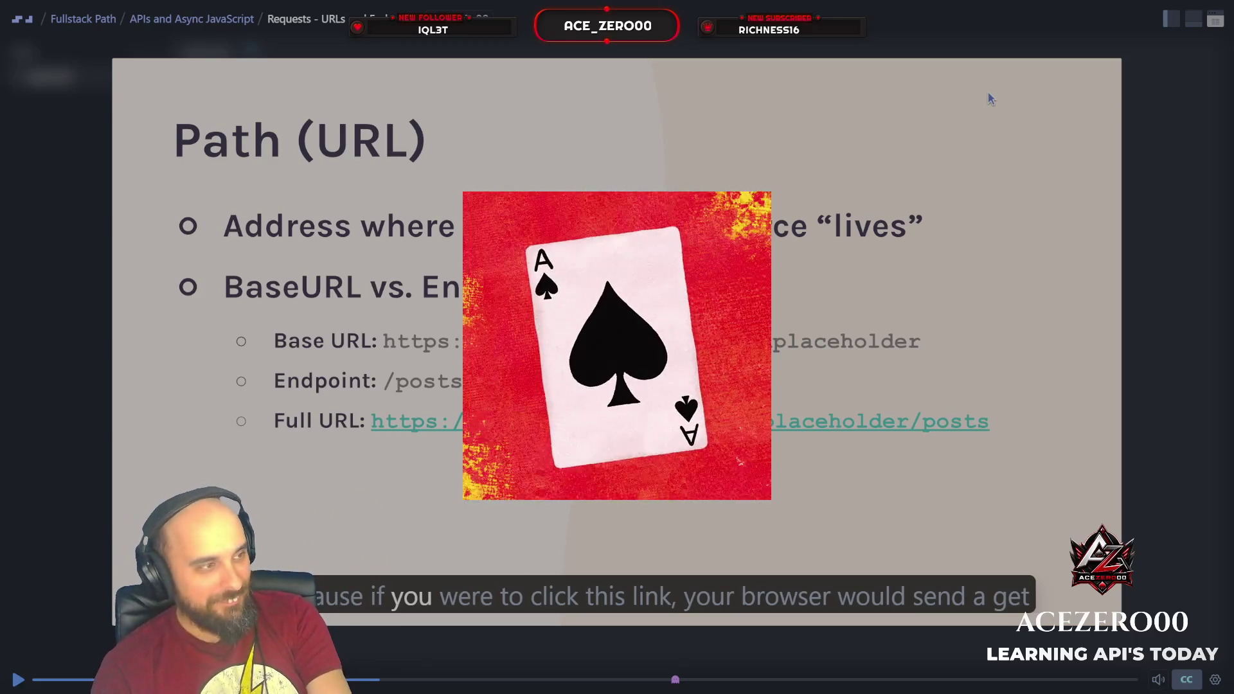
{"action": "key", "text": "space"}
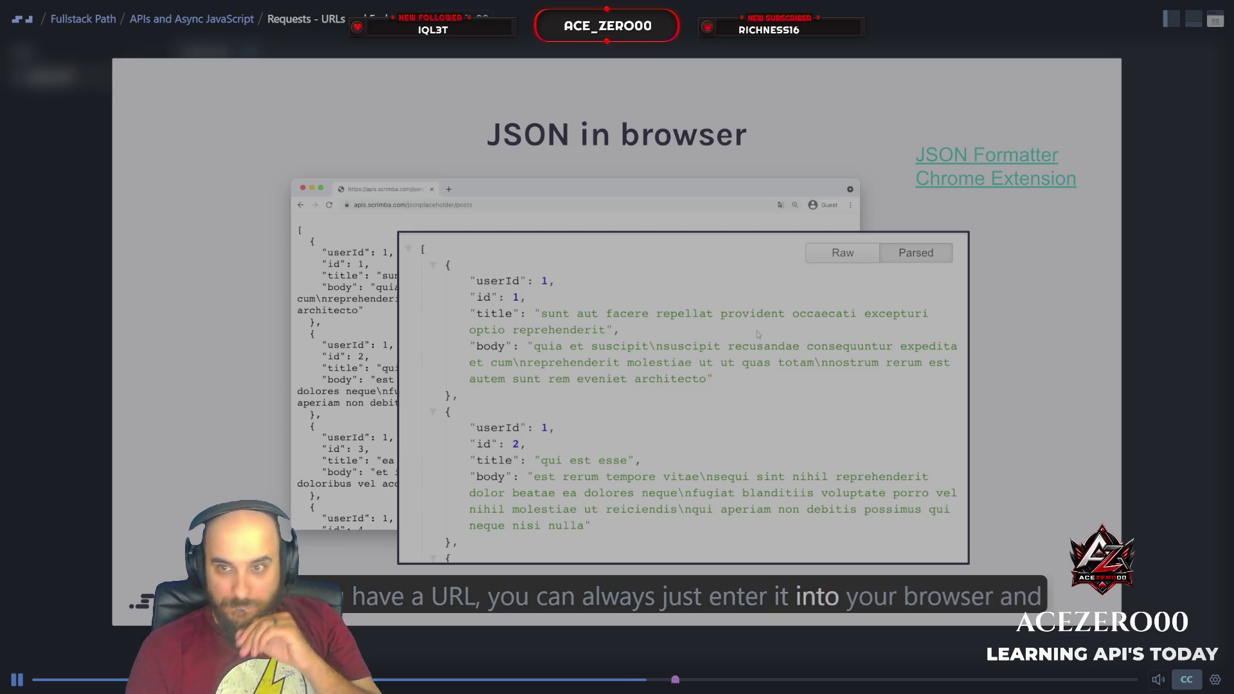
Add the JSON Formatter extension to Chrome from its Web Store page, then return to Scrimba.
{"action": "left_click", "coordinate": [944, 163]}
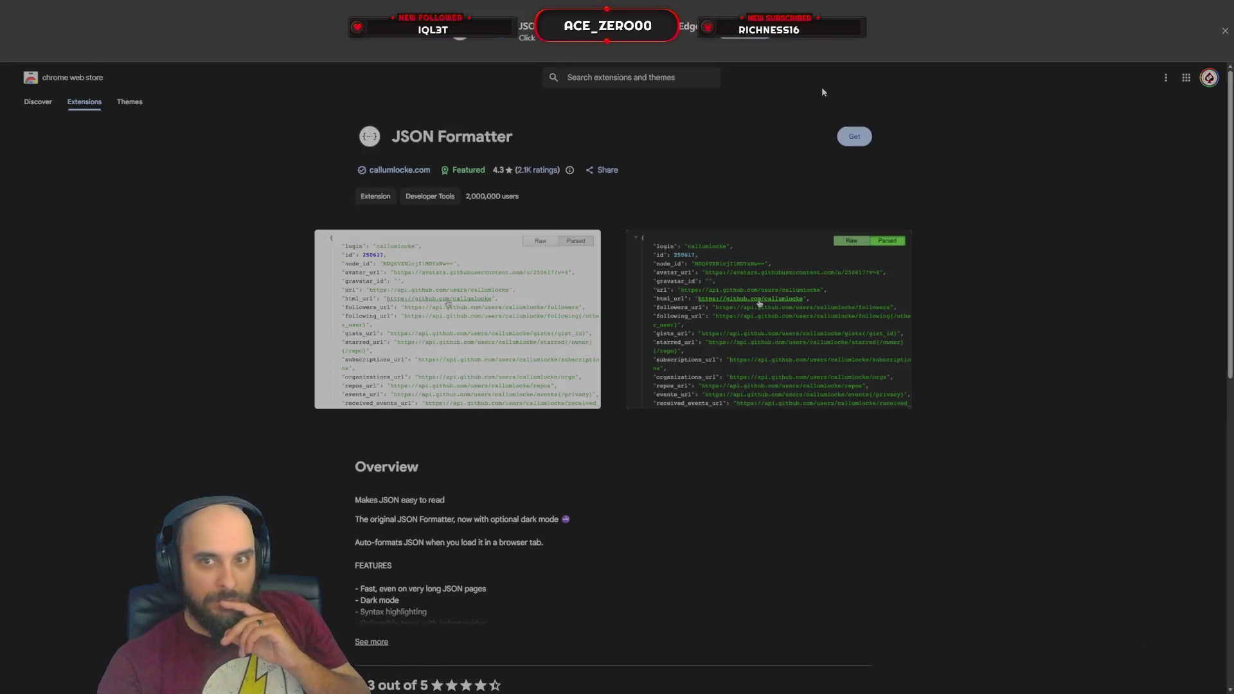
{"action": "left_click", "coordinate": [857, 137]}
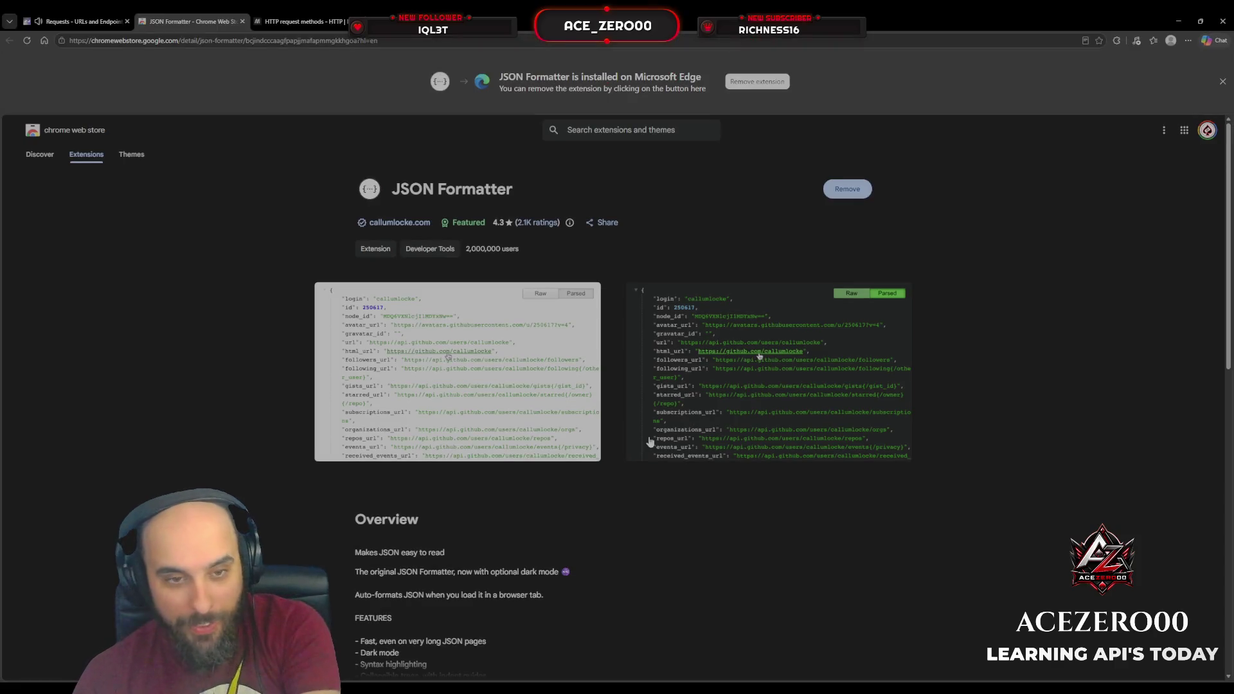
{"action": "left_click", "coordinate": [90, 21]}
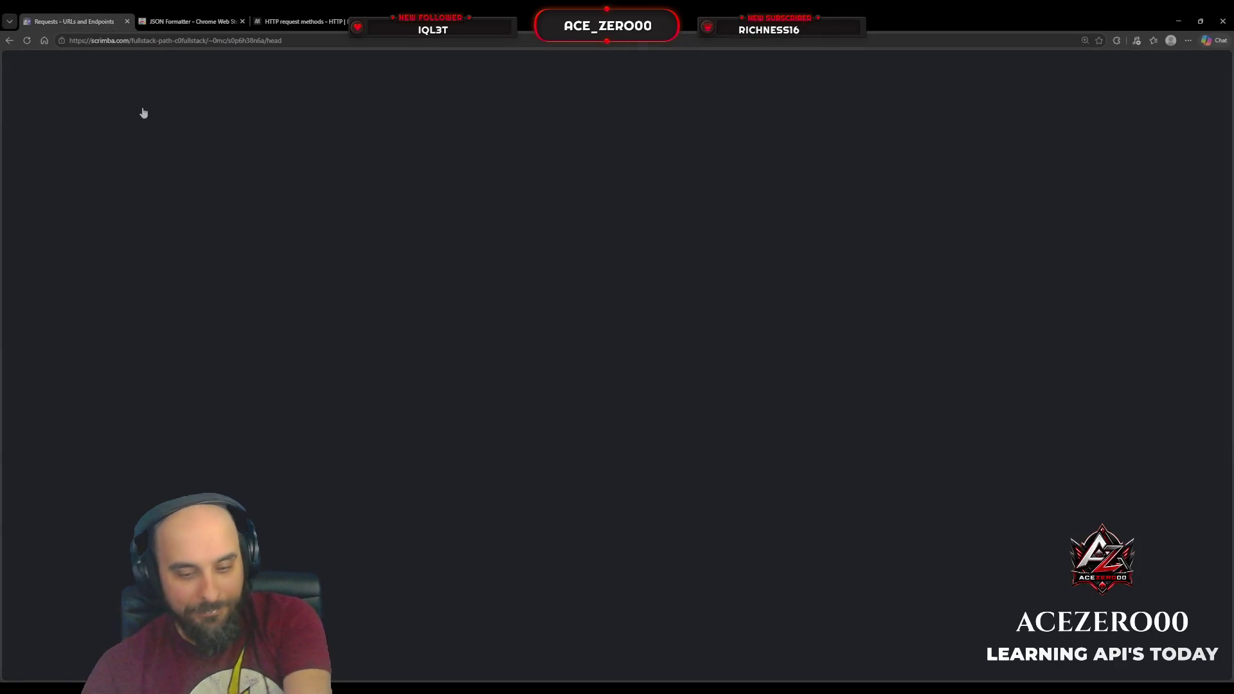
Go fullscreen and finish answer 1 as 'The base never changes, the end point can change'.
{"action": "key", "text": "F11"}
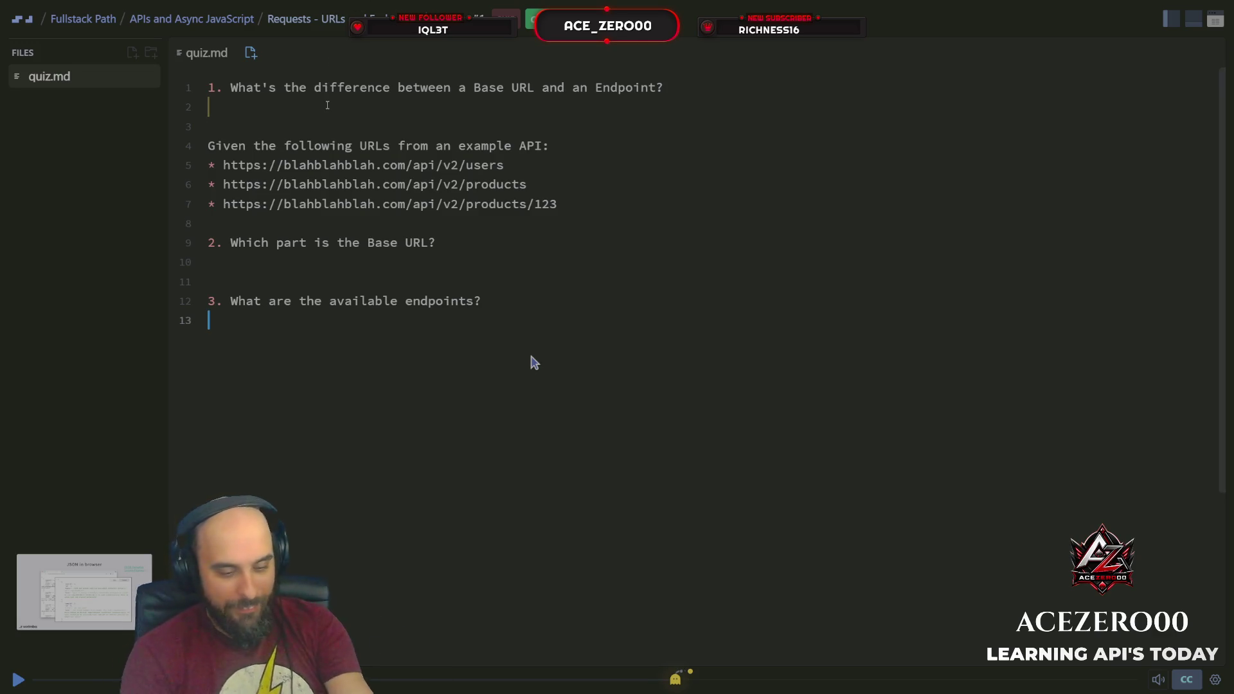
{"action": "type", "text": "The "}
{"action": "type", "text": "base is"}
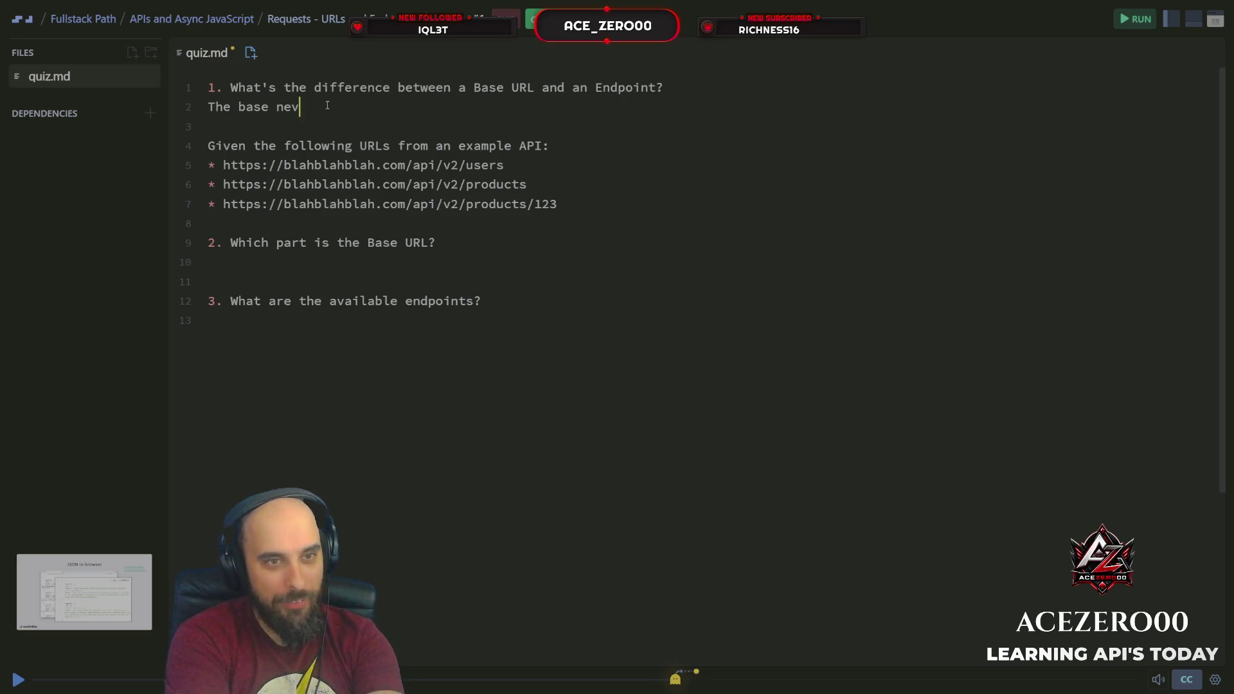
{"action": "type", "text": "er changes"}
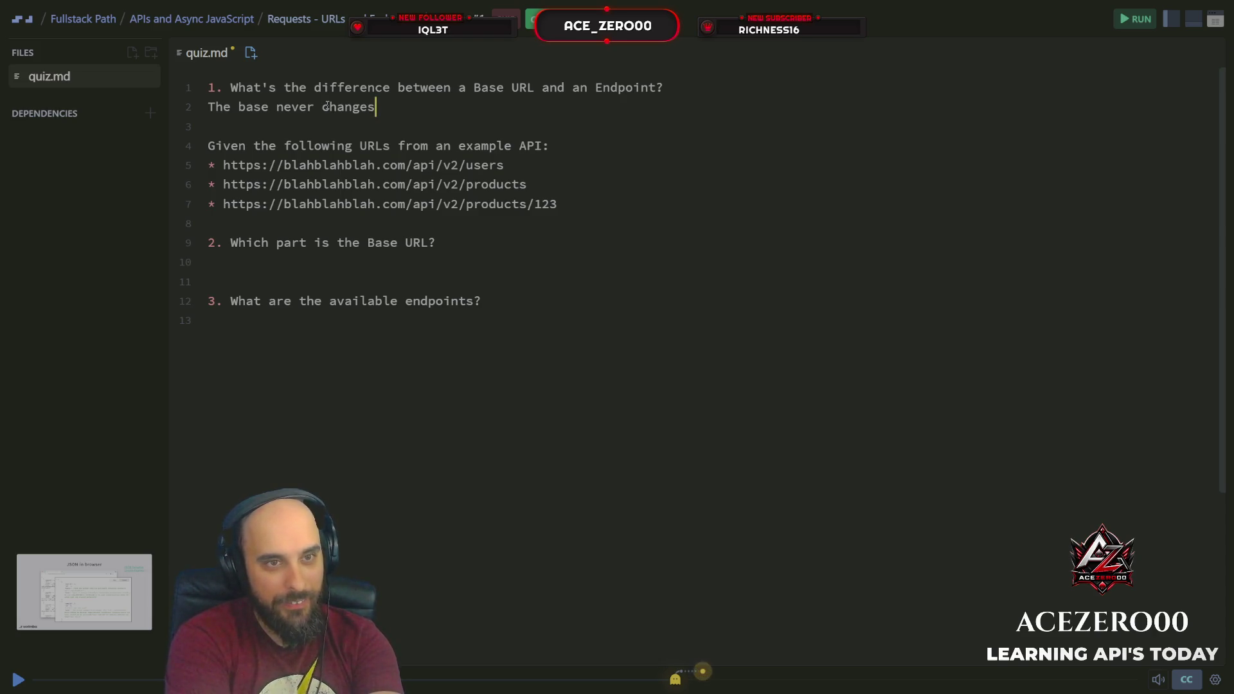
{"action": "type", "text": ", the e"}
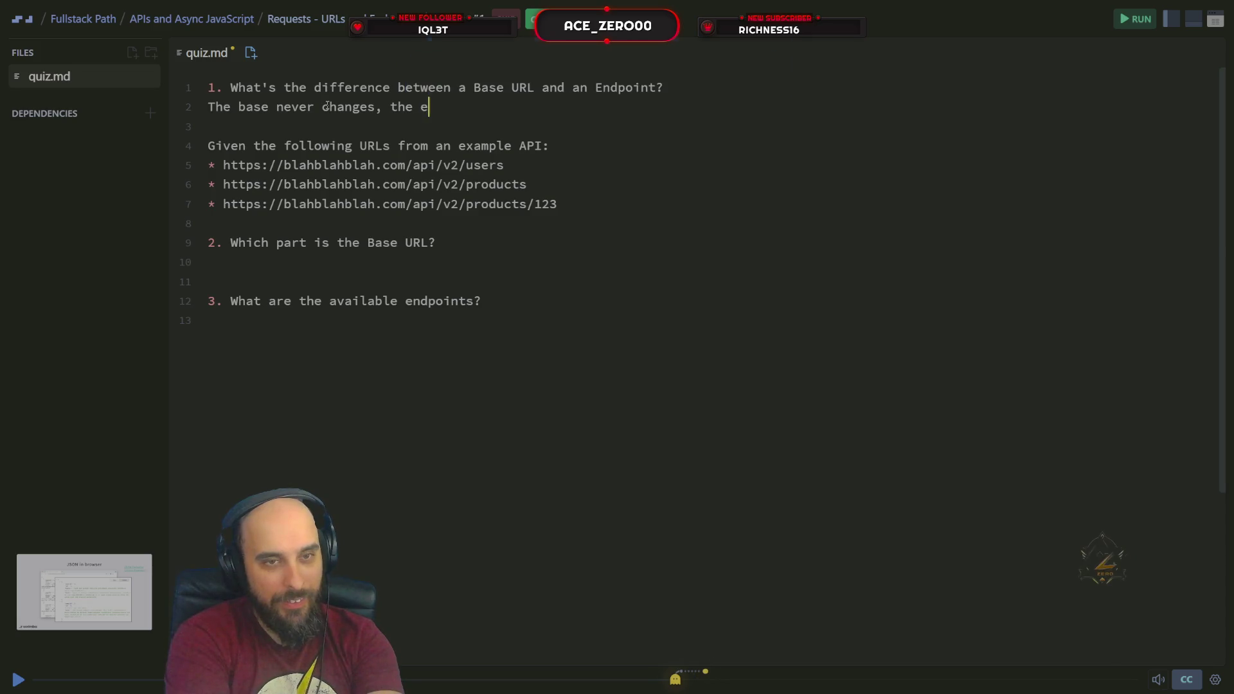
{"action": "type", "text": "nd point "}
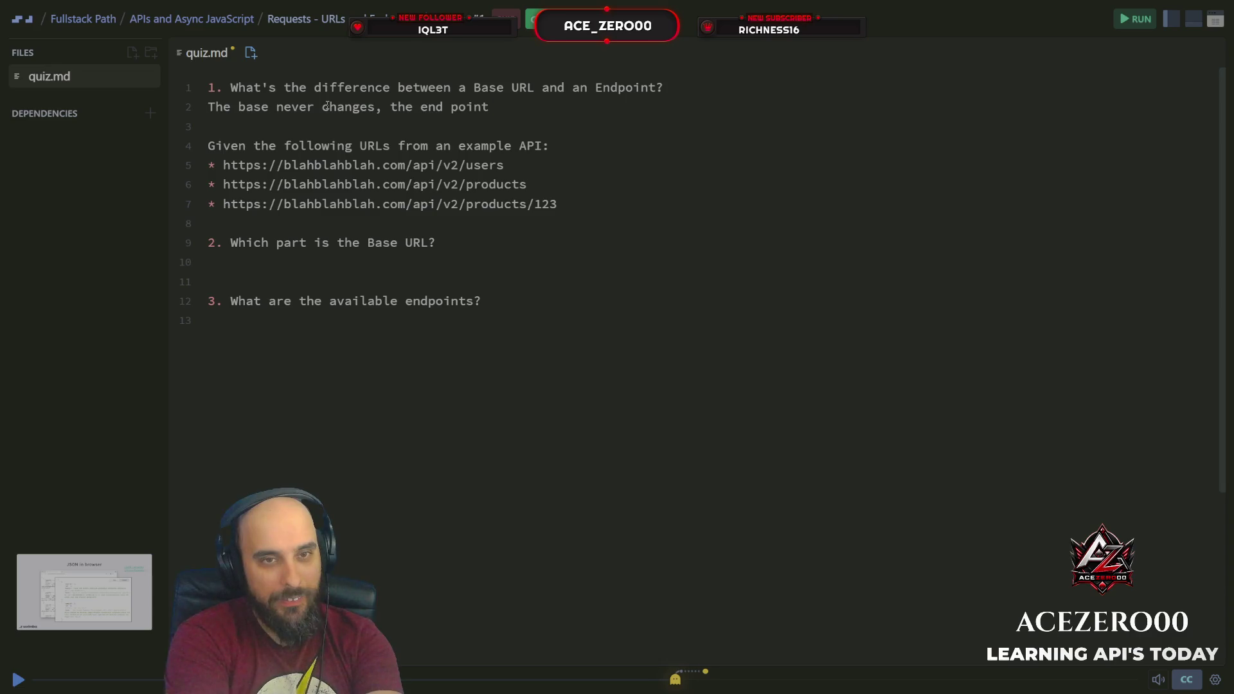
{"action": "type", "text": "c"}
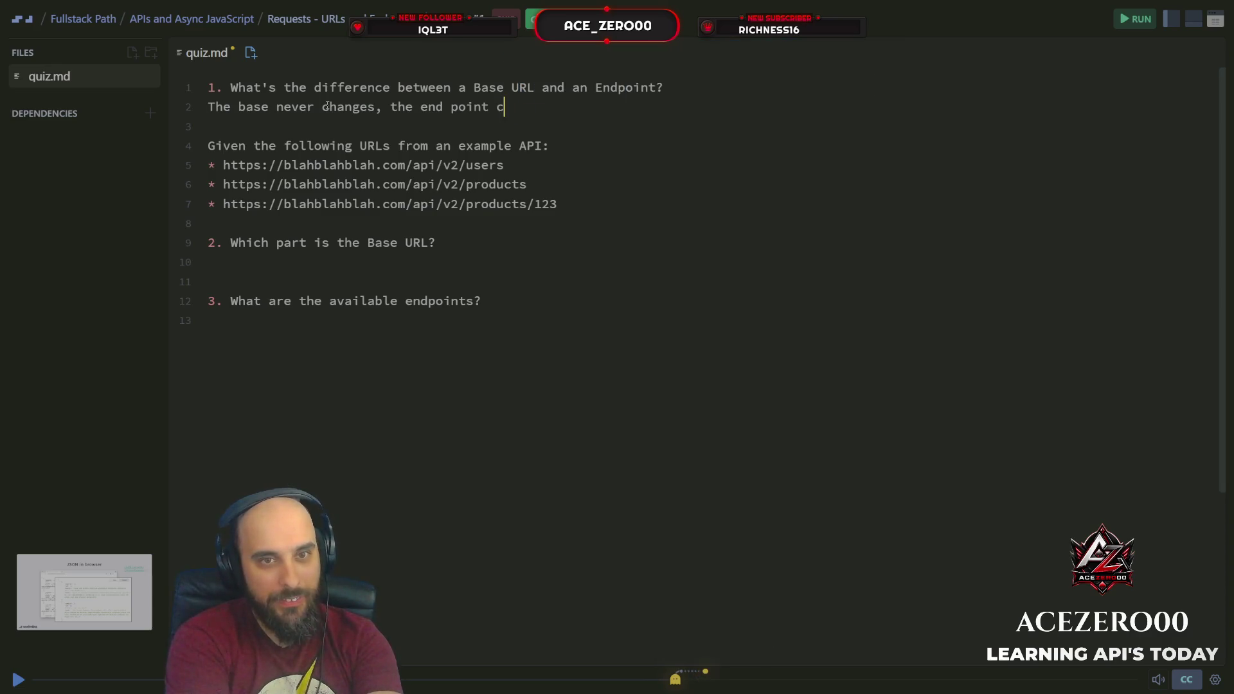
{"action": "type", "text": "an change"}
{"action": "key", "text": "Escape"}
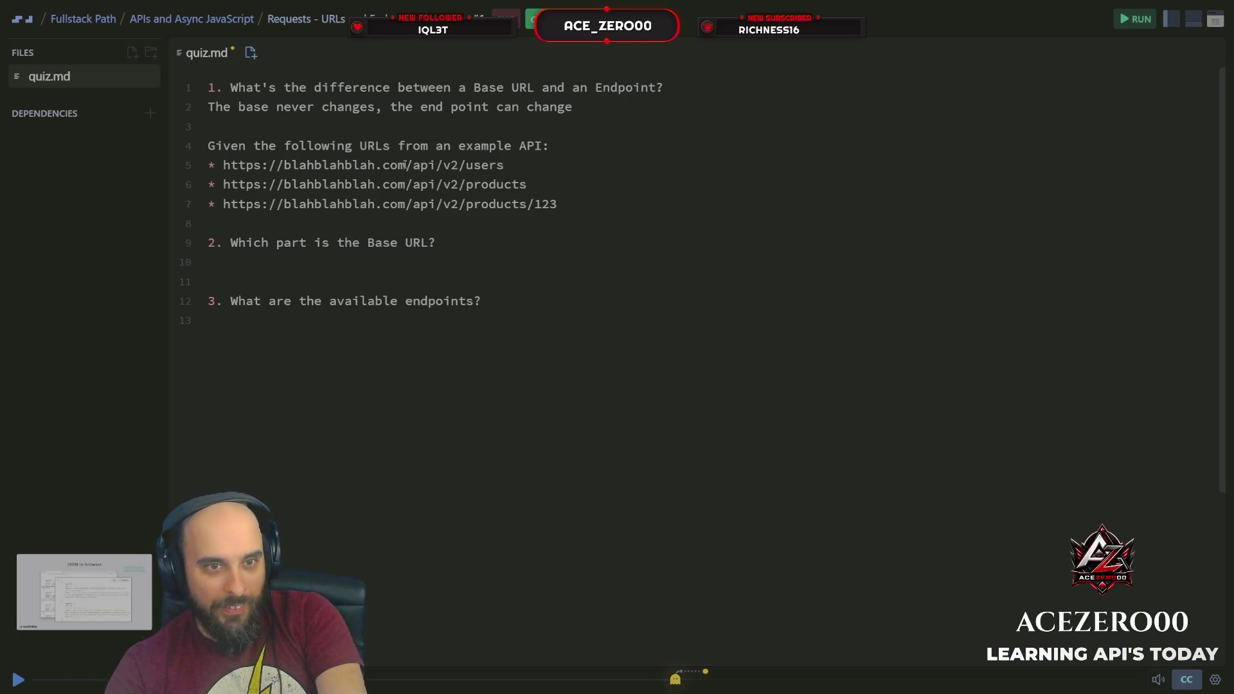
{"action": "left_click_drag", "start_coordinate": [405, 164], "coordinate": [285, 165]}
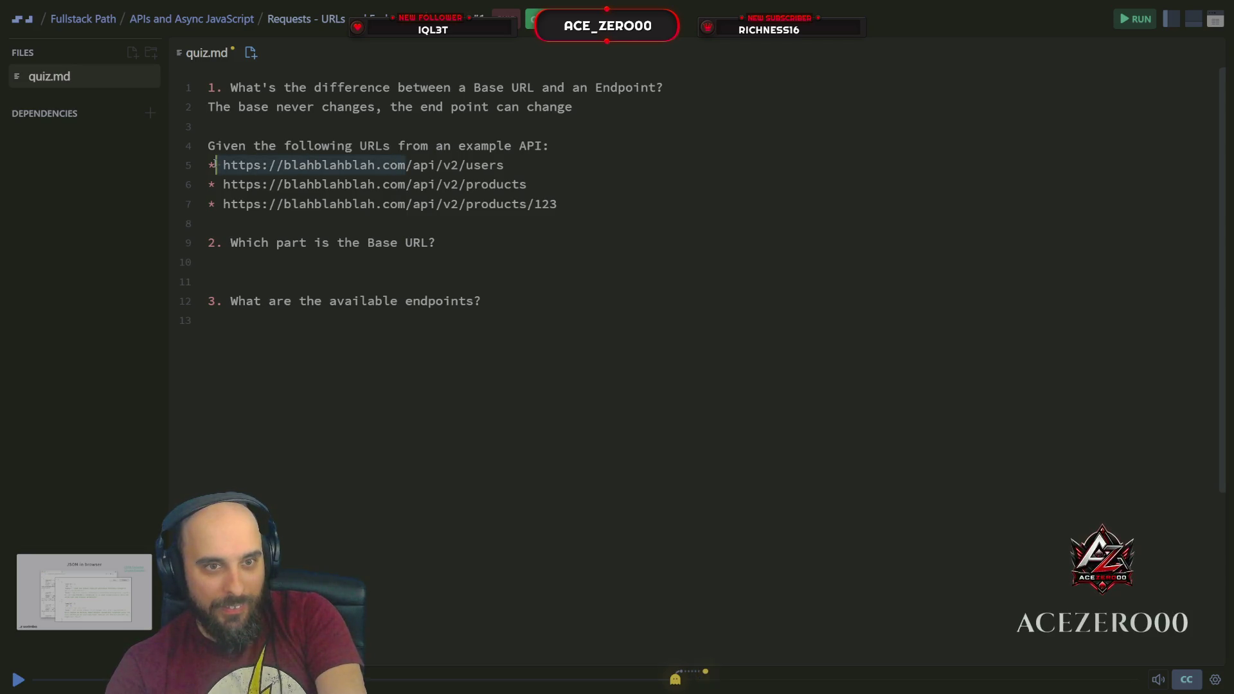
{"action": "key", "text": "ctrl+c"}
{"action": "left_click", "coordinate": [295, 258]}
{"action": "key", "text": "ctrl+v"}
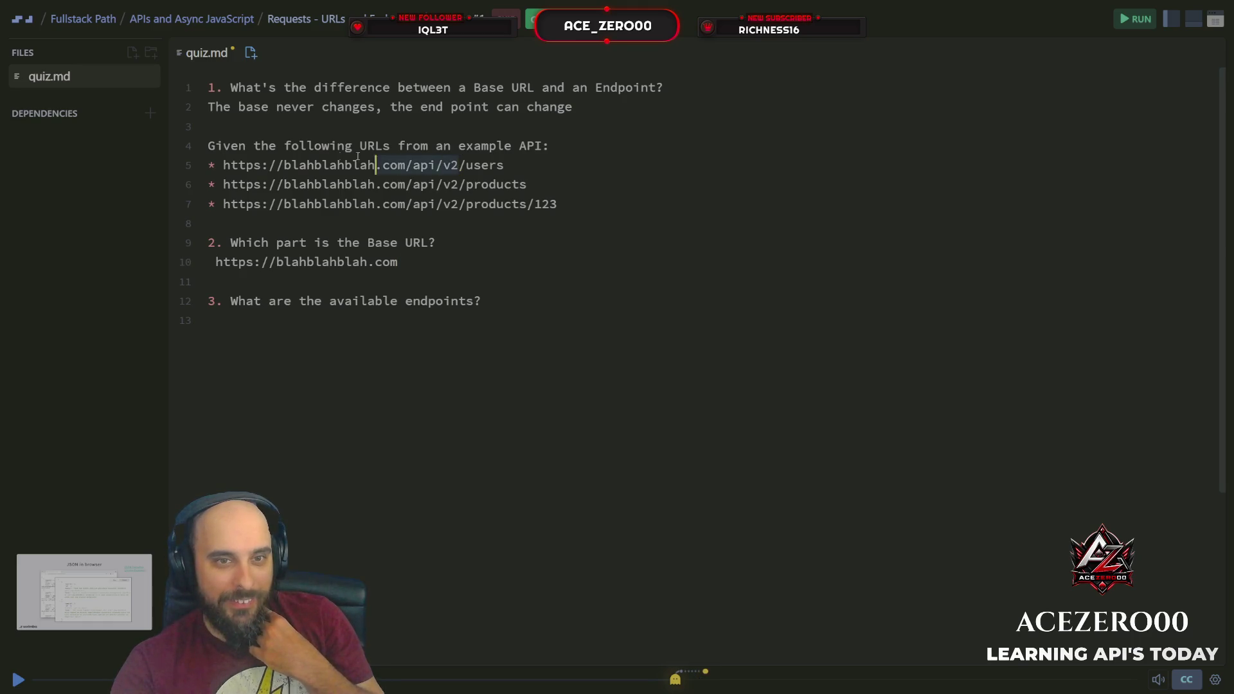
{"action": "mouse_move", "coordinate": [357, 156]}
{"action": "left_mouse_down"}
{"action": "mouse_move", "coordinate": [209, 147]}
{"action": "mouse_move", "coordinate": [222, 162]}
{"action": "left_mouse_up"}
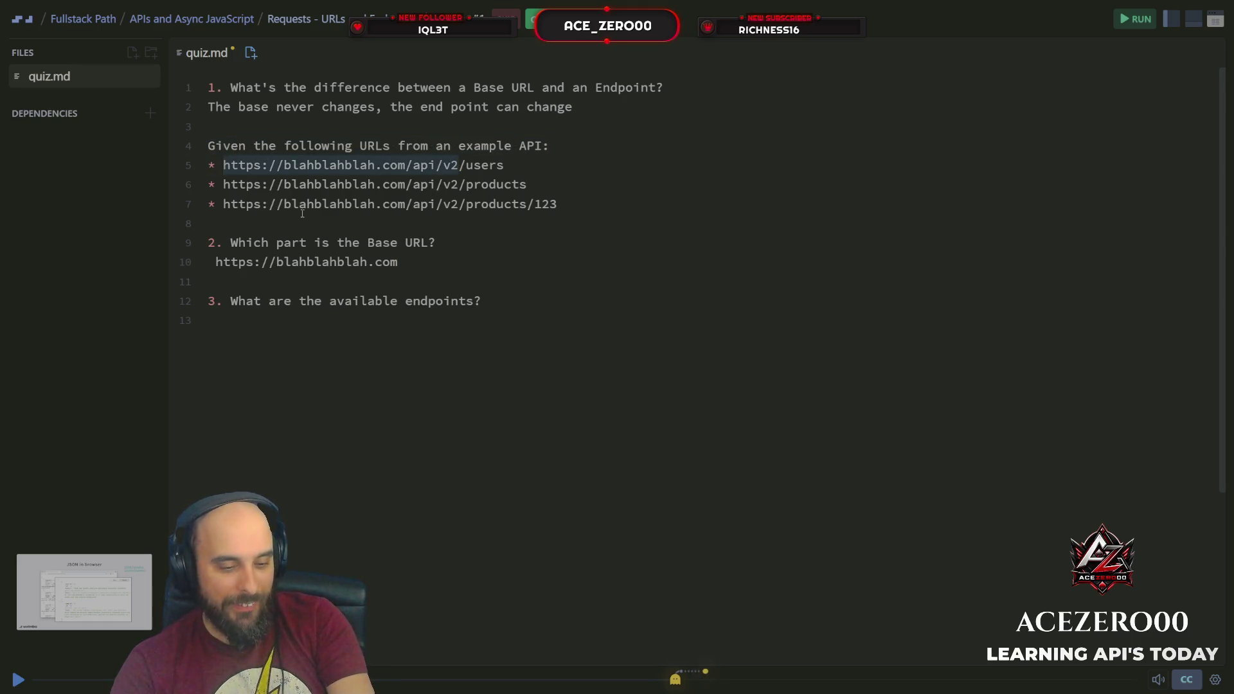
{"action": "key", "text": "ctrl+c"}
{"action": "left_click_drag", "start_coordinate": [399, 262], "coordinate": [206, 262]}
{"action": "key", "text": "ctrl+v"}
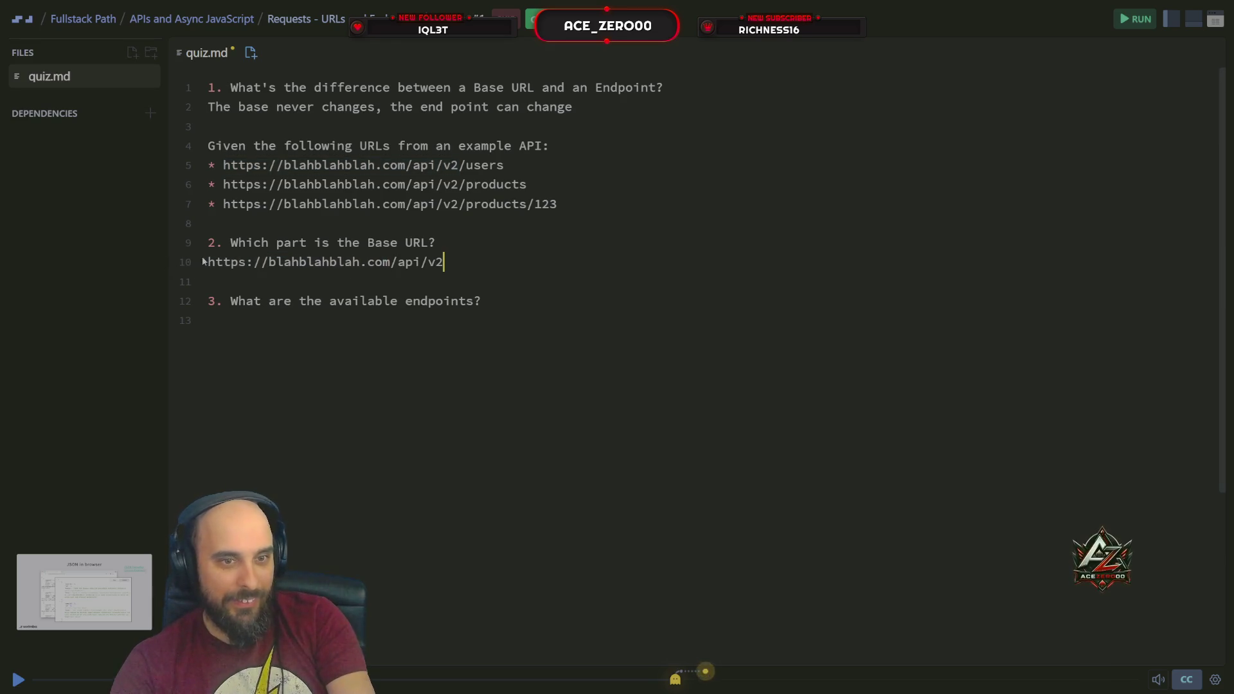
Enter users and products as the endpoint answers and submit the quiz for review.
{"action": "left_click", "coordinate": [345, 320]}
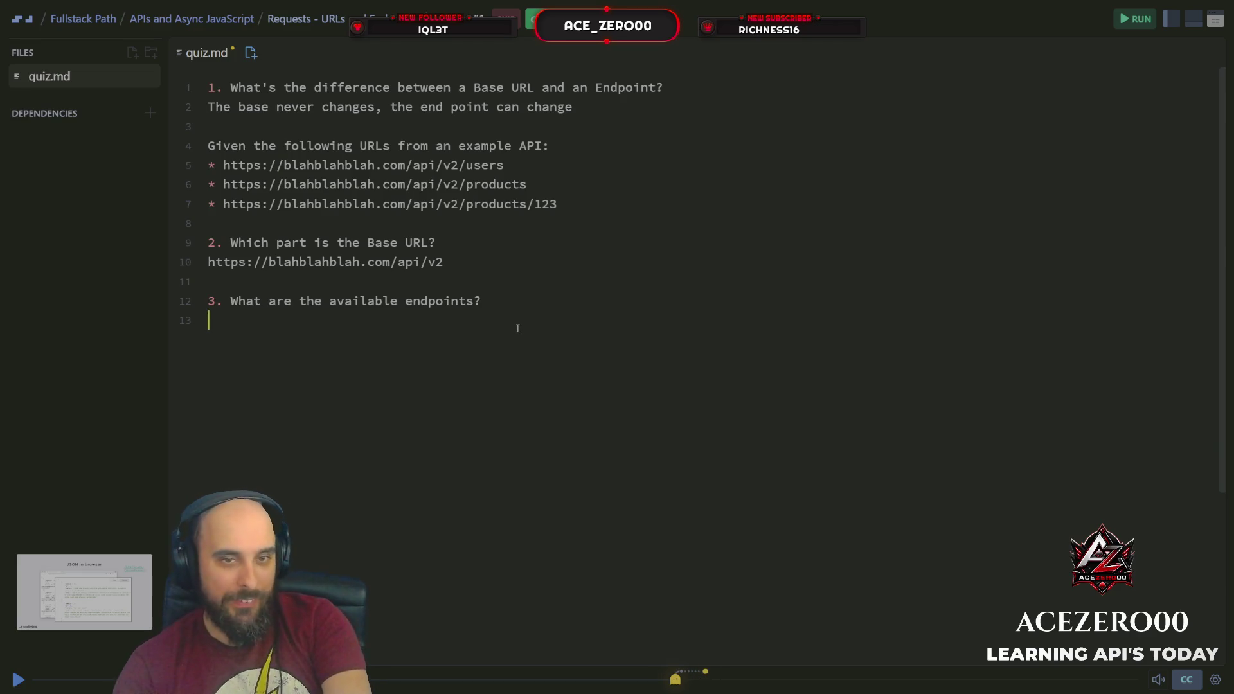
{"action": "type", "text": "users"}
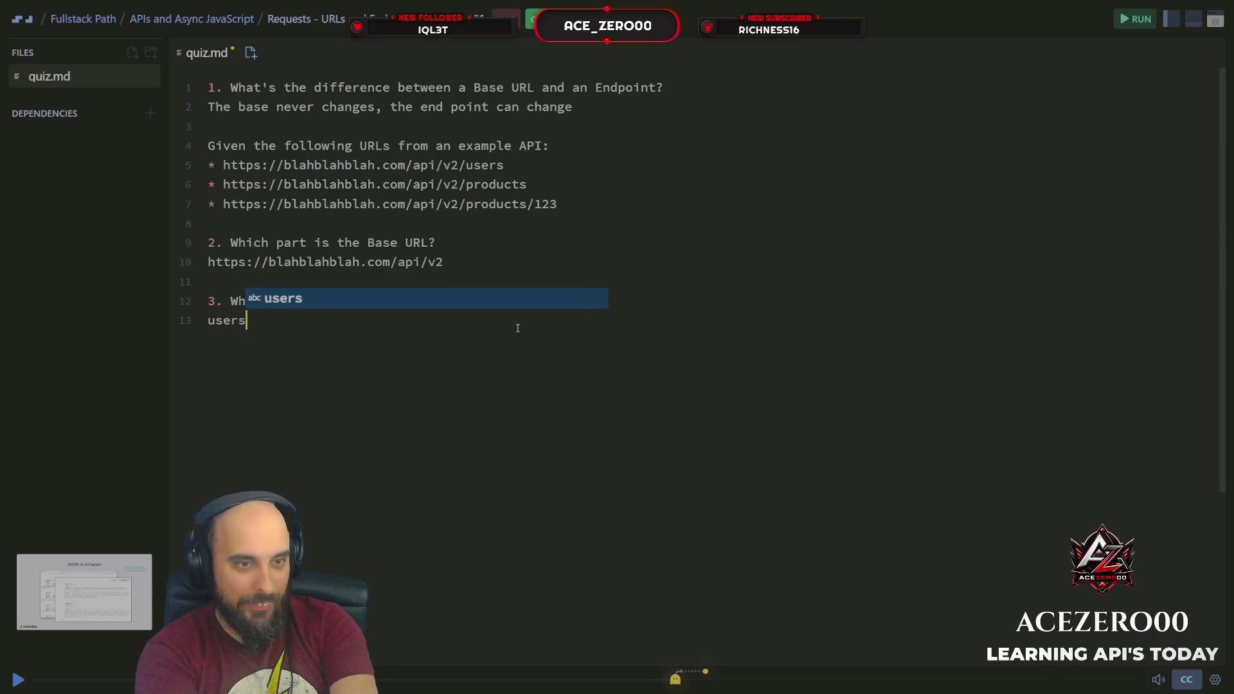
{"action": "key", "text": "Escape"}
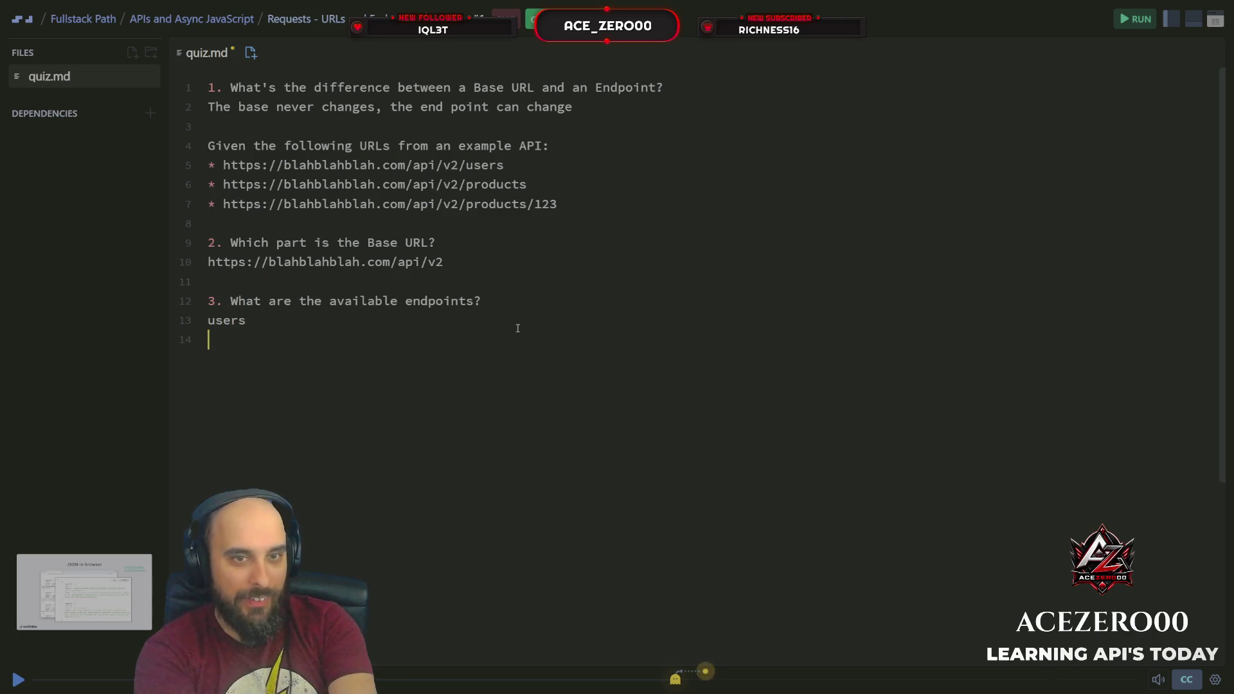
{"action": "type", "text": "pro"}
{"action": "key", "text": "Return"}
{"action": "type", "text": "123"}
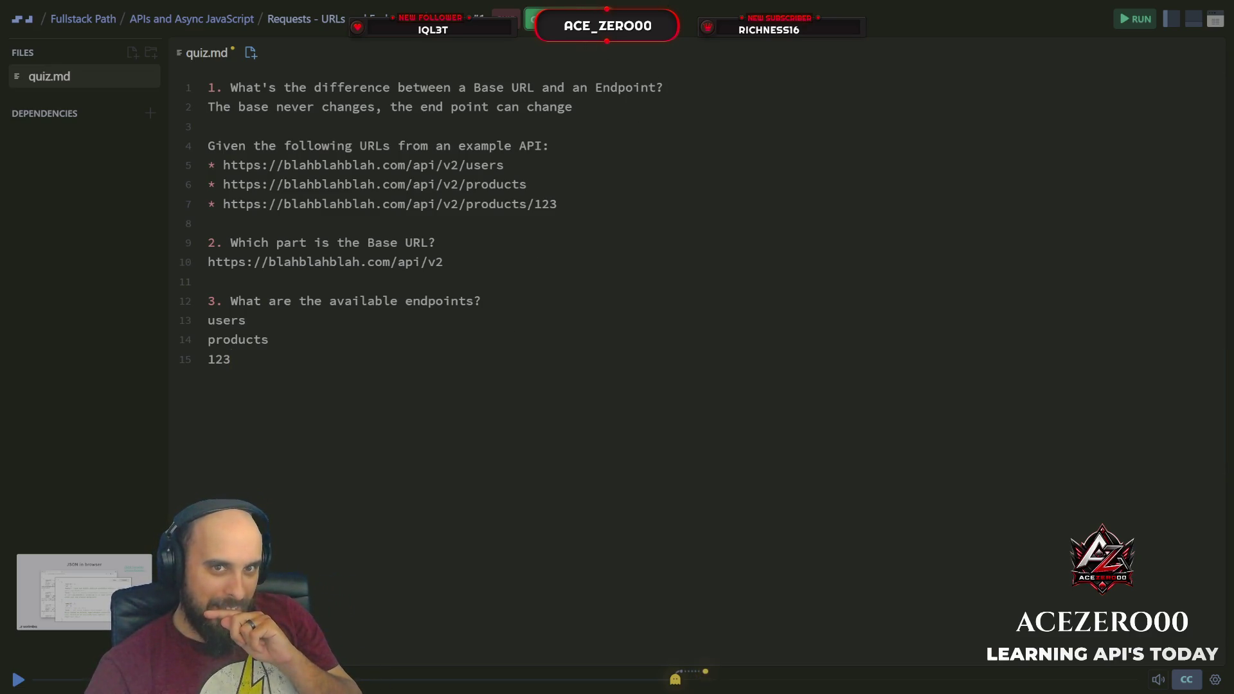
{"action": "left_click", "coordinate": [534, 19]}
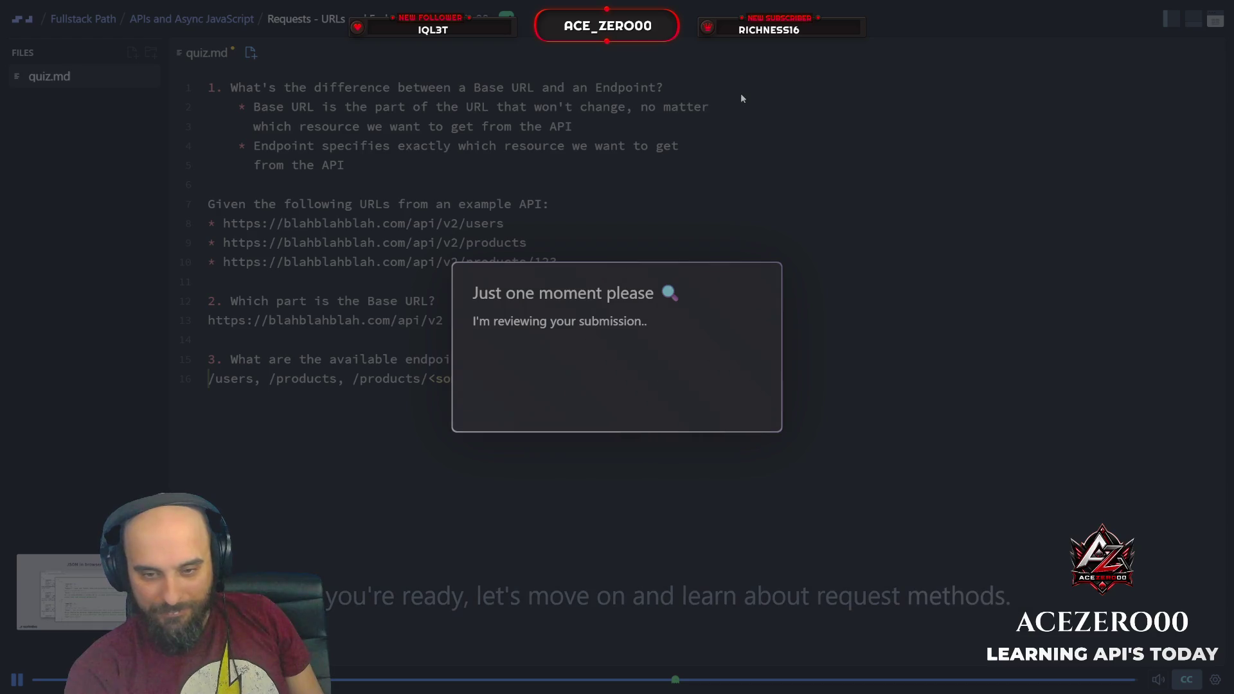
Dismiss the review and play the request methods lesson through to the GET/POST/PUT Methods slide.
{"action": "left_click", "coordinate": [471, 395]}
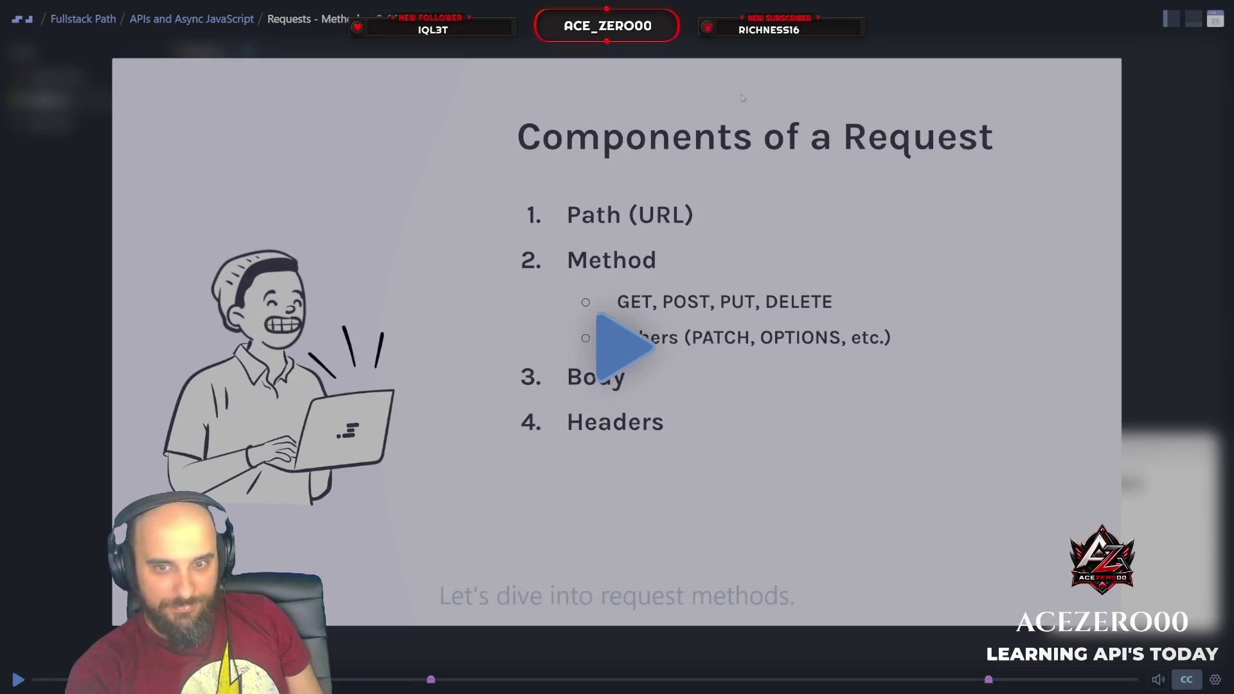
{"action": "left_click", "coordinate": [743, 97]}
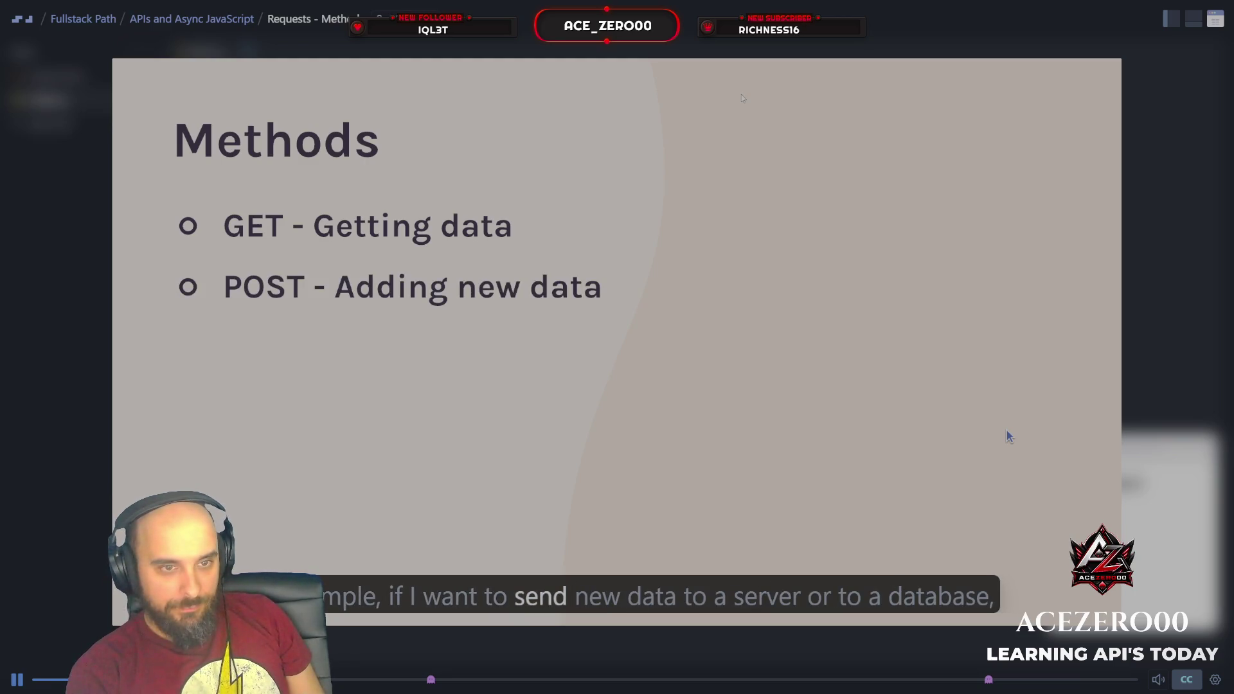
{"action": "key", "text": "space"}
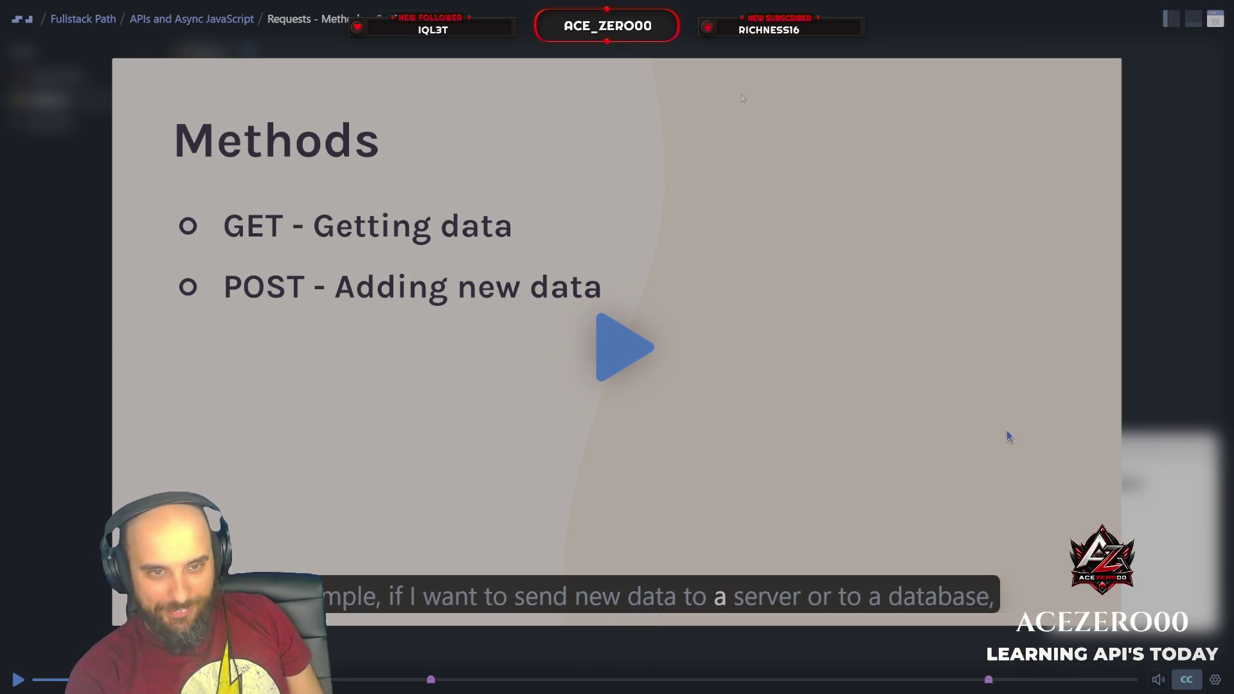
{"action": "key", "text": "space"}
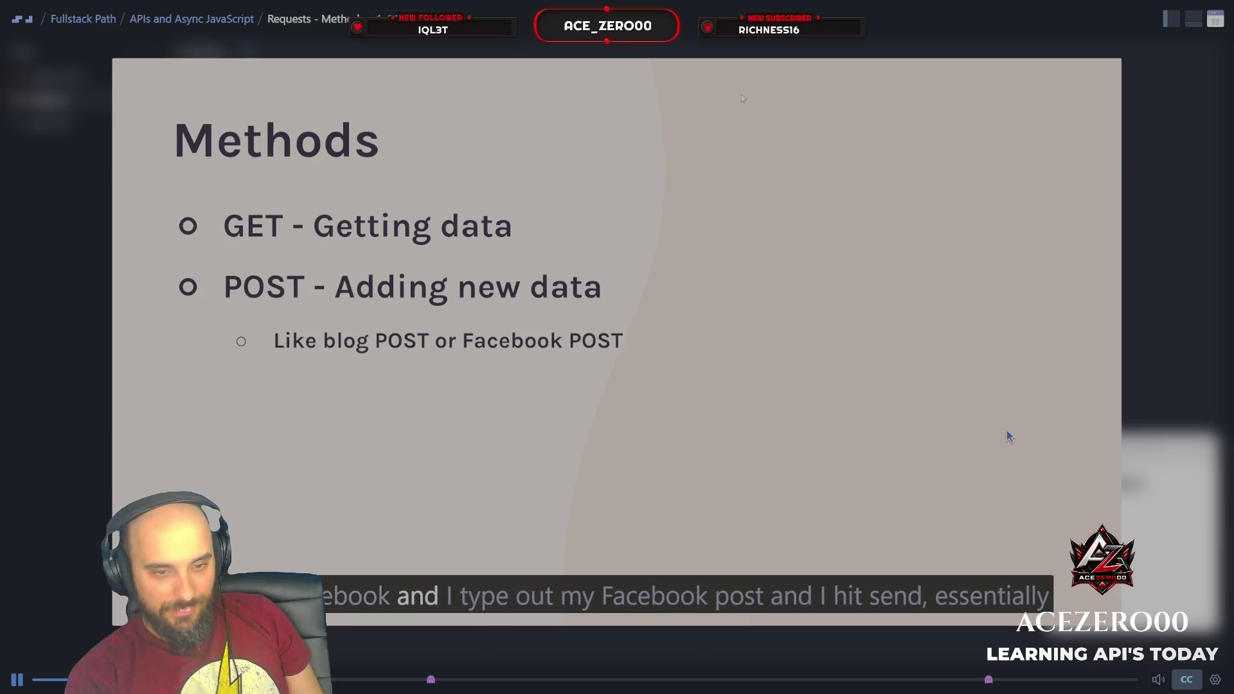
{"action": "key", "text": "space"}
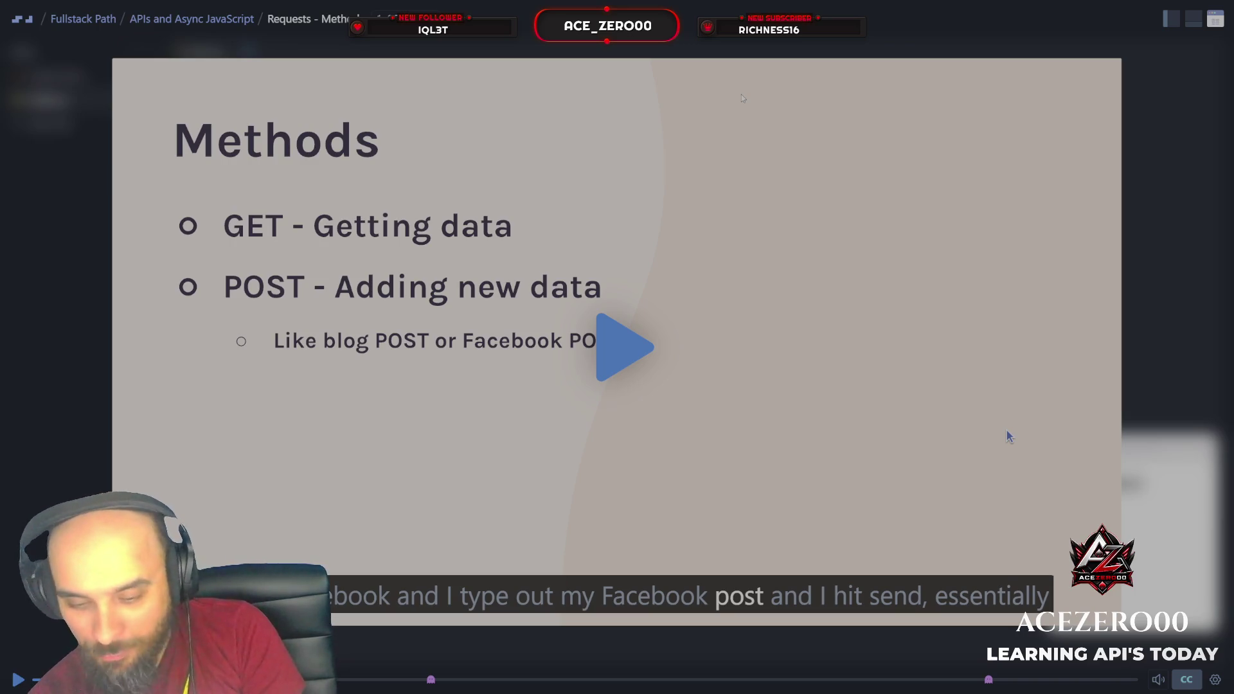
{"action": "key", "text": "space"}
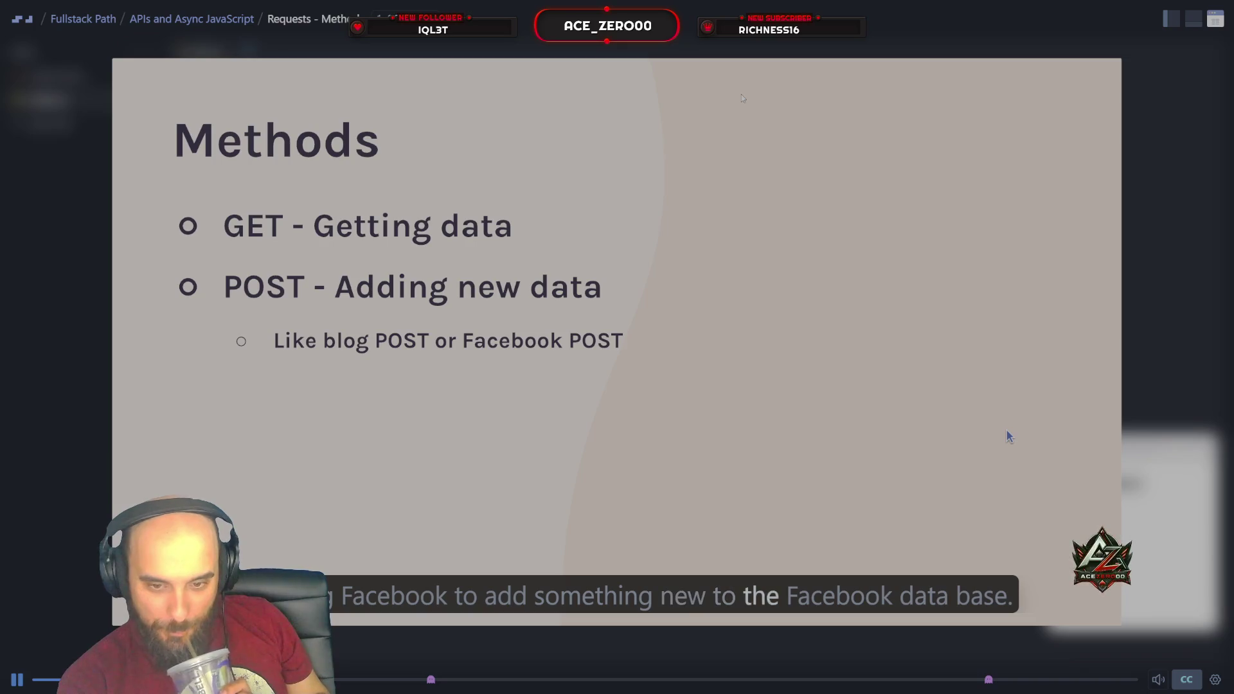
{"action": "key", "text": "space"}
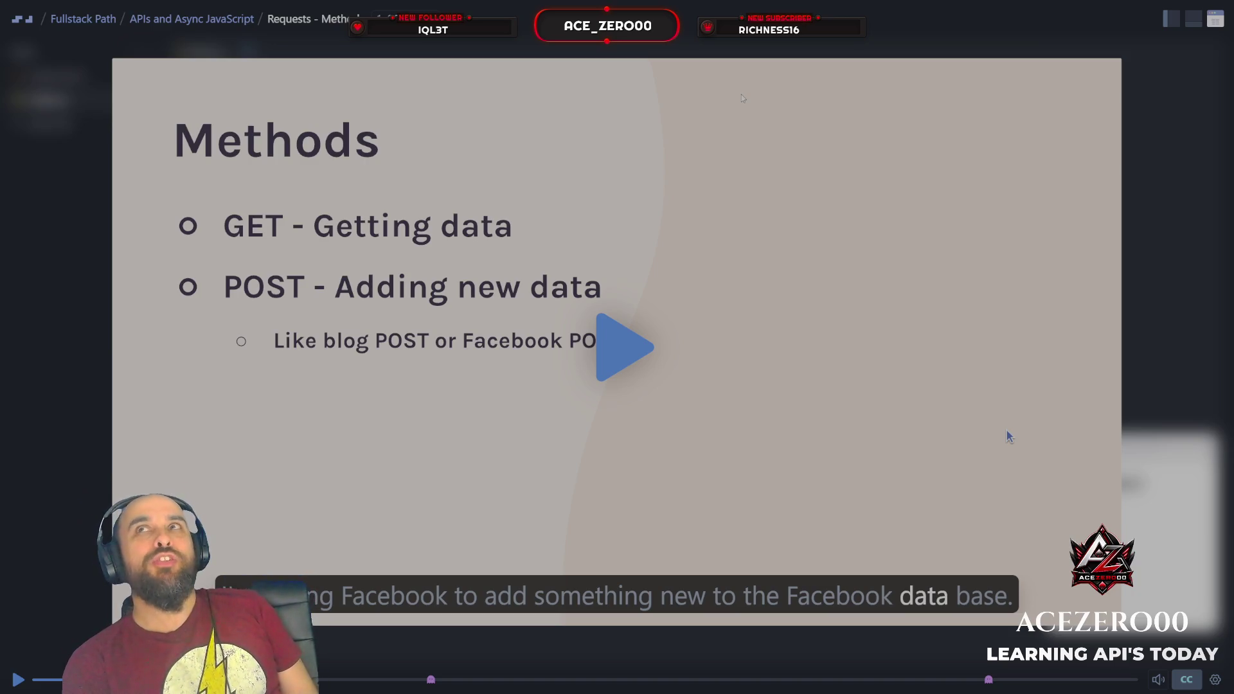
{"action": "key", "text": "space"}
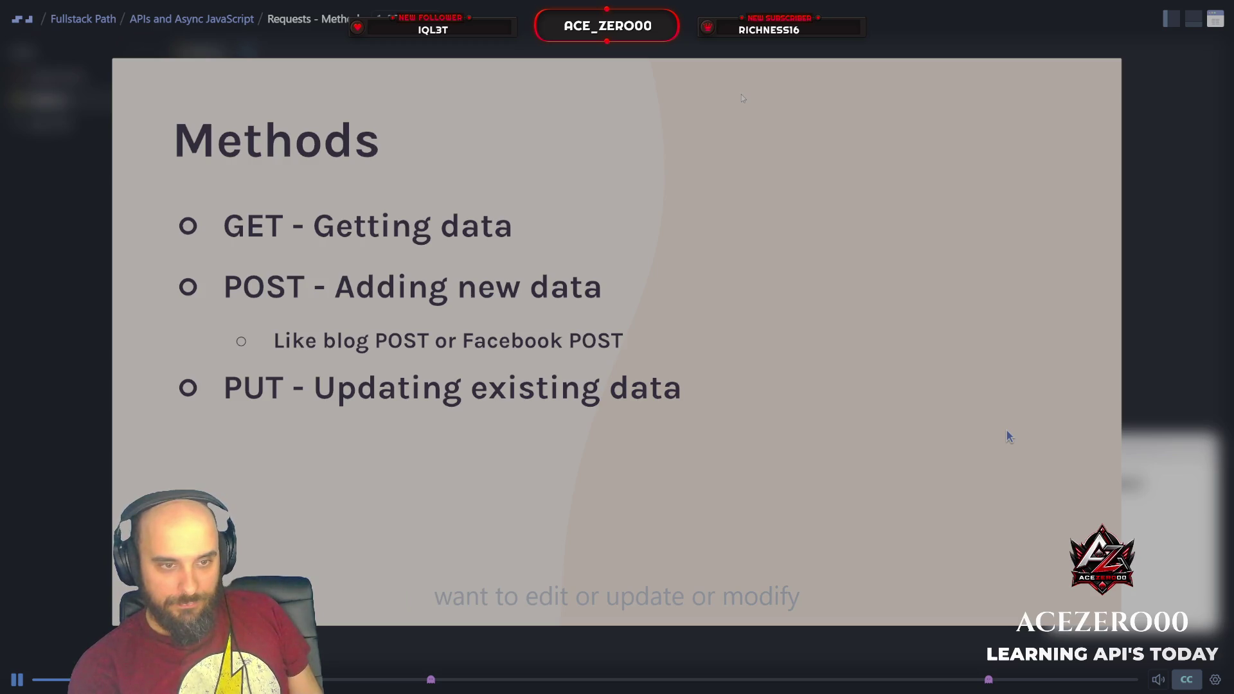
Pause on the PUT slide, then resume until the GET/POST/PUT/DELETE quiz.md challenge appears.
{"action": "key", "text": "space"}
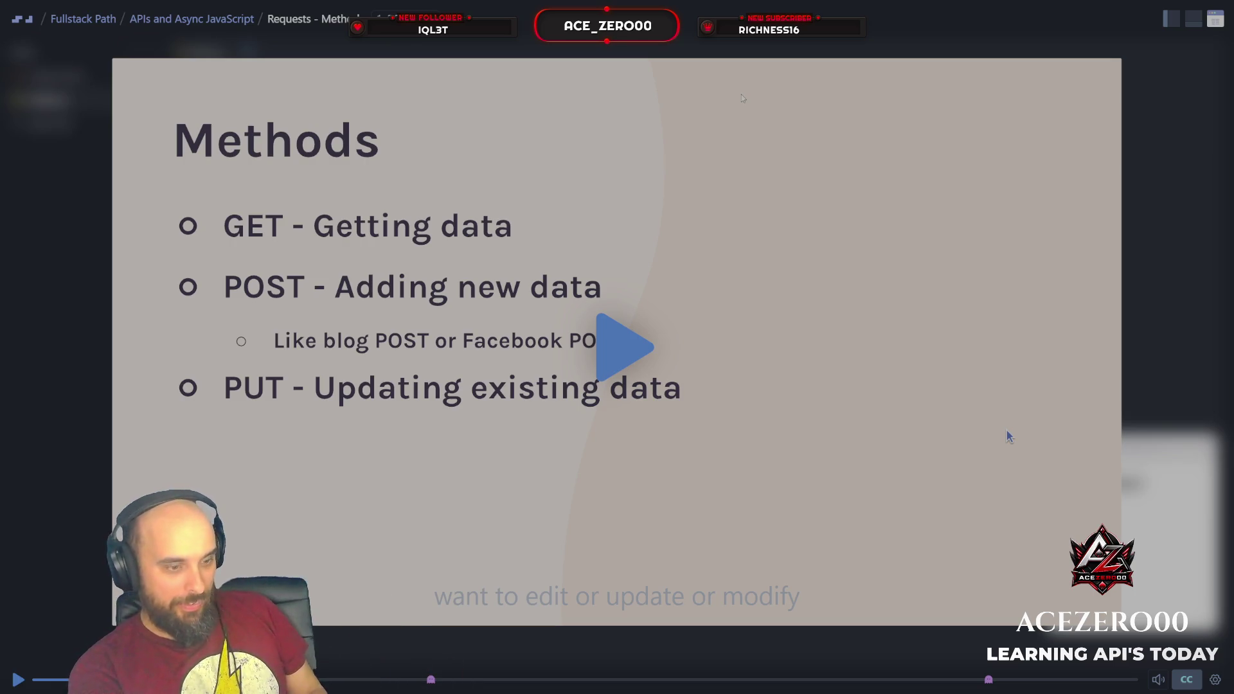
{"action": "key", "text": "space"}
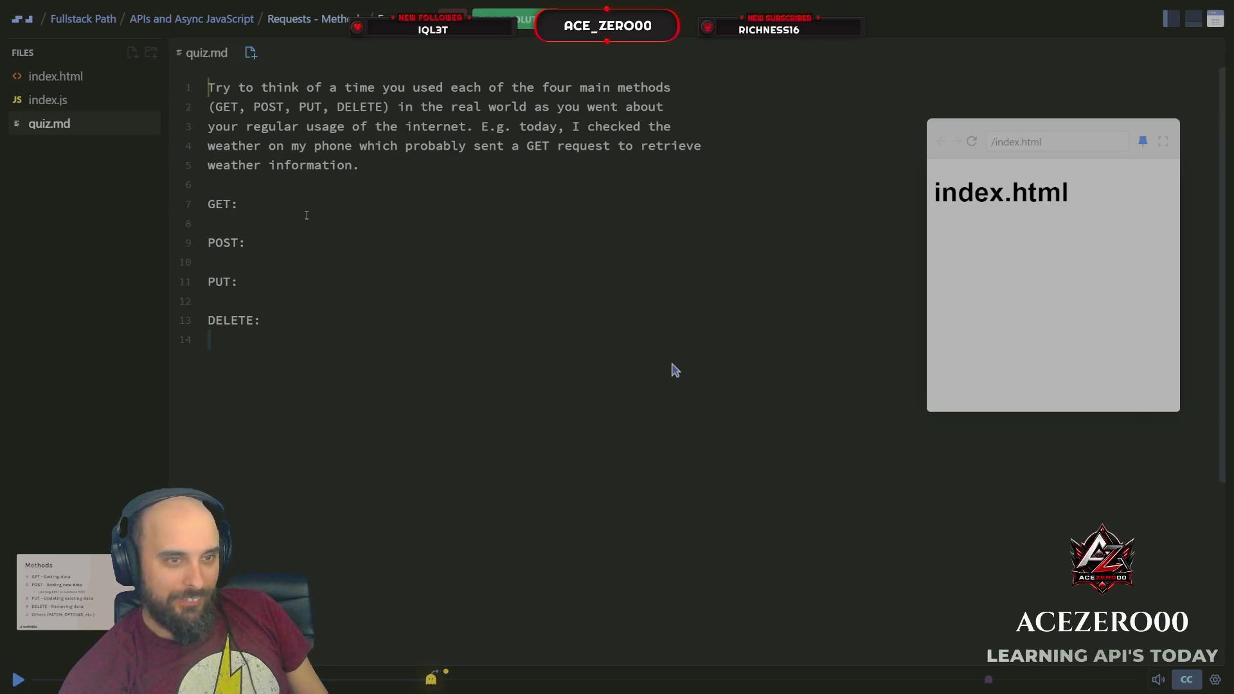
Under GET:, write 'Today a searched on google which sent GET request'.
{"action": "left_click", "coordinate": [306, 215]}
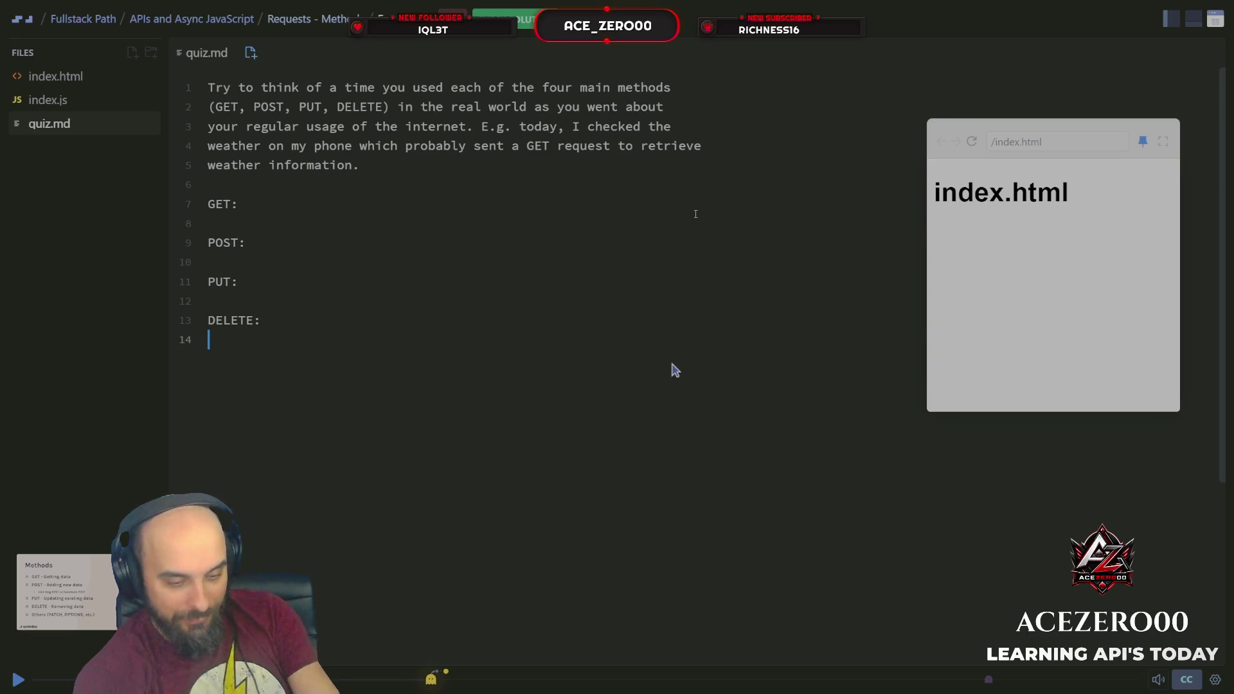
{"action": "type", "text": "Today a put a ser"}
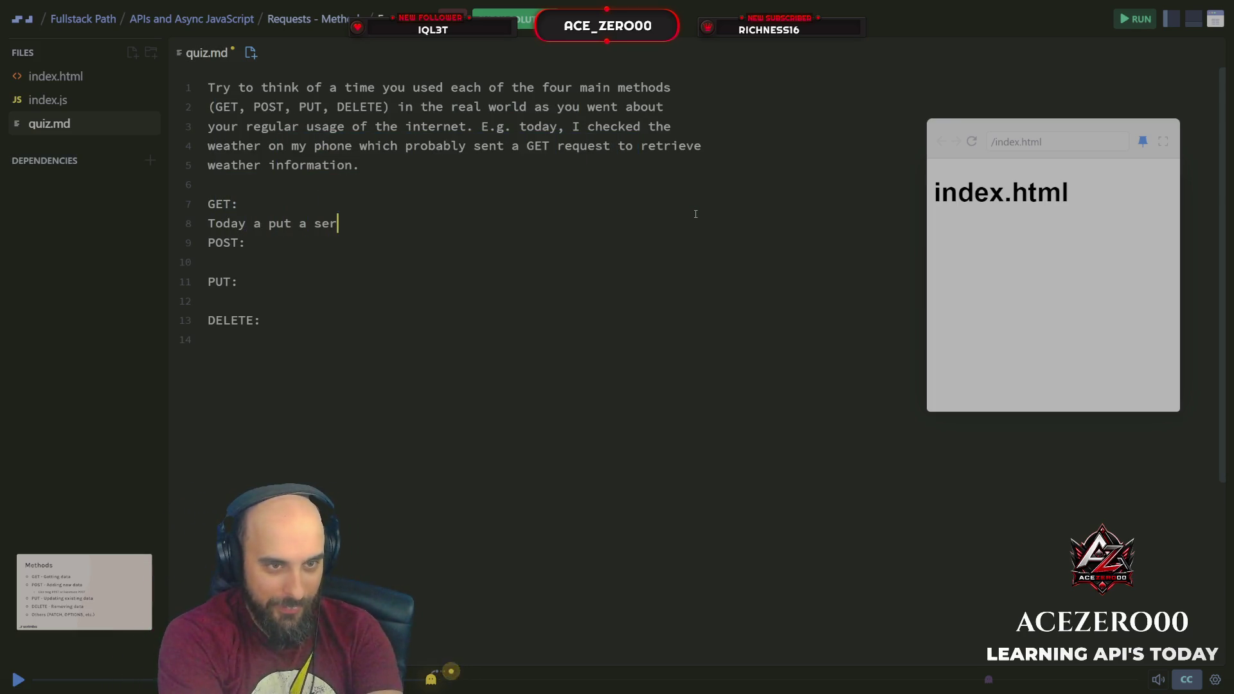
{"action": "key", "text": "BackSpace"}
{"action": "type", "text": "a sea"}
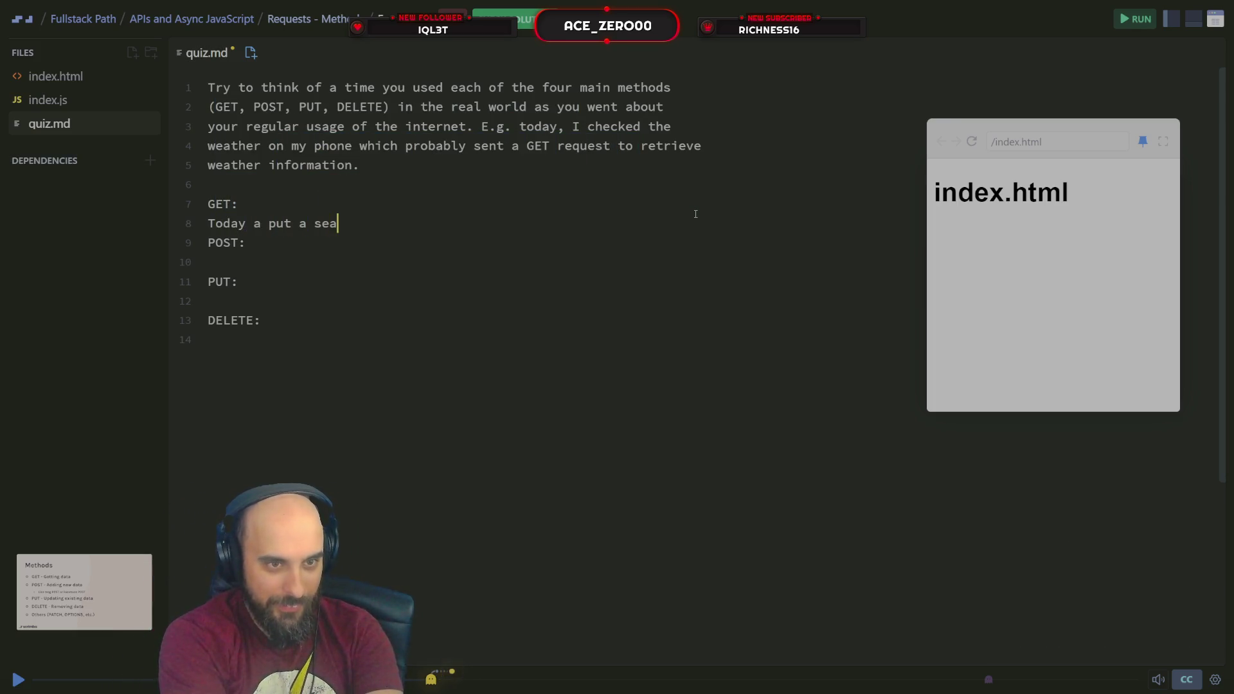
{"action": "key", "text": "BackSpace"}
{"action": "key", "text": "BackSpace"}
{"action": "key", "text": "BackSpace"}
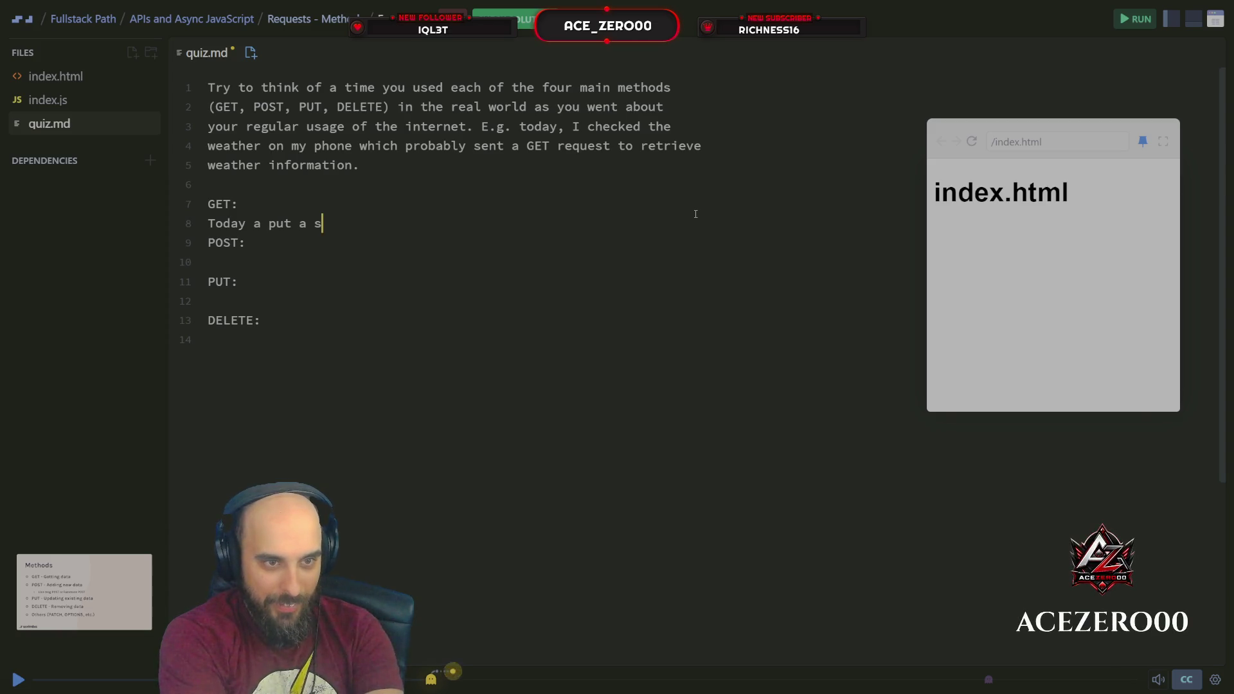
{"action": "key", "text": "BackSpace"}
{"action": "key", "text": "BackSpace"}
{"action": "key", "text": "BackSpace"}
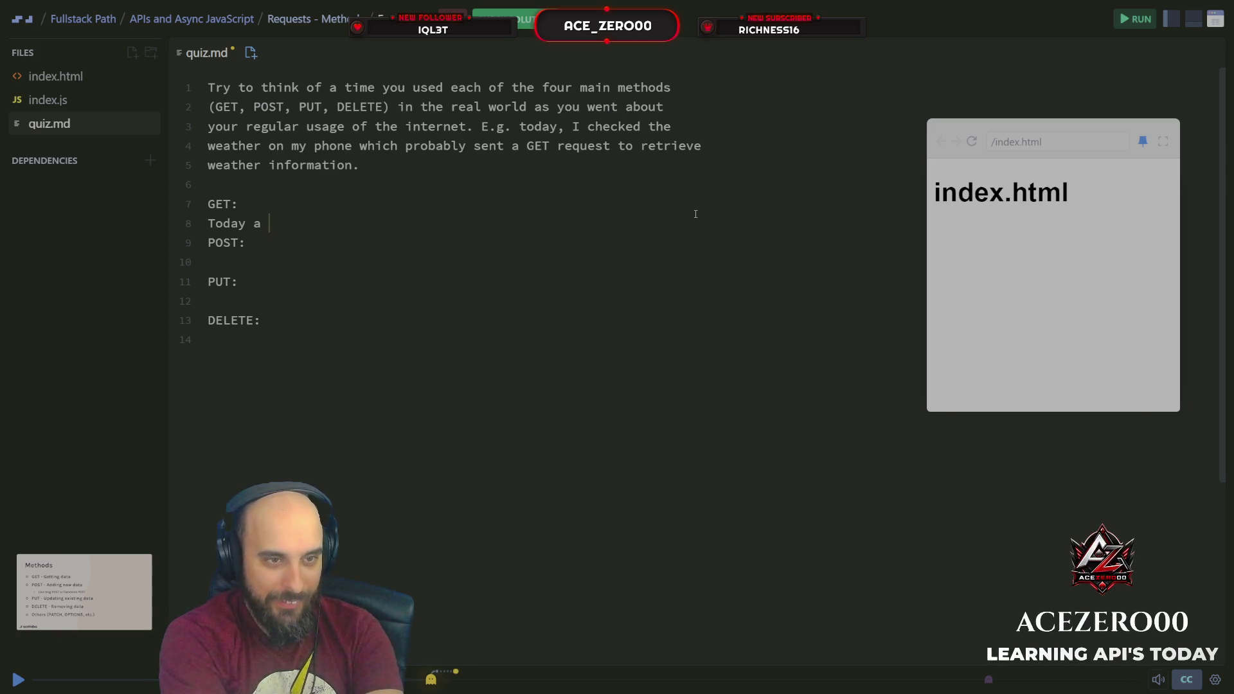
{"action": "type", "text": "searche"}
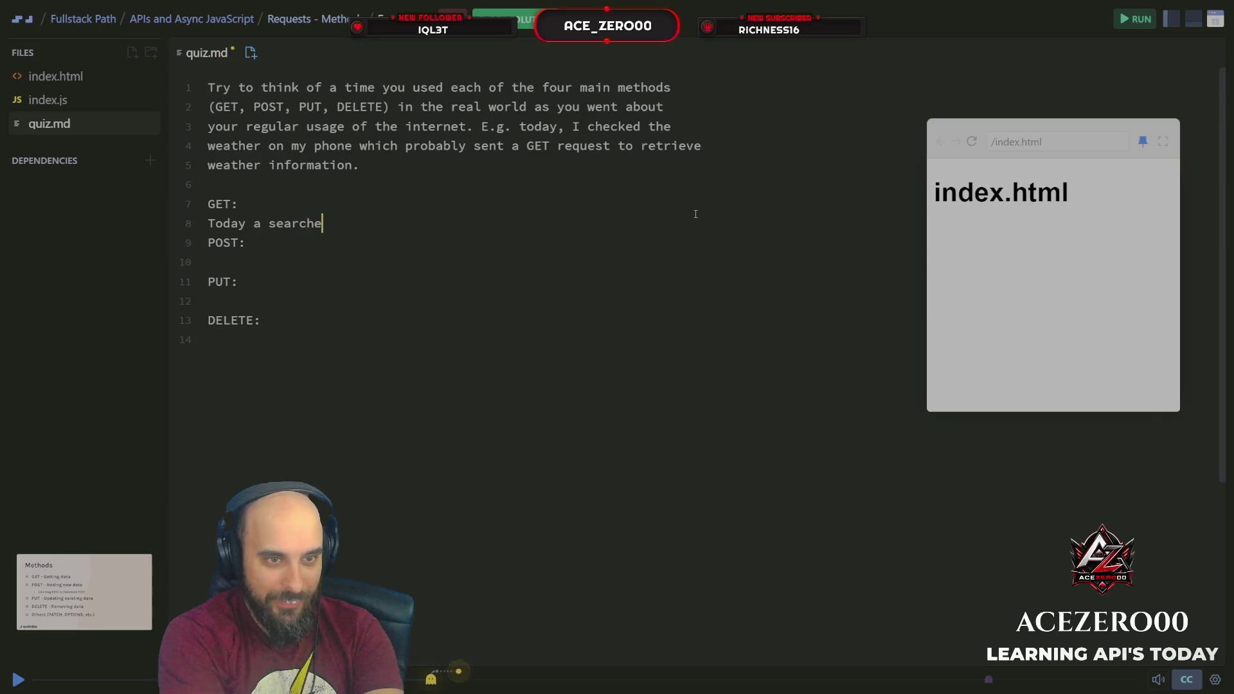
{"action": "type", "text": "d on ggo"}
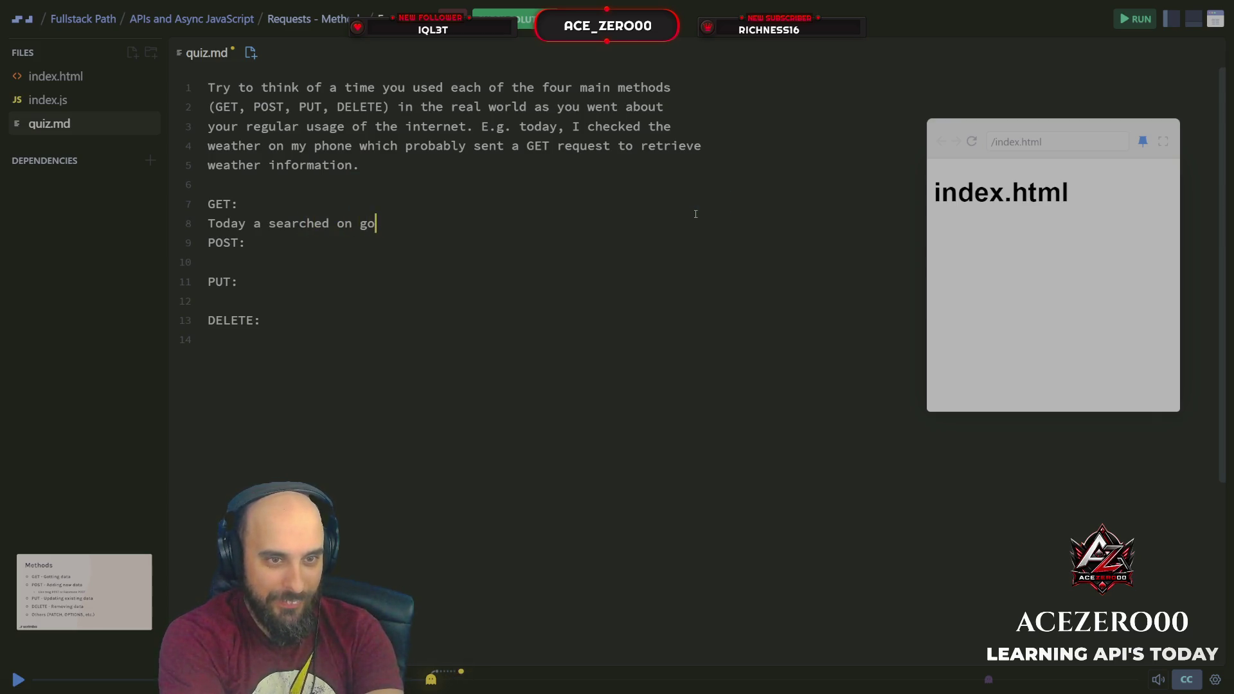
{"action": "type", "text": "which "}
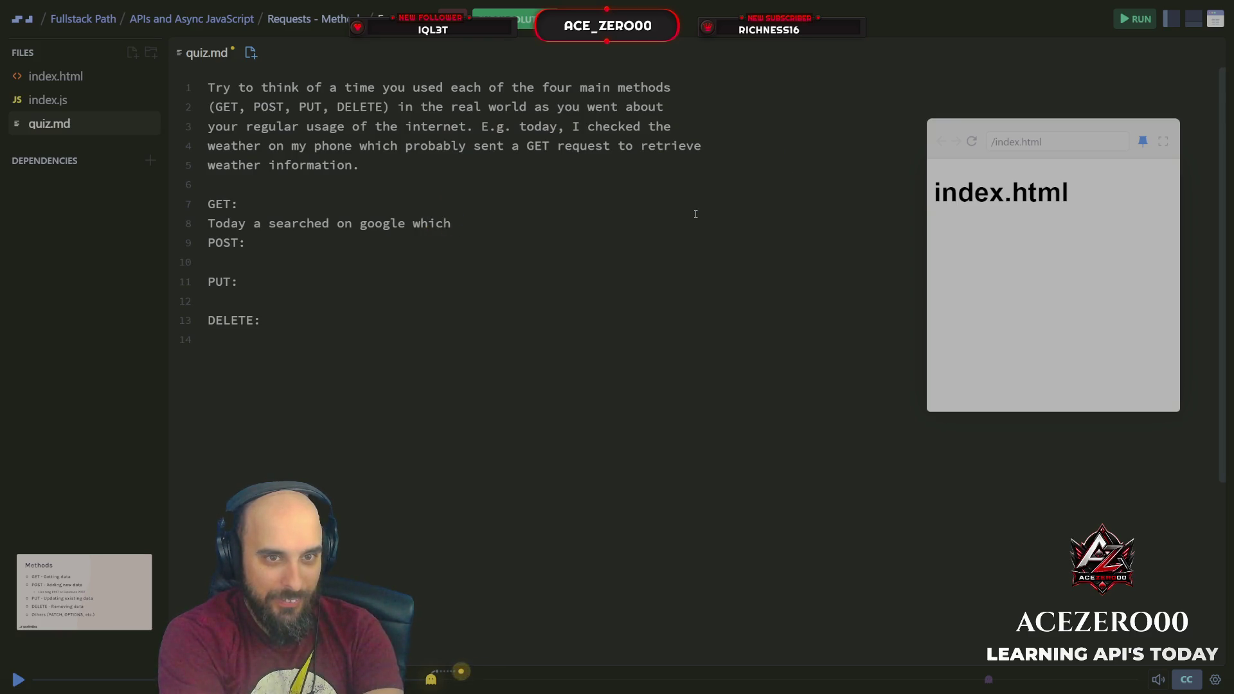
{"action": "type", "text": "sent a"}
{"action": "key", "text": "BackSpace"}
{"action": "key", "text": "BackSpace"}
{"action": "key", "text": "BackSpace"}
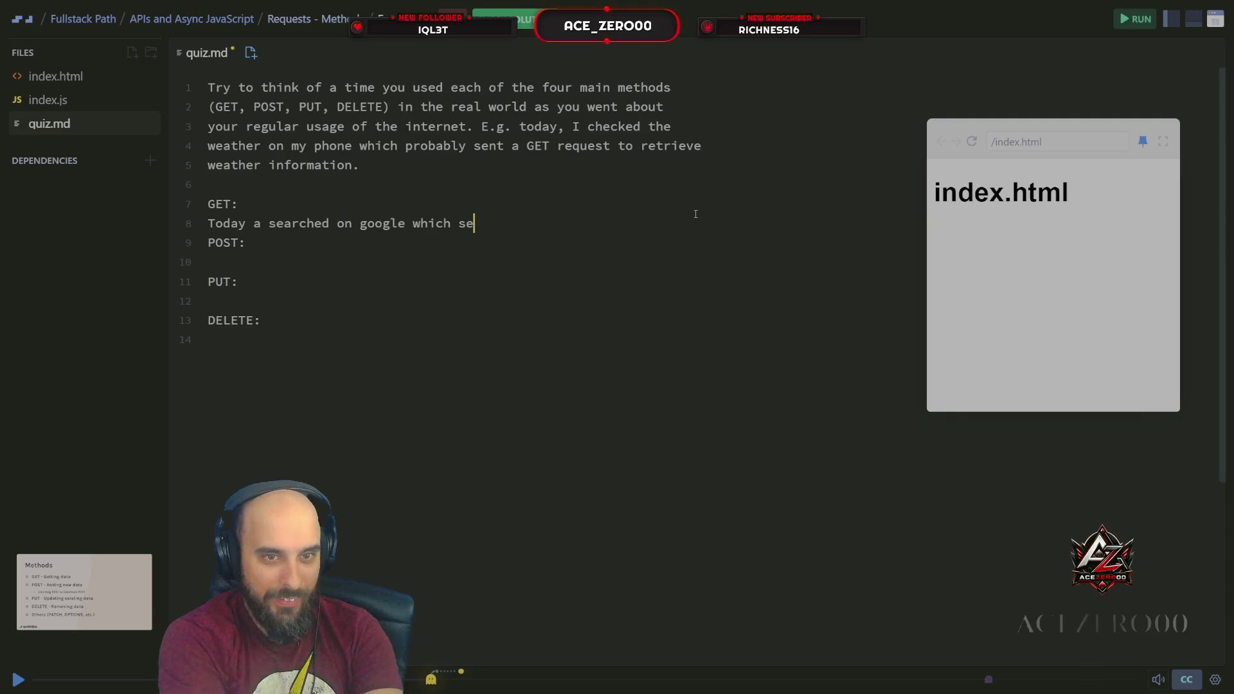
{"action": "type", "text": "nt GET req"}
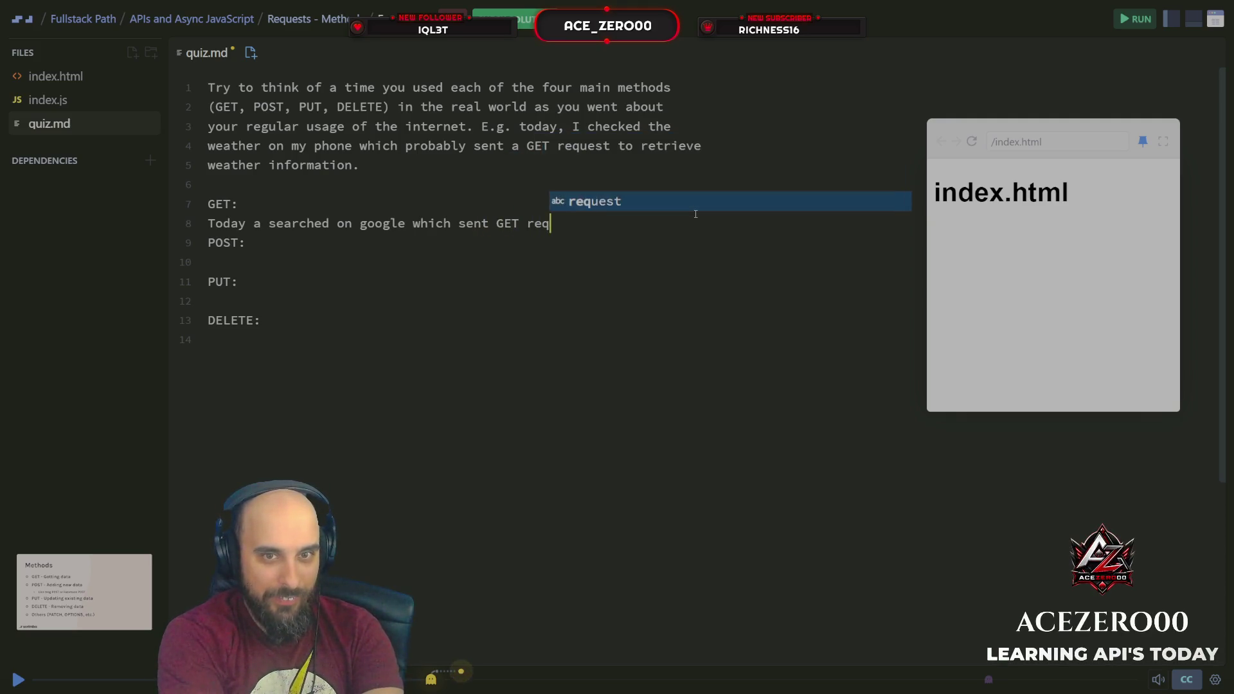
{"action": "type", "text": "uest"}
{"action": "key", "text": "Down"}
{"action": "key", "text": "Down"}
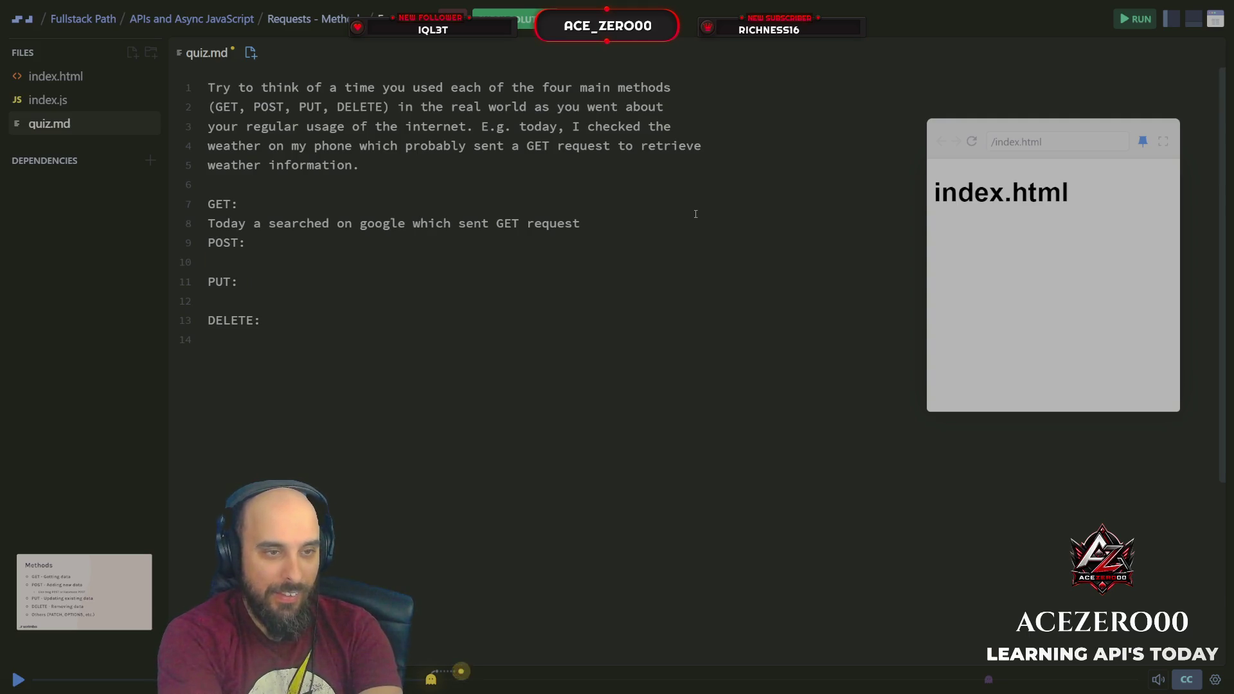
Under POST:, write 'Today I edited code on my computer which sent a Post request'.
{"action": "type", "text": "Today I "}
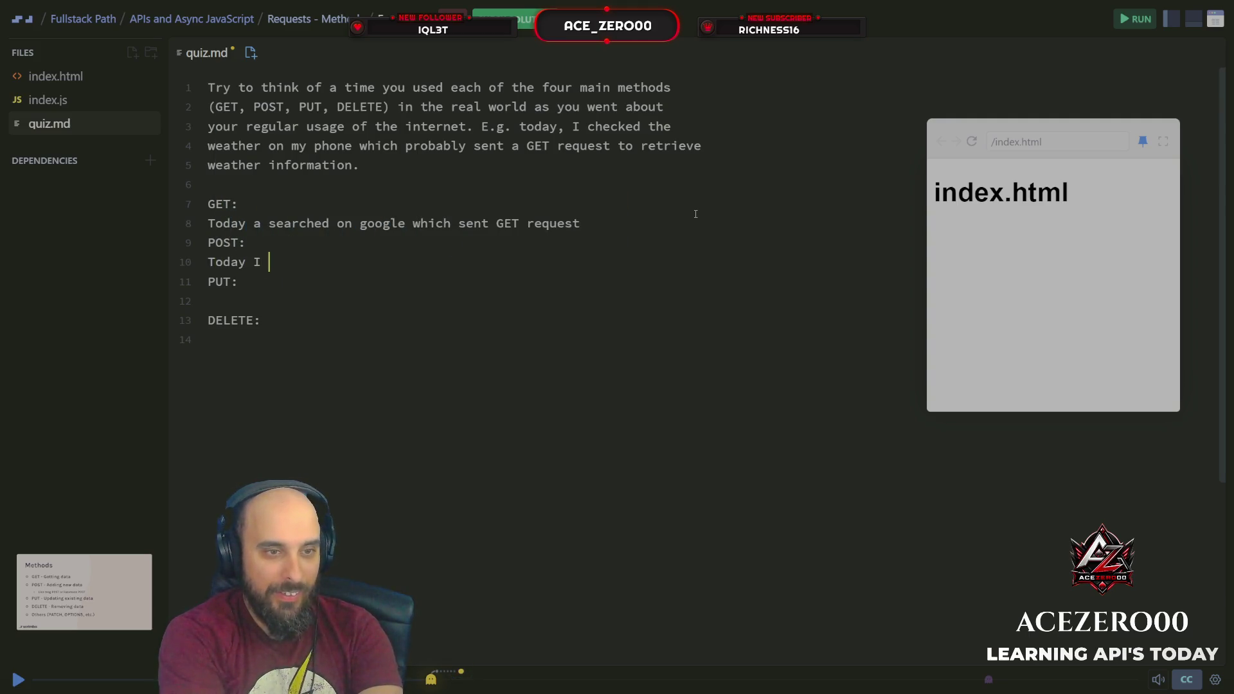
{"action": "type", "text": "edited "}
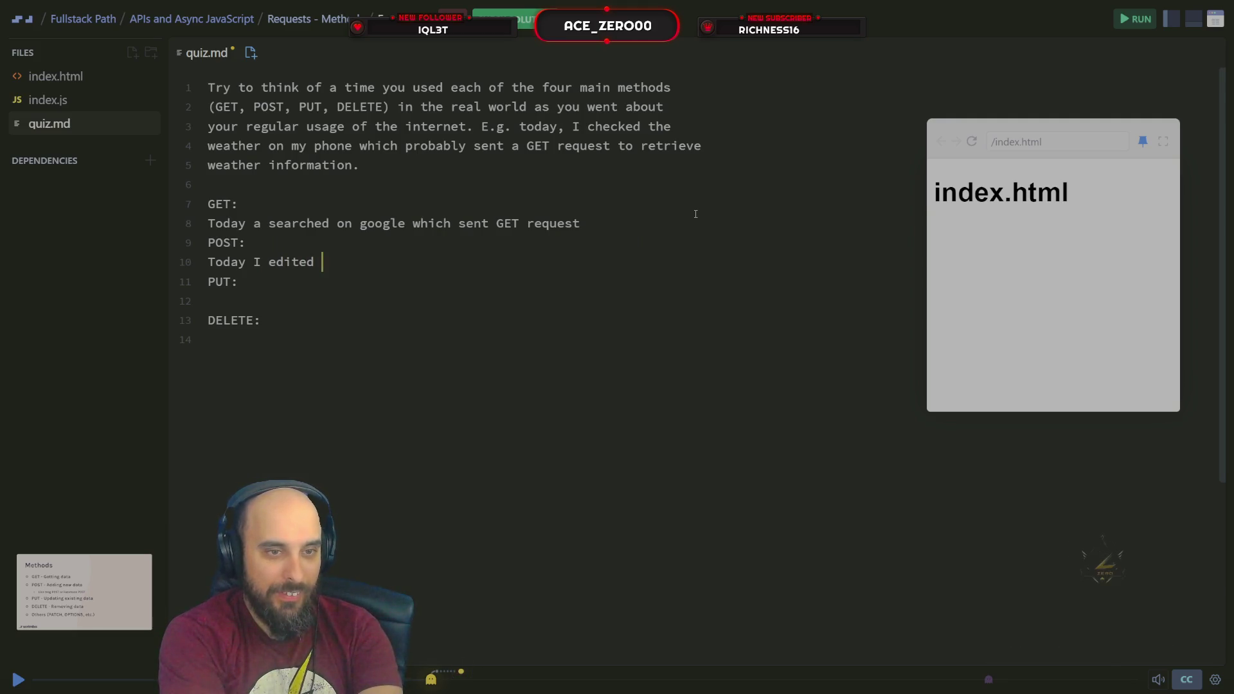
{"action": "type", "text": "code on"}
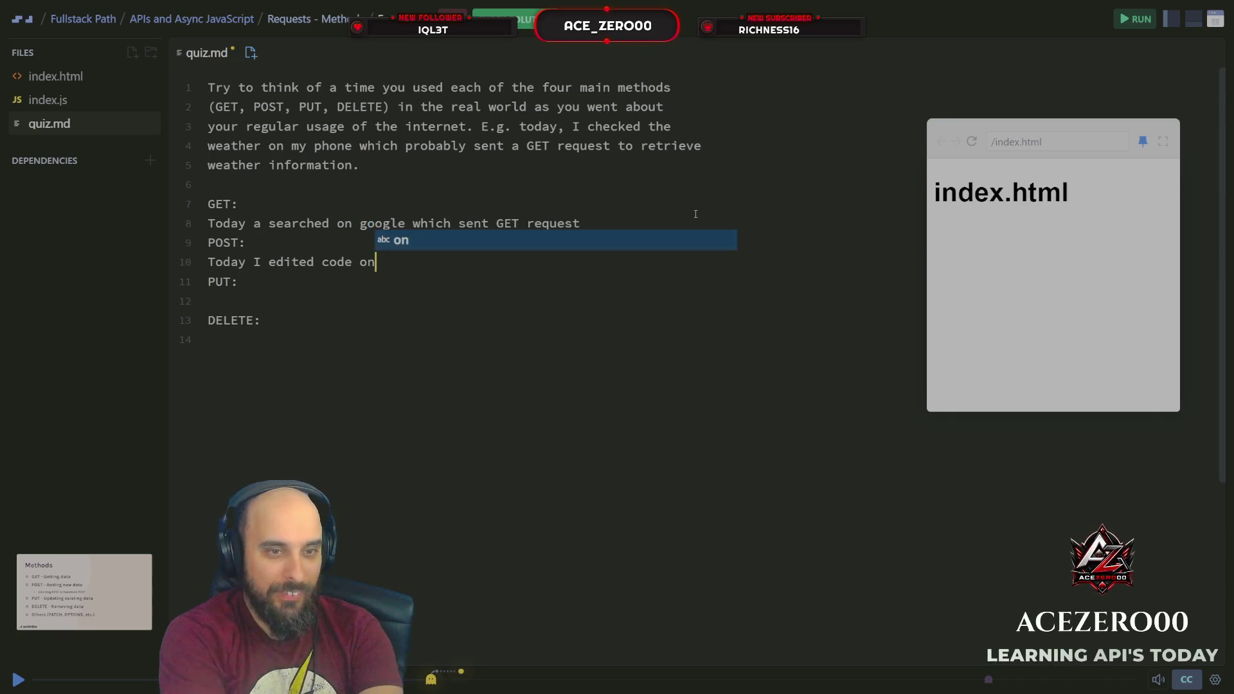
{"action": "type", "text": " my compue"}
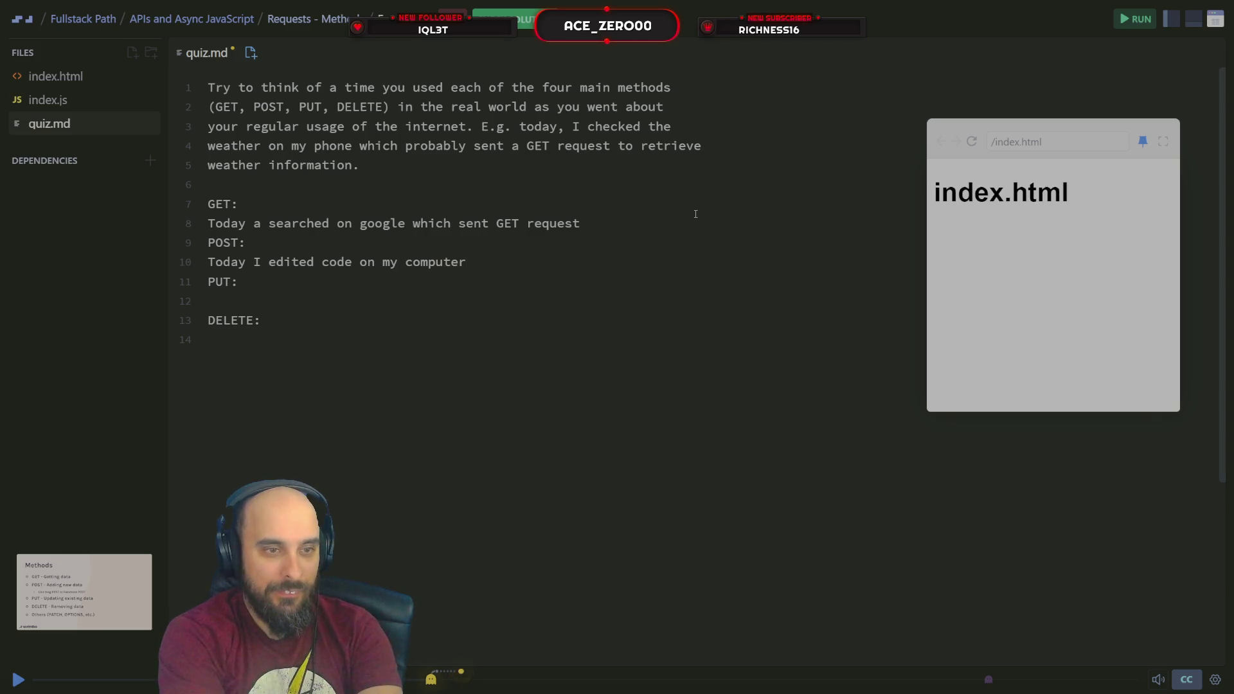
{"action": "type", "text": "w"}
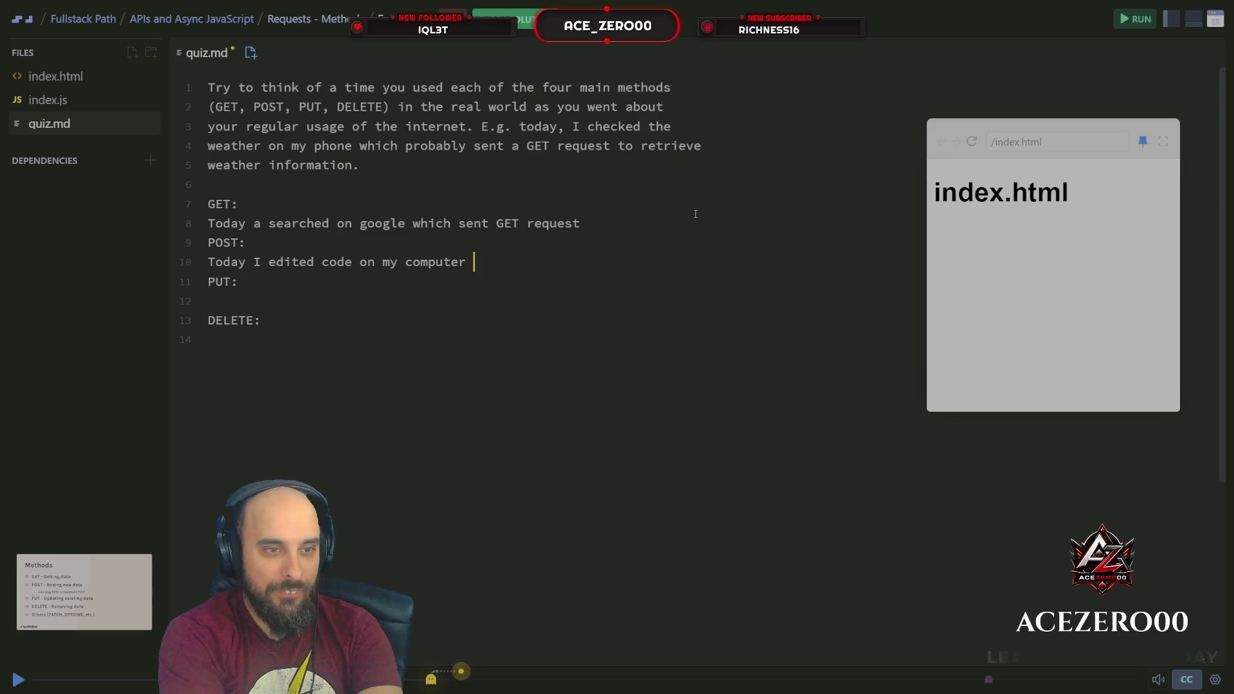
{"action": "type", "text": "hich sent "}
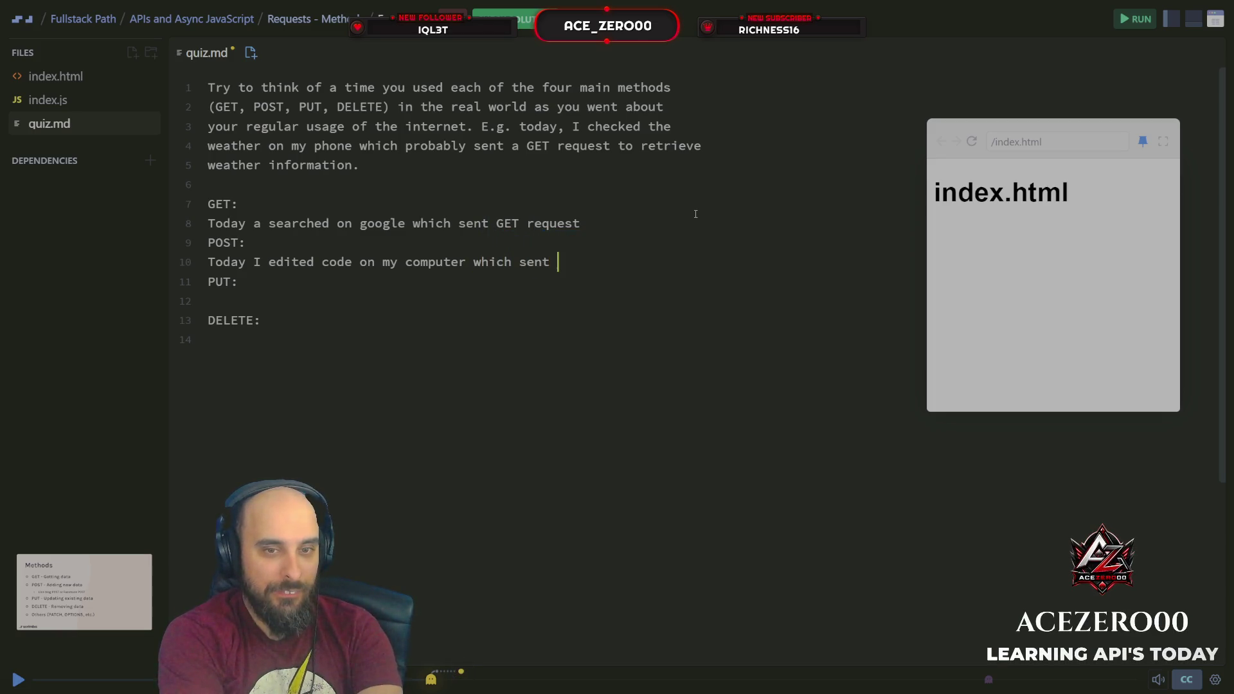
{"action": "type", "text": "a Post ru"}
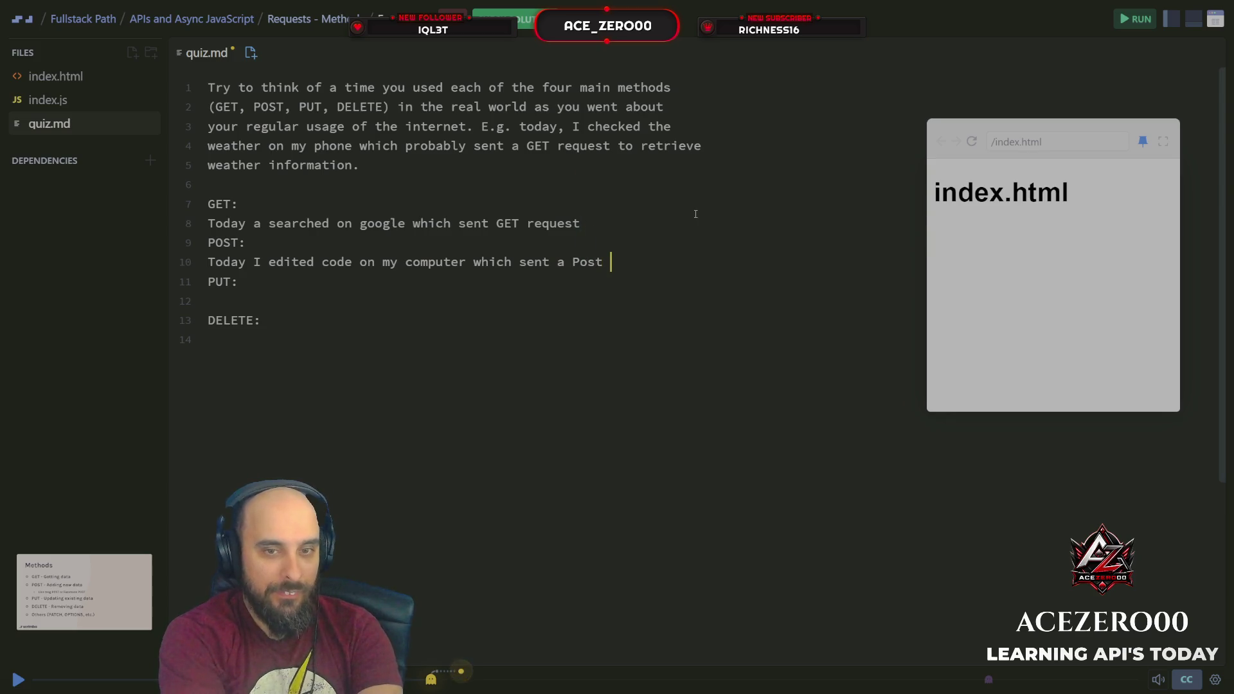
{"action": "key", "text": "BackSpace"}
{"action": "type", "text": "wq"}
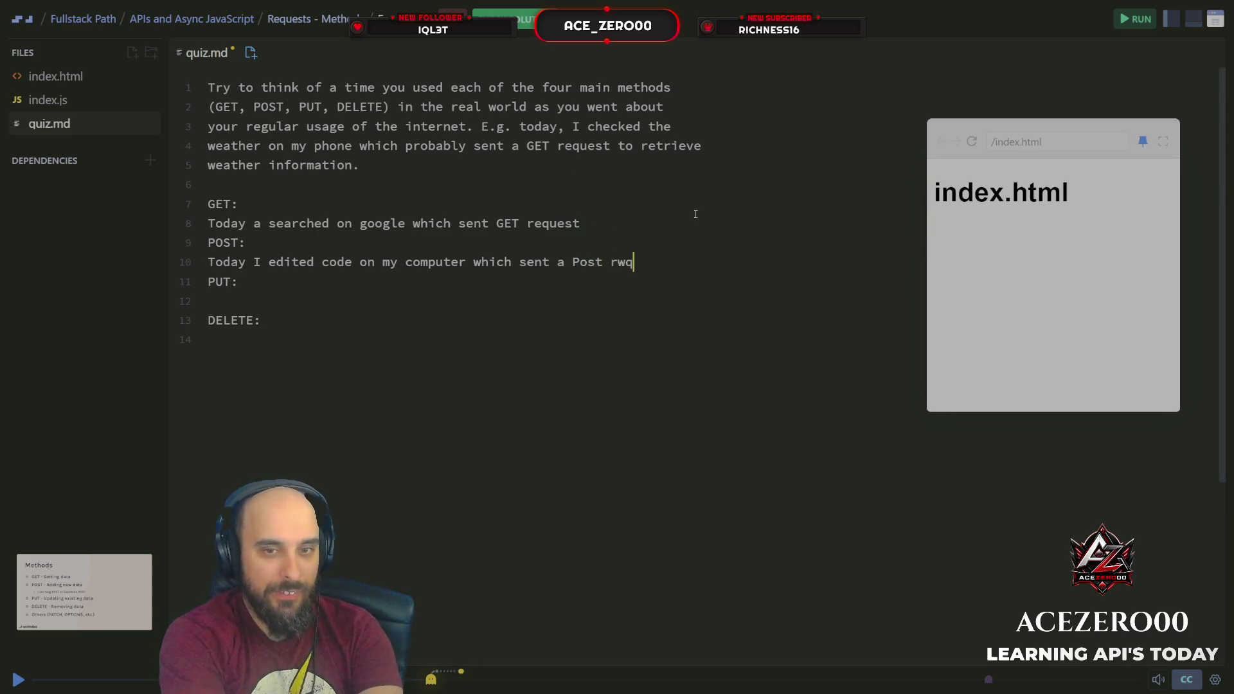
{"action": "key", "text": "BackSpace"}
{"action": "key", "text": "BackSpace"}
{"action": "type", "text": "equest"}
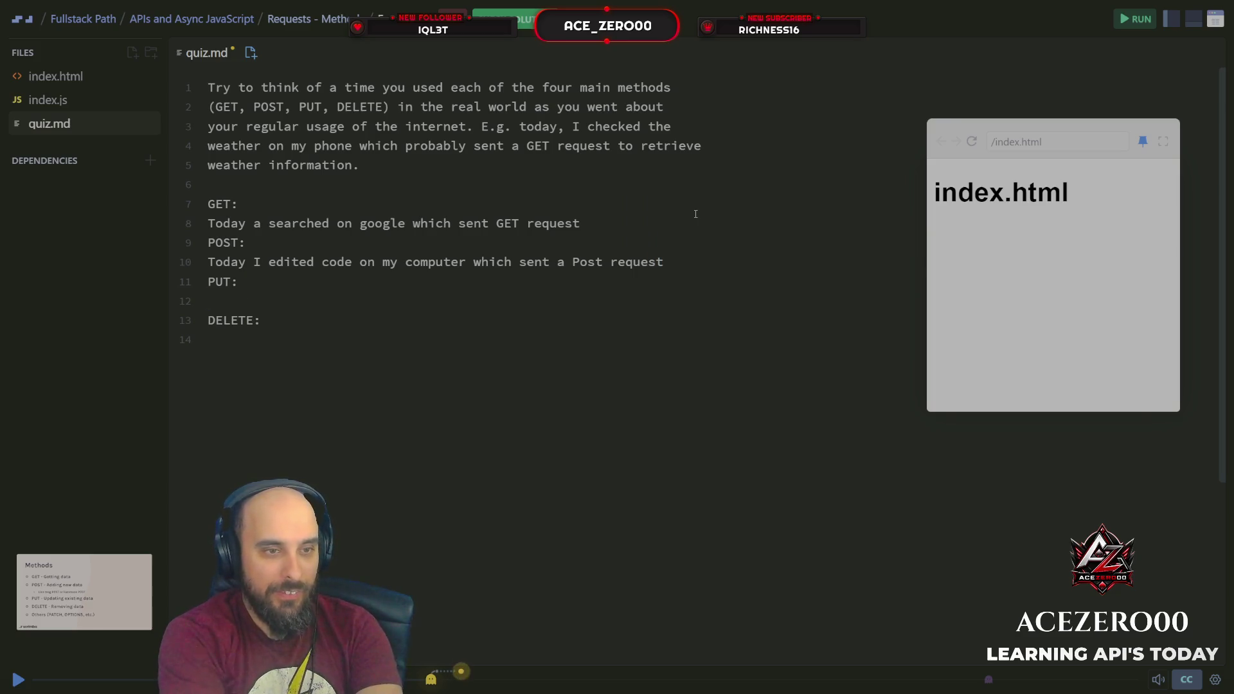
Under PUT:, write 'Today I upated my post on my computer'.
{"action": "key", "text": "Down"}
{"action": "key", "text": "Down"}
{"action": "type", "text": "Toda"}
{"action": "key", "text": "BackSpace"}
{"action": "key", "text": "BackSpace"}
{"action": "key", "text": "BackSpace"}
{"action": "type", "text": "To"}
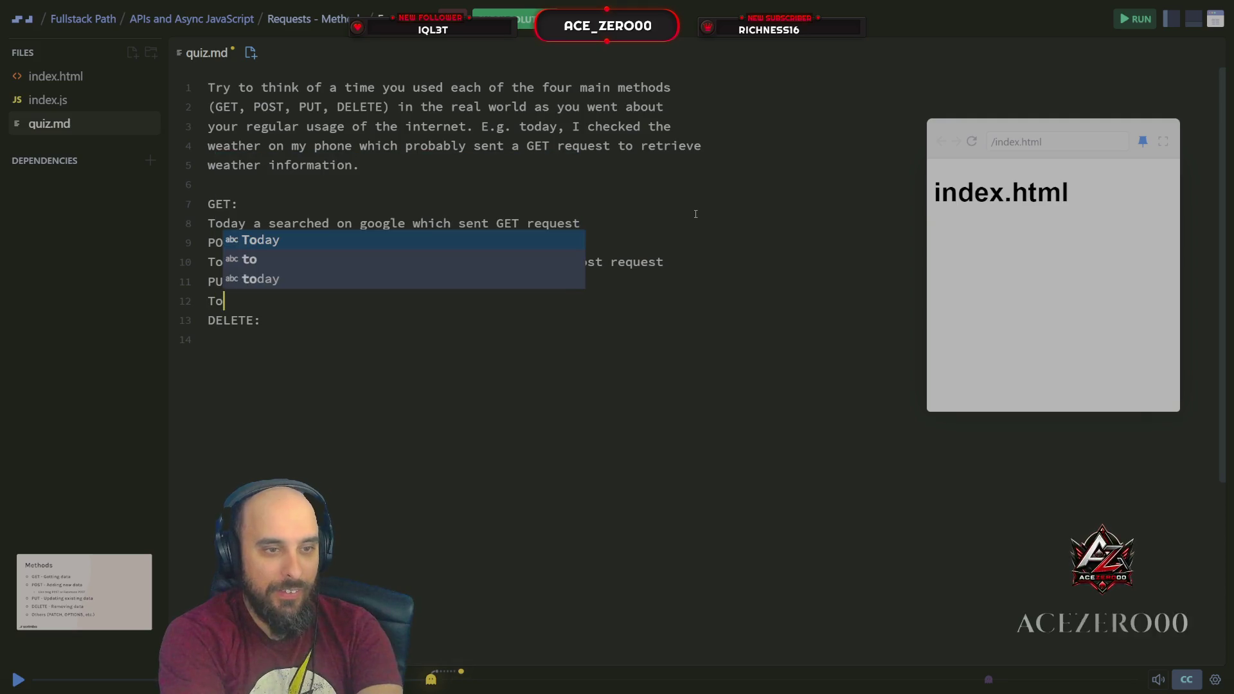
{"action": "type", "text": "day I u"}
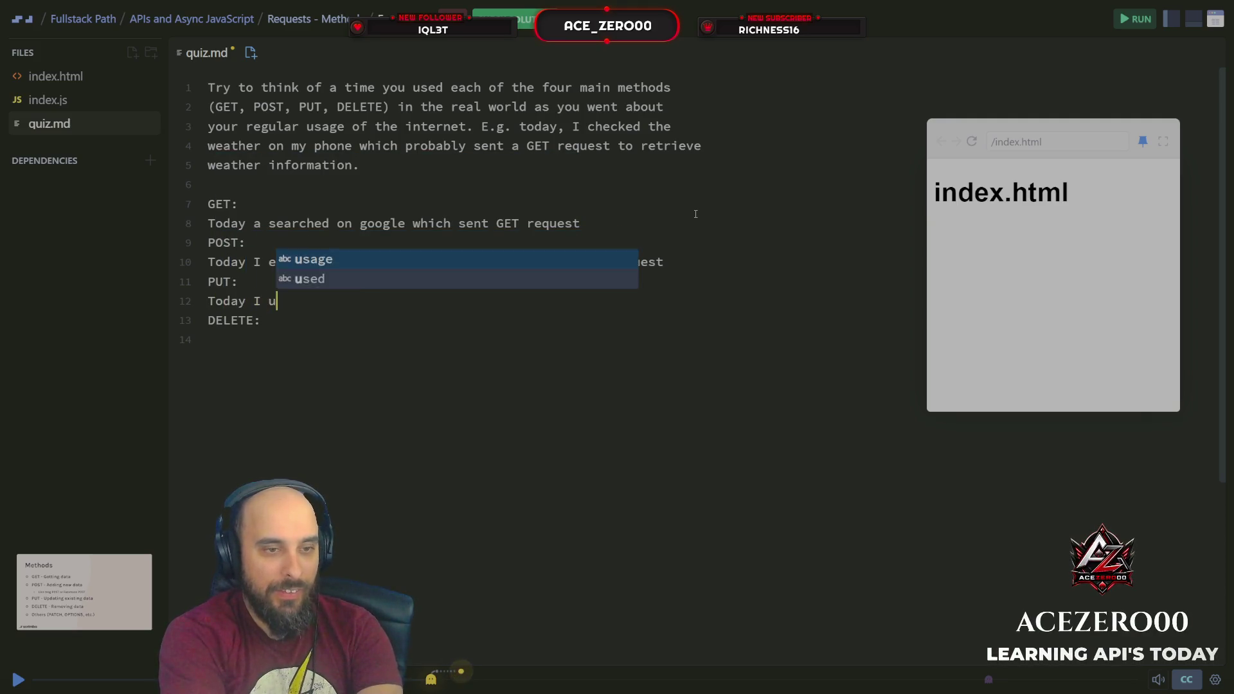
{"action": "type", "text": "pated my post on my com"}
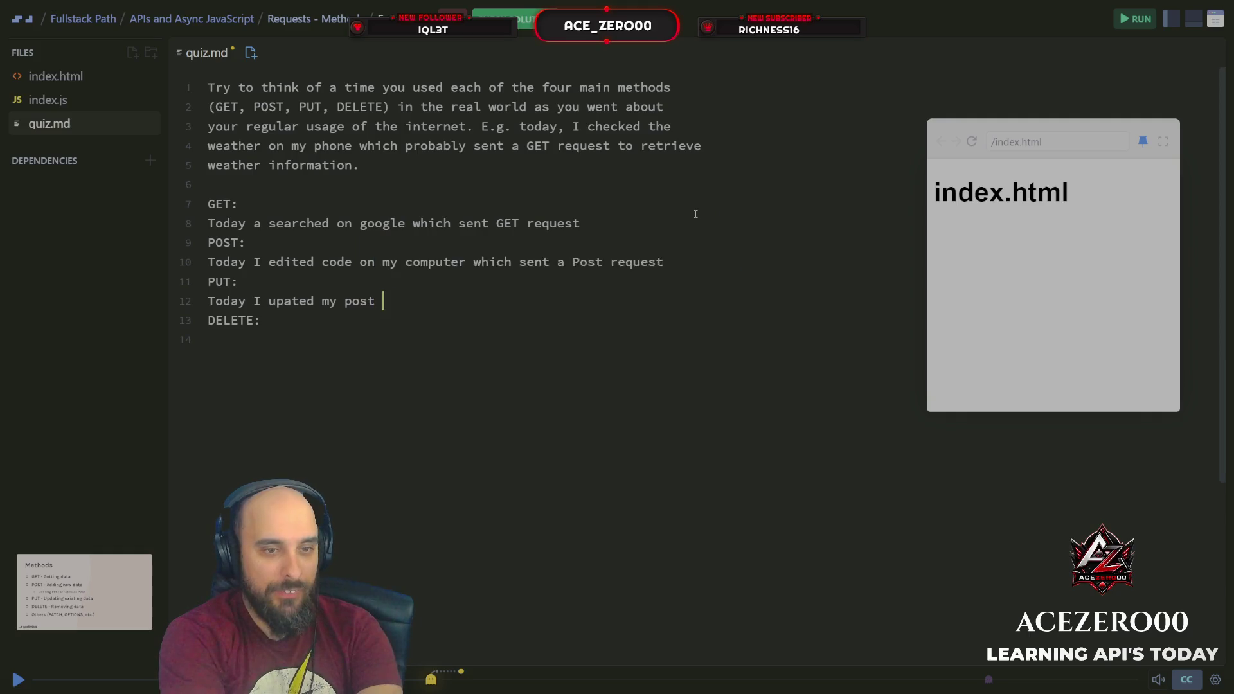
{"action": "type", "text": "puter"}
{"action": "key", "text": "Down"}
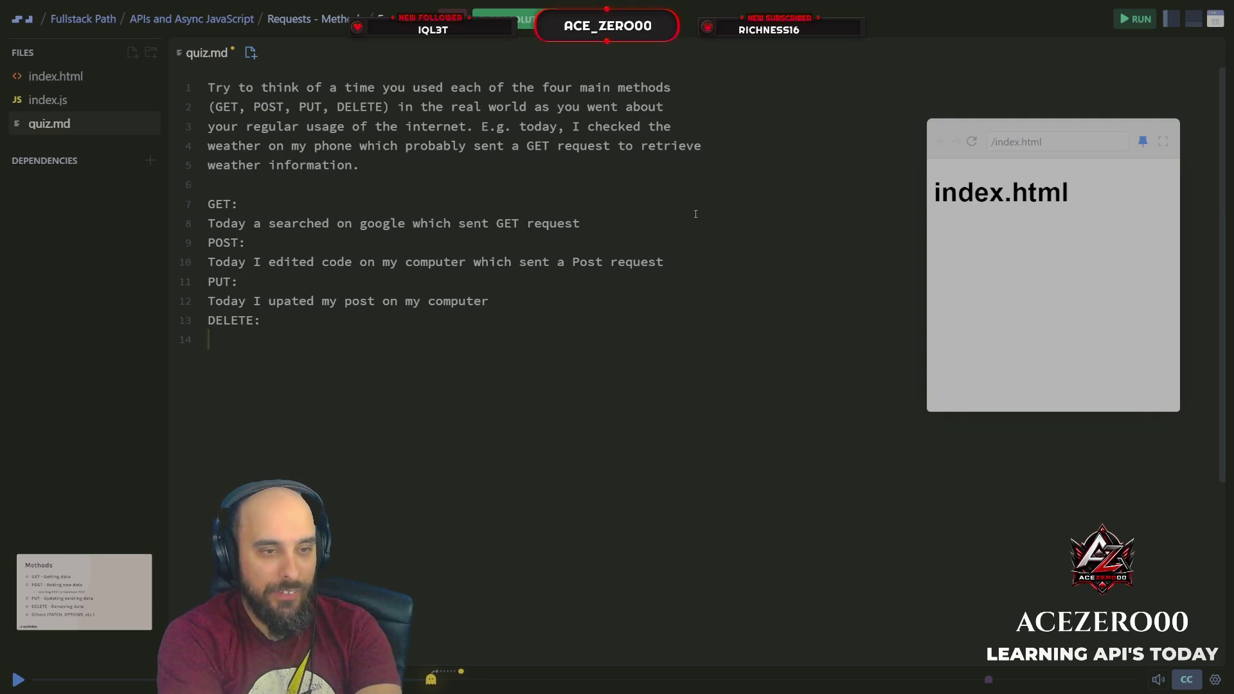
Under DELETE:, write about deleting my post on my computer, then submit the quiz.
{"action": "type", "text": "Today I "}
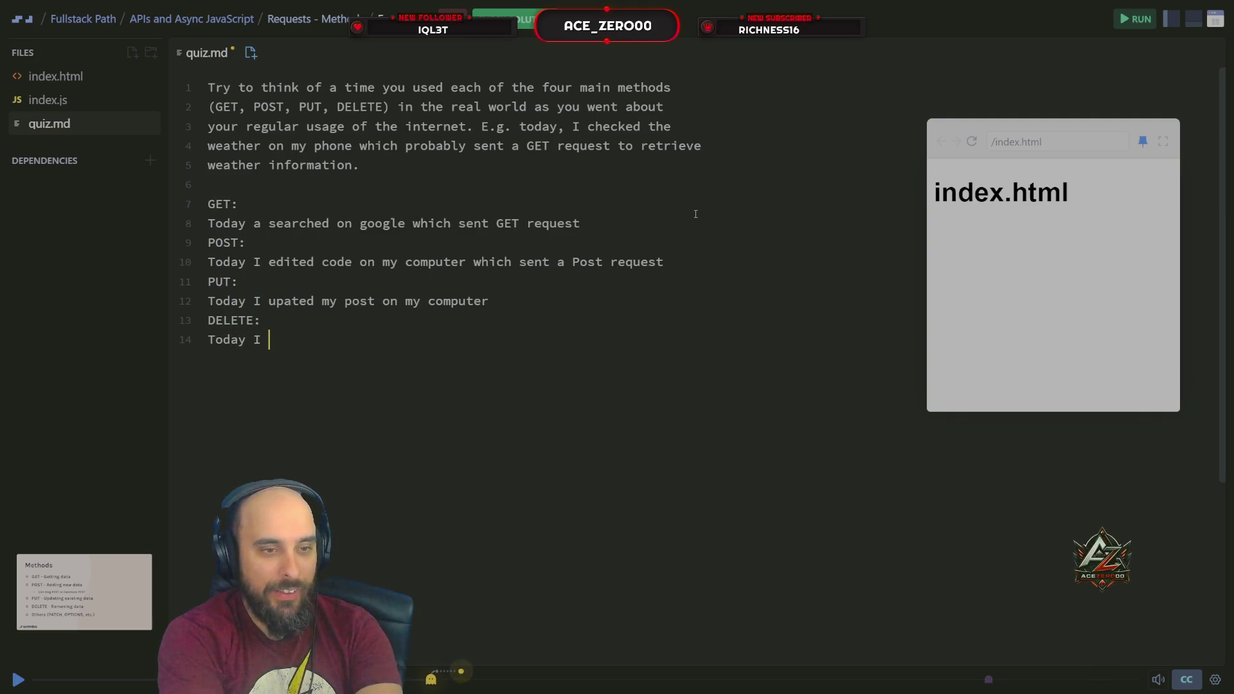
{"action": "type", "text": "dlete"}
{"action": "key", "text": "BackSpace"}
{"action": "key", "text": "BackSpace"}
{"action": "key", "text": "BackSpace"}
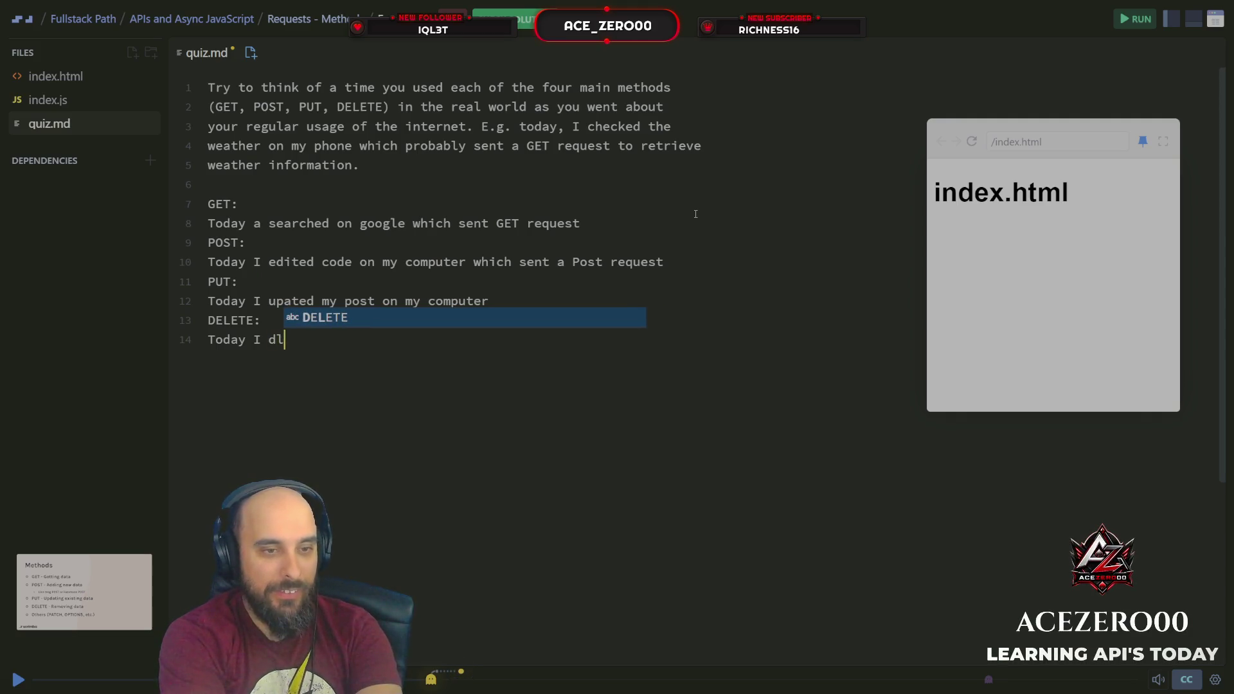
{"action": "type", "text": "Delete "}
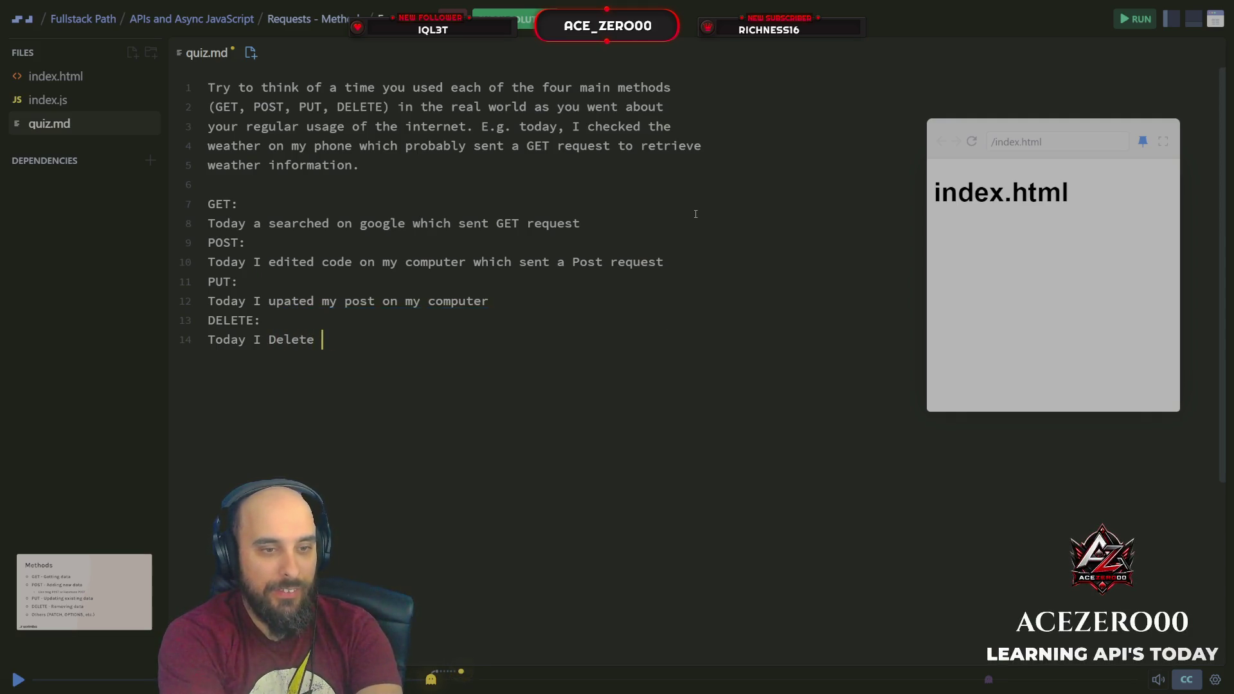
{"action": "type", "text": "my post on yo com"}
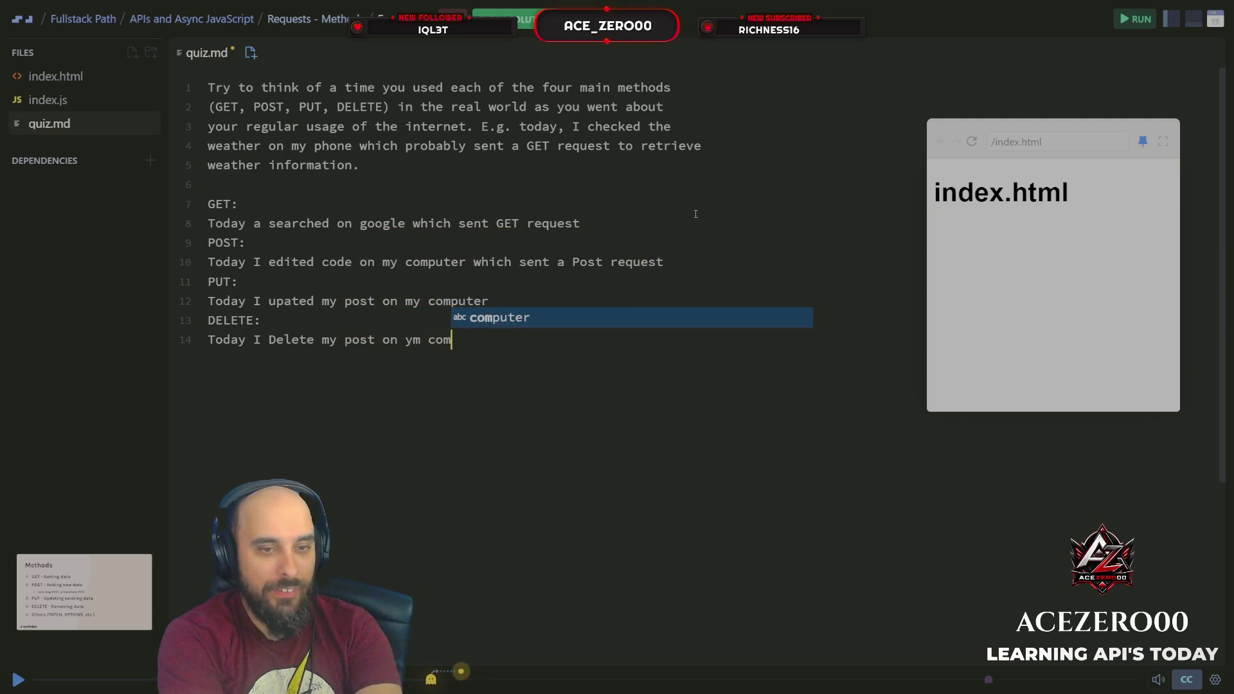
{"action": "key", "text": "BackSpace"}
{"action": "key", "text": "BackSpace"}
{"action": "key", "text": "BackSpace"}
{"action": "type", "text": "my computer"}
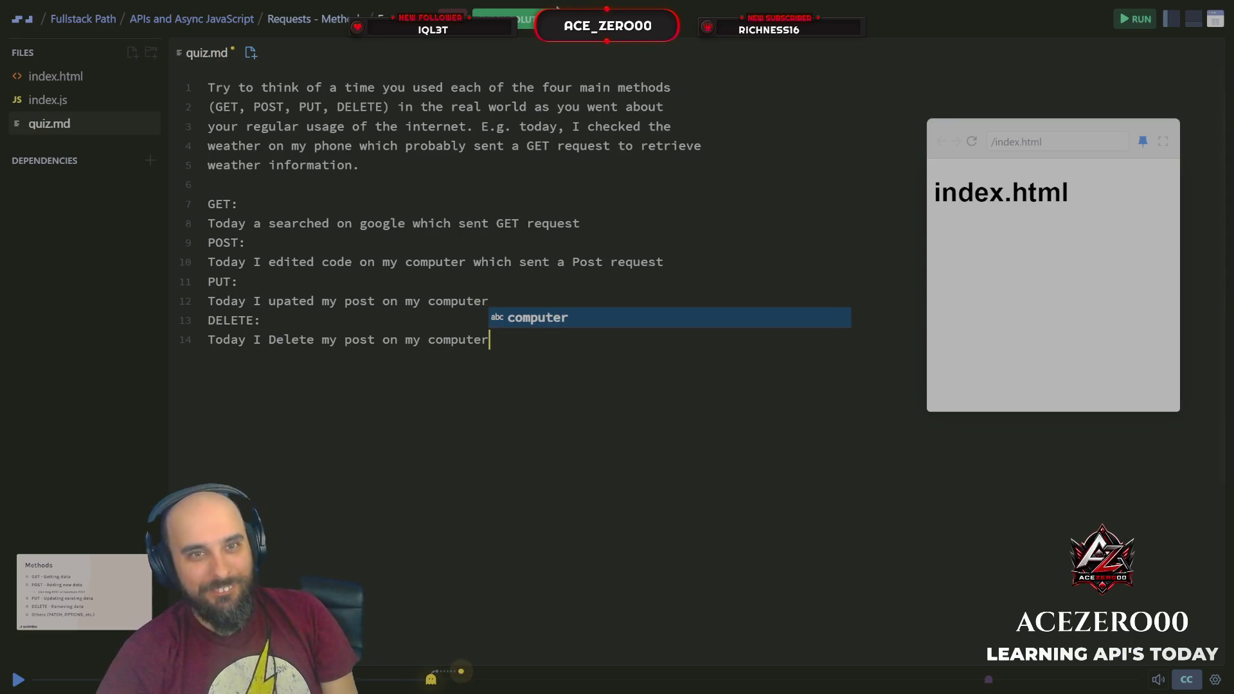
{"action": "left_click", "coordinate": [531, 27]}
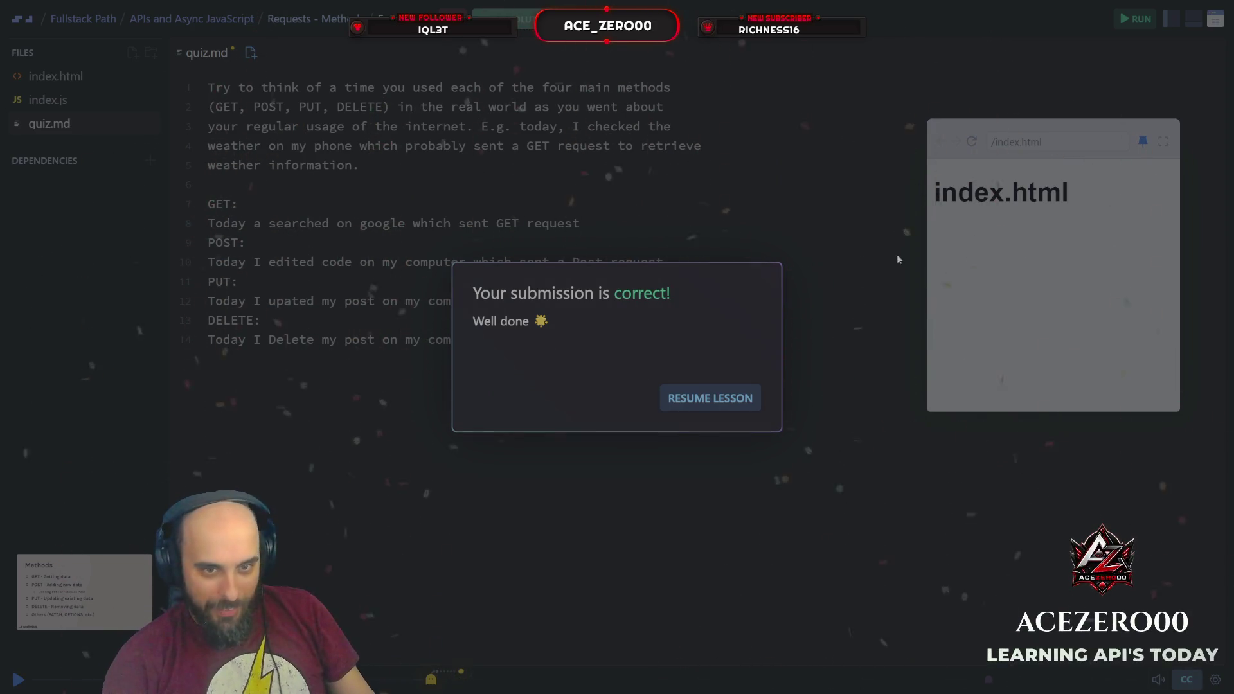
Dismiss the 'Your submission is correct!' message and resume the Scrimba lesson.
{"action": "left_click", "coordinate": [755, 399]}
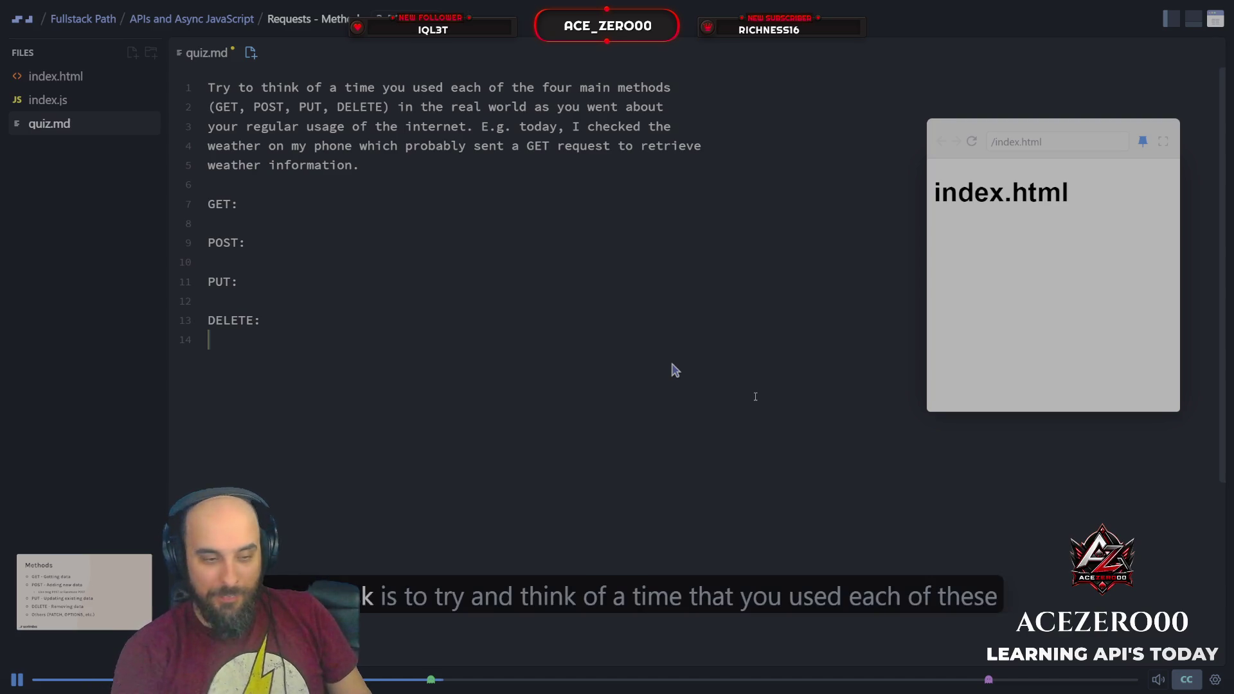
Pause the lesson video and leave fullscreen to bring back the browser tabs.
{"action": "key", "text": "space"}
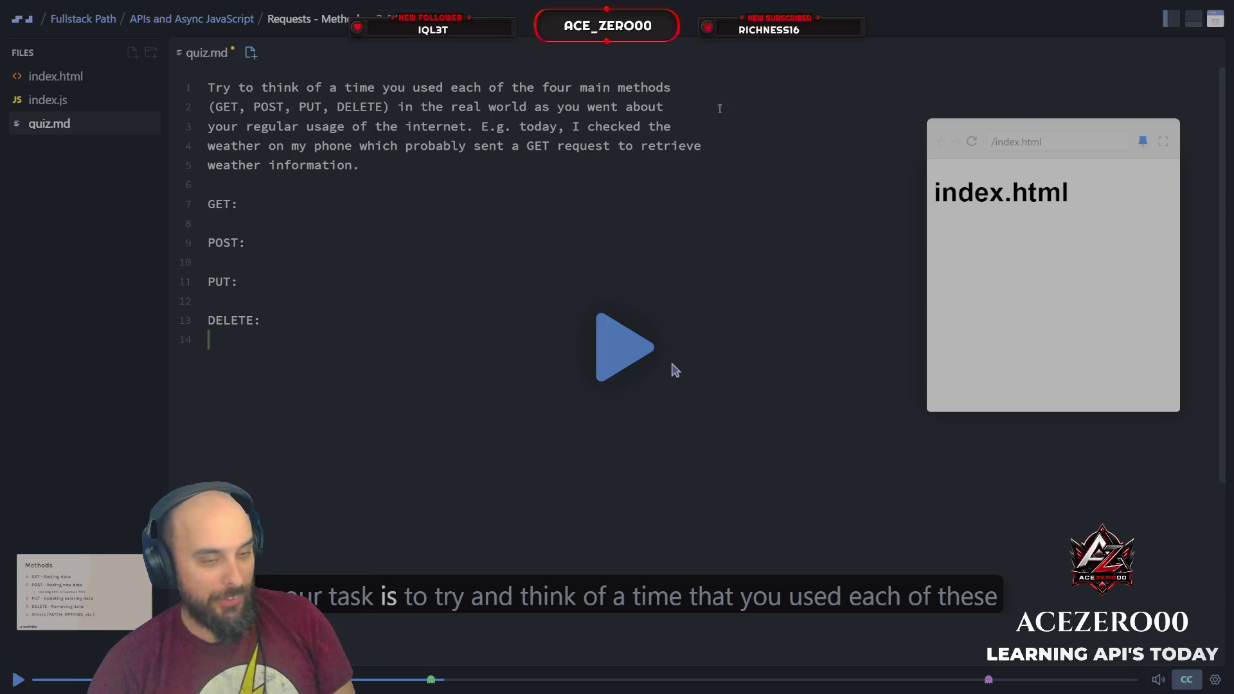
{"action": "mouse_move", "coordinate": [1, 4]}
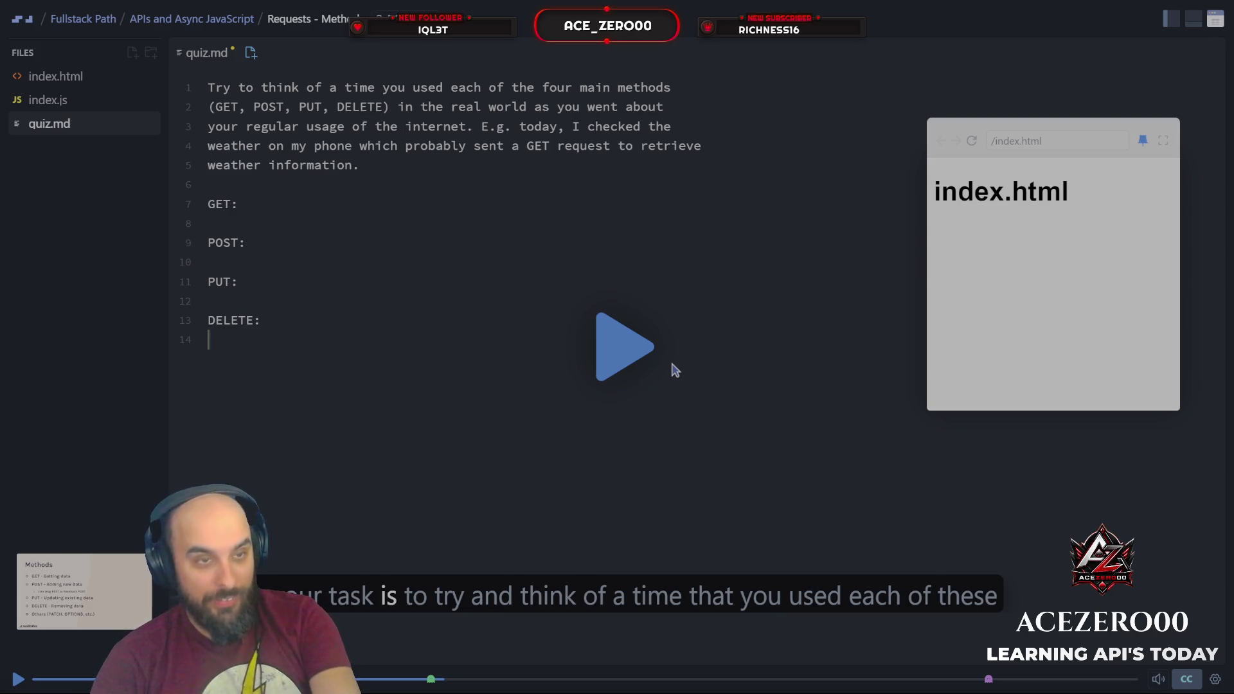
{"action": "key", "text": "Escape"}
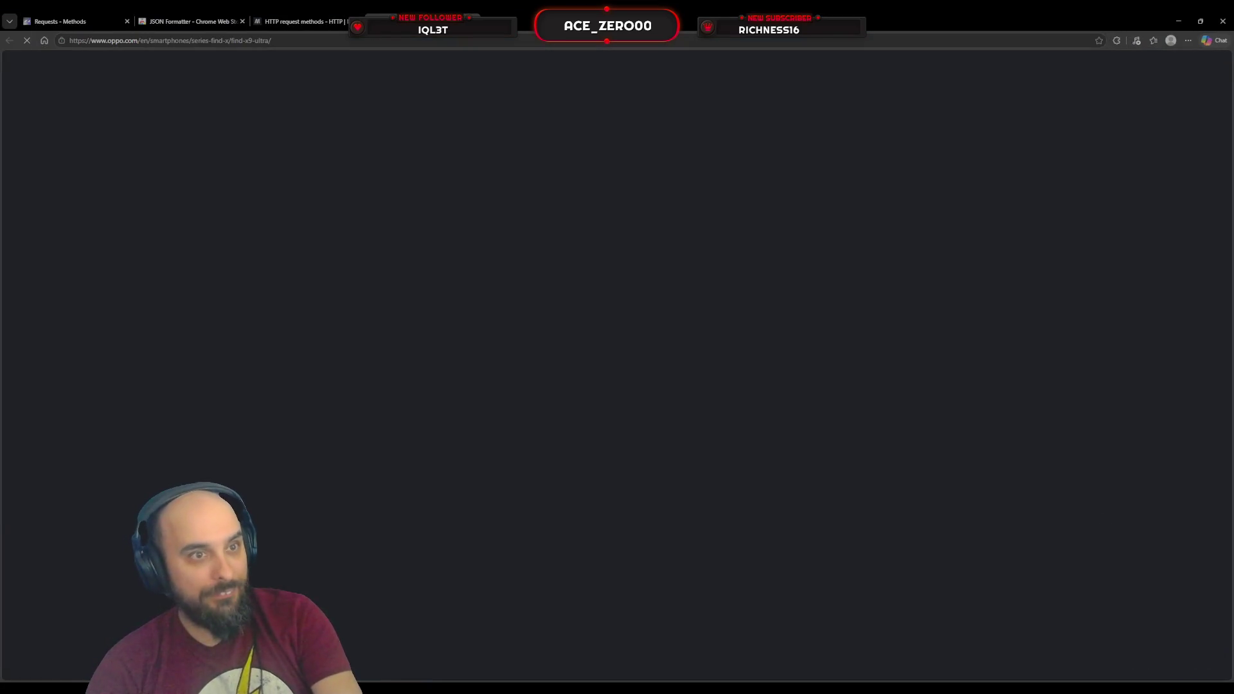
Scroll through the OPPO Find X9 Ultra page, then go to the Find X9s product page.
{"action": "scroll", "coordinate": [890, 302], "scroll_direction": "down", "scroll_amount": 1}
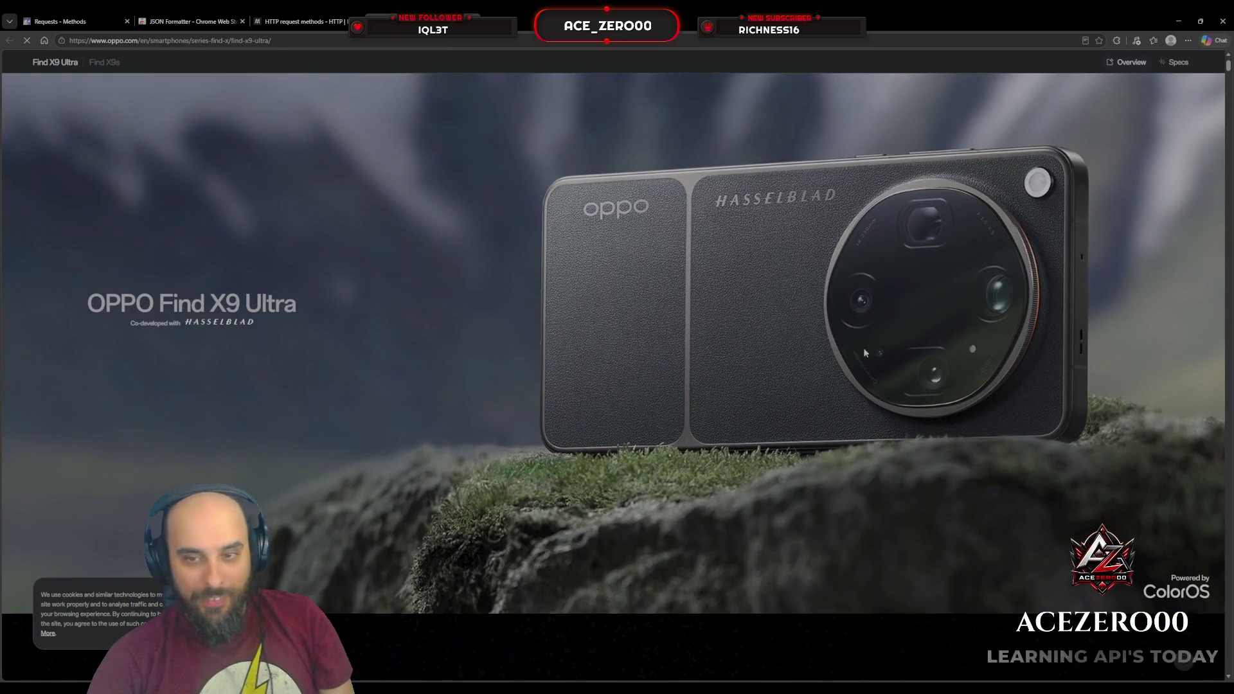
{"action": "scroll", "coordinate": [892, 304], "scroll_direction": "down", "scroll_amount": 10}
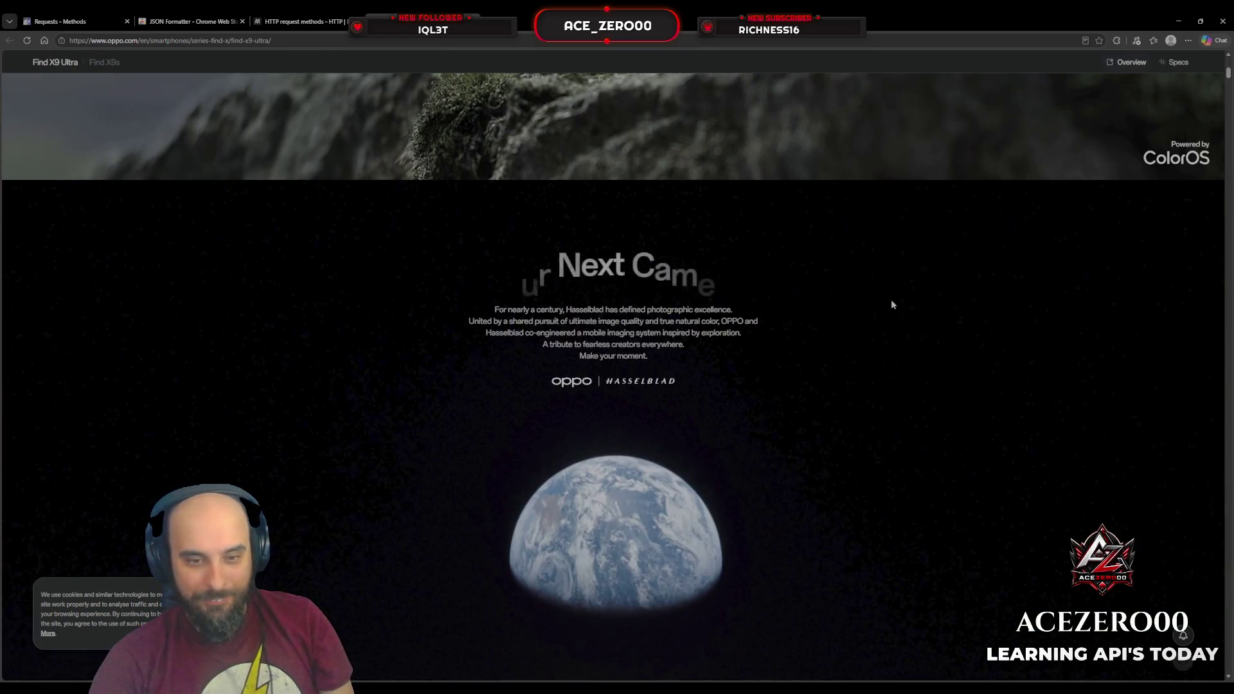
{"action": "scroll", "coordinate": [891, 303], "scroll_direction": "down", "scroll_amount": 10}
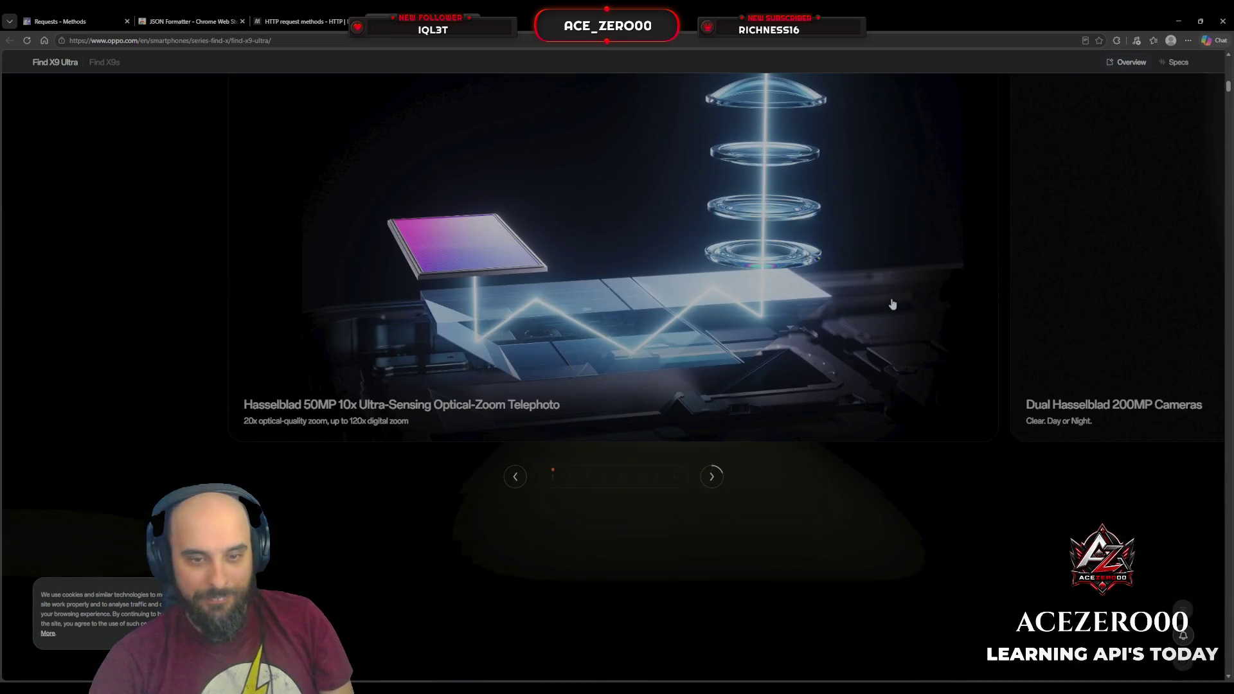
{"action": "scroll", "coordinate": [892, 302], "scroll_direction": "down", "scroll_amount": 10}
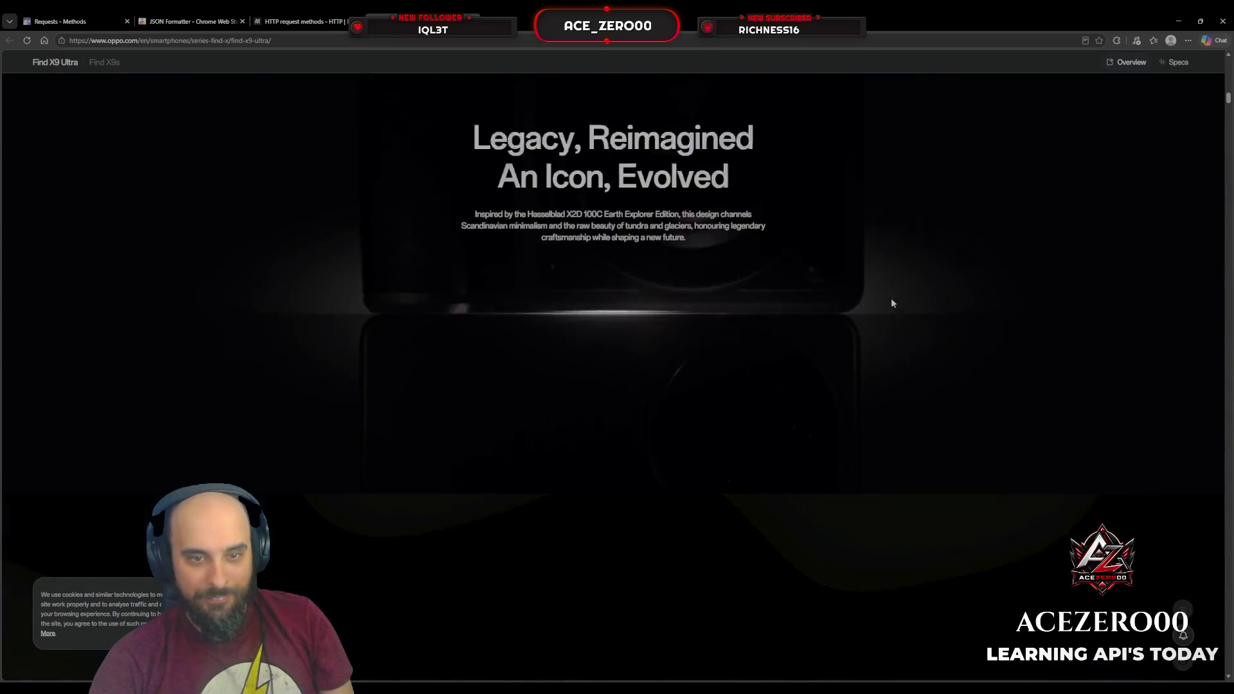
{"action": "scroll", "coordinate": [891, 304], "scroll_direction": "down", "scroll_amount": 5}
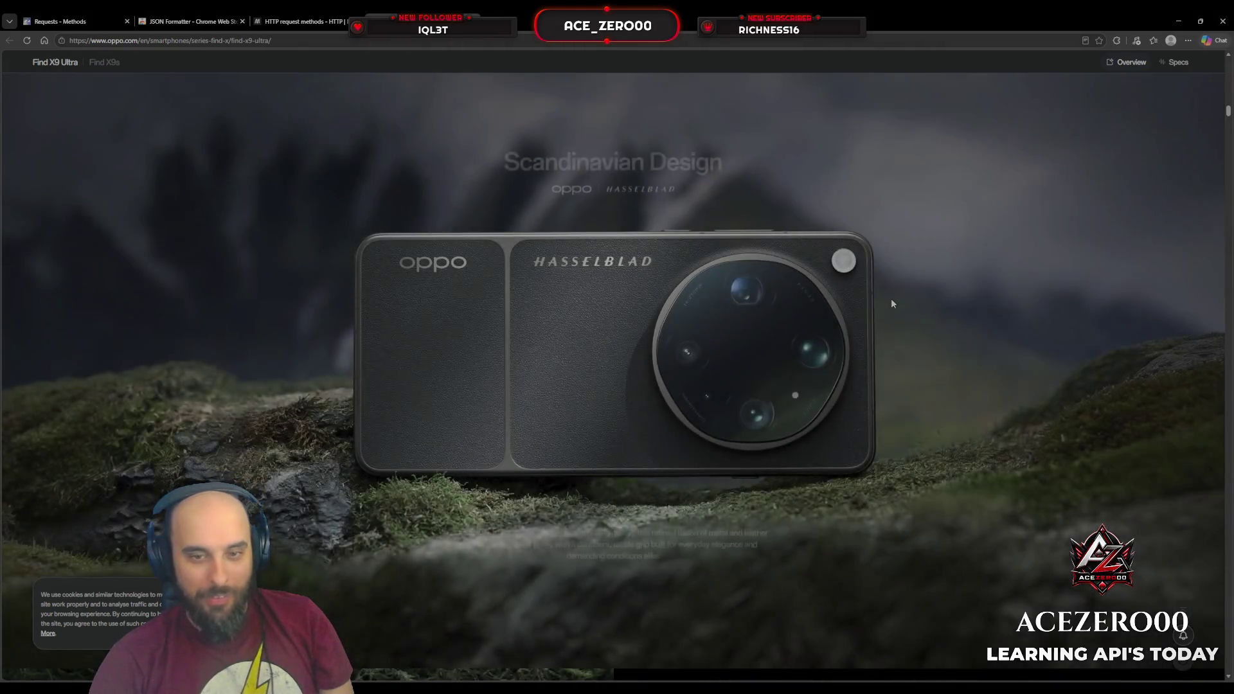
{"action": "scroll", "coordinate": [891, 304], "scroll_direction": "down", "scroll_amount": 10}
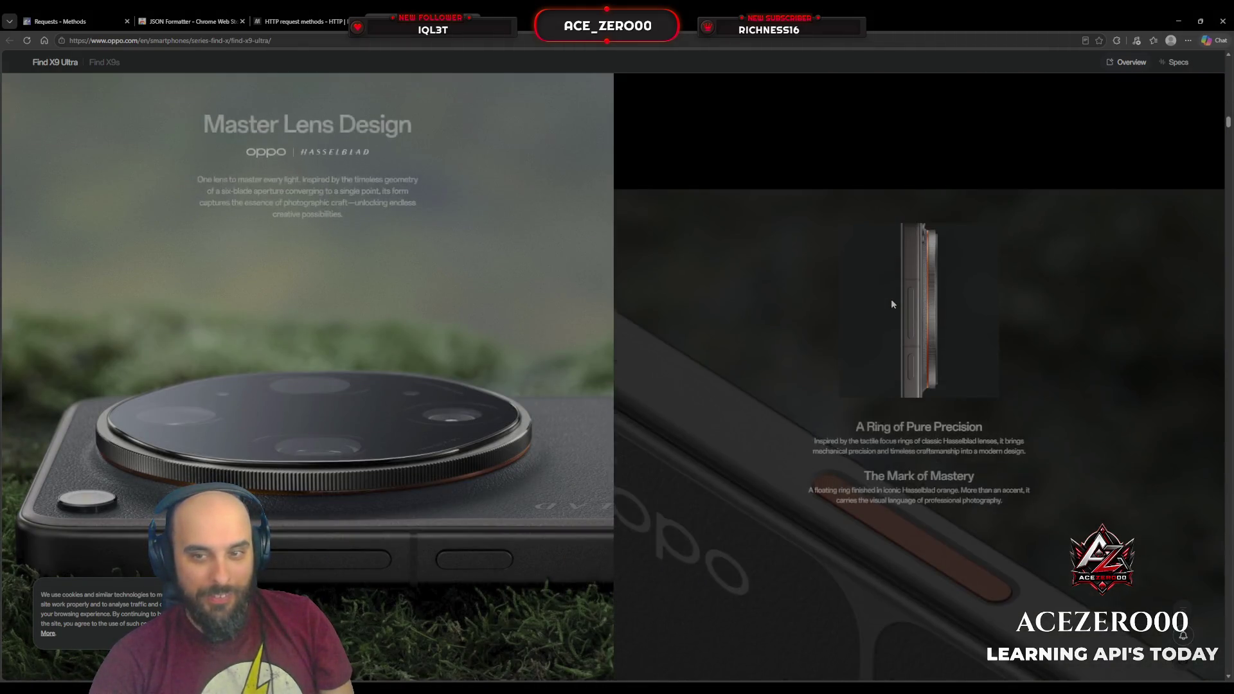
{"action": "scroll", "coordinate": [892, 304], "scroll_direction": "down", "scroll_amount": 5}
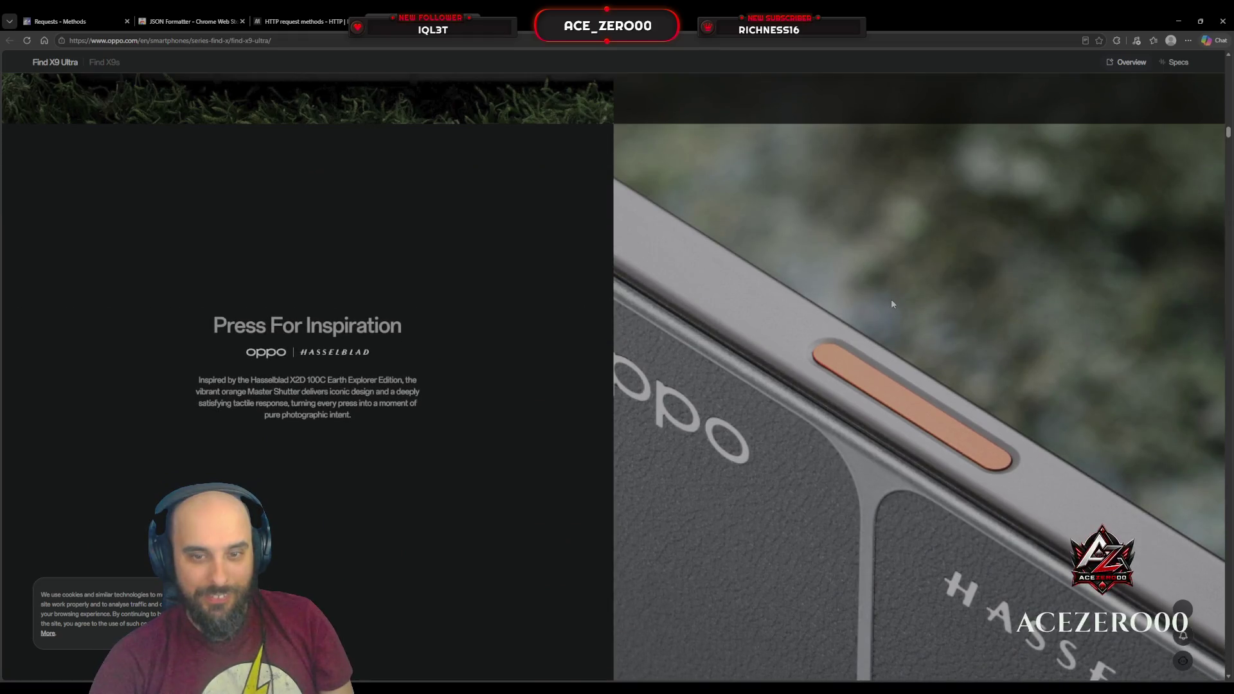
{"action": "scroll", "coordinate": [891, 303], "scroll_direction": "down", "scroll_amount": 5}
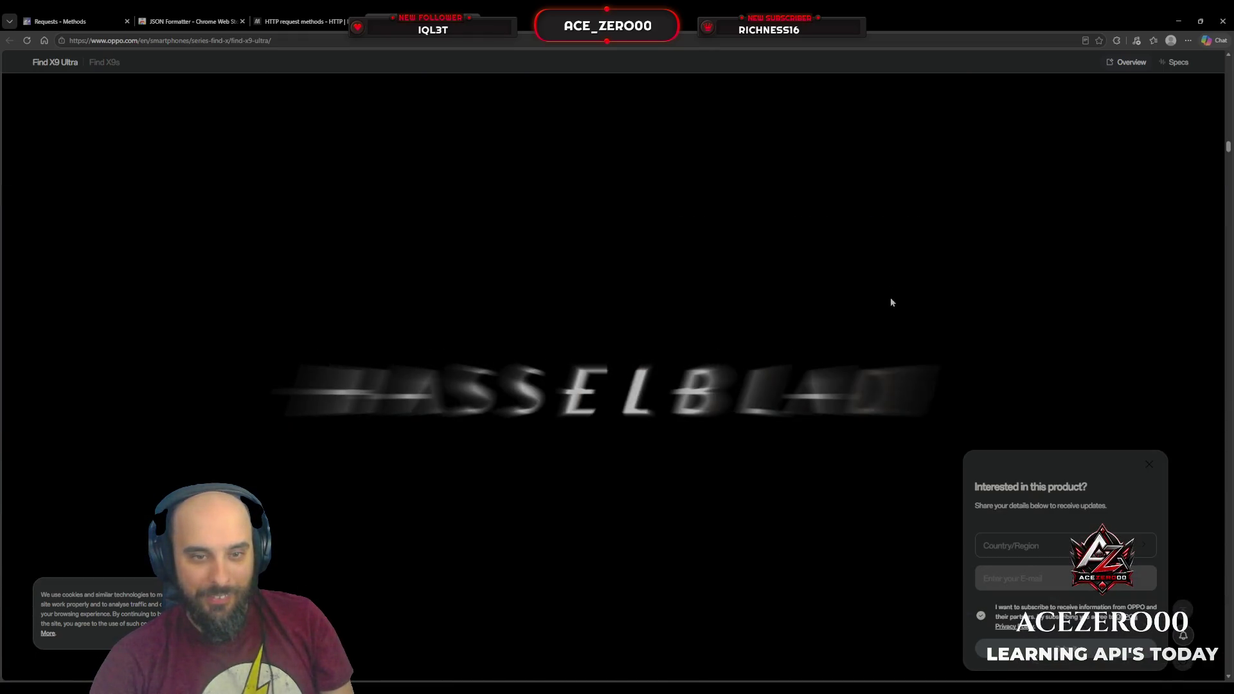
{"action": "scroll", "coordinate": [891, 302], "scroll_direction": "down", "scroll_amount": 5}
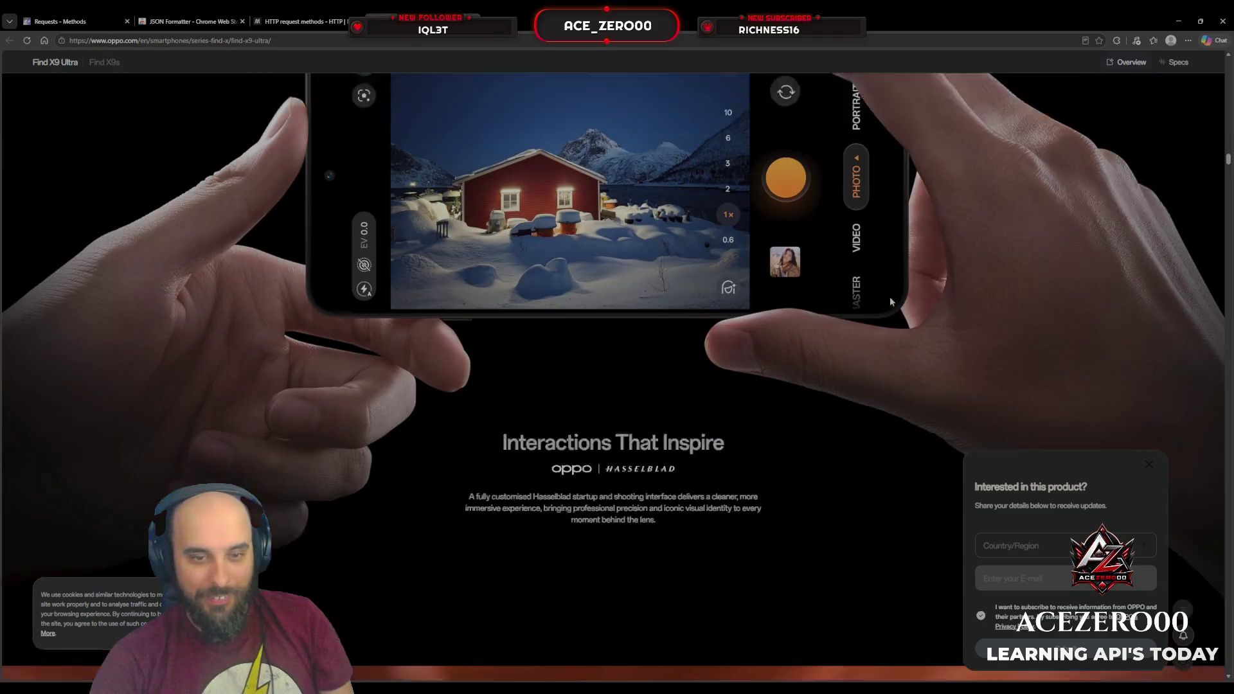
{"action": "scroll", "coordinate": [890, 302], "scroll_direction": "down", "scroll_amount": 2}
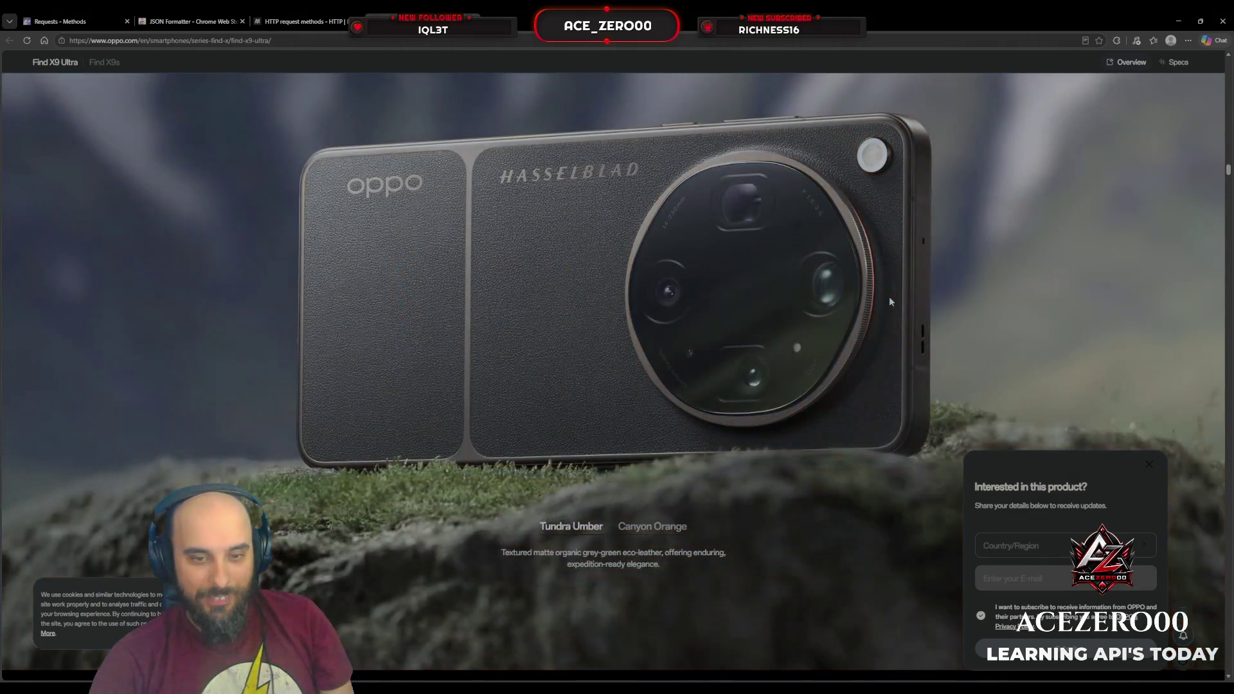
{"action": "scroll", "coordinate": [496, 148], "scroll_direction": "up", "scroll_amount": 3}
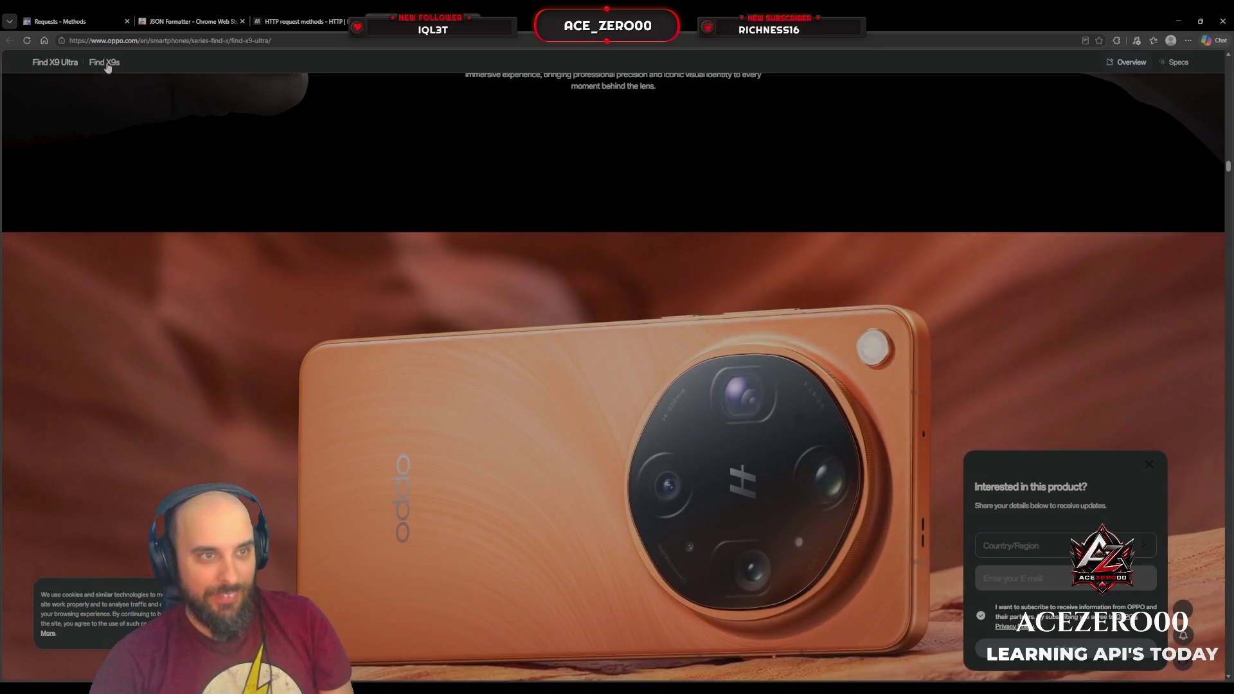
{"action": "left_click", "coordinate": [105, 62]}
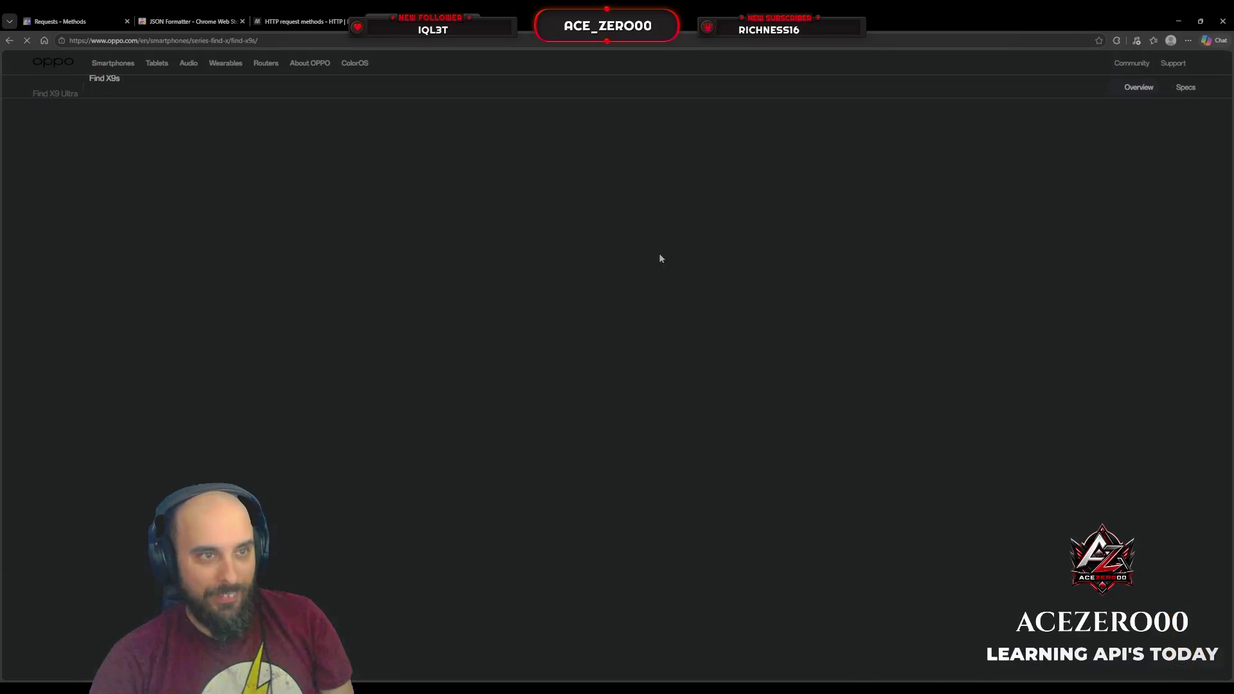
Scroll the Find X9s page past 'Edit Like a Pro' to the 'Create with Total Control' film-strip gallery.
{"action": "scroll", "coordinate": [760, 260], "scroll_direction": "down", "scroll_amount": 5}
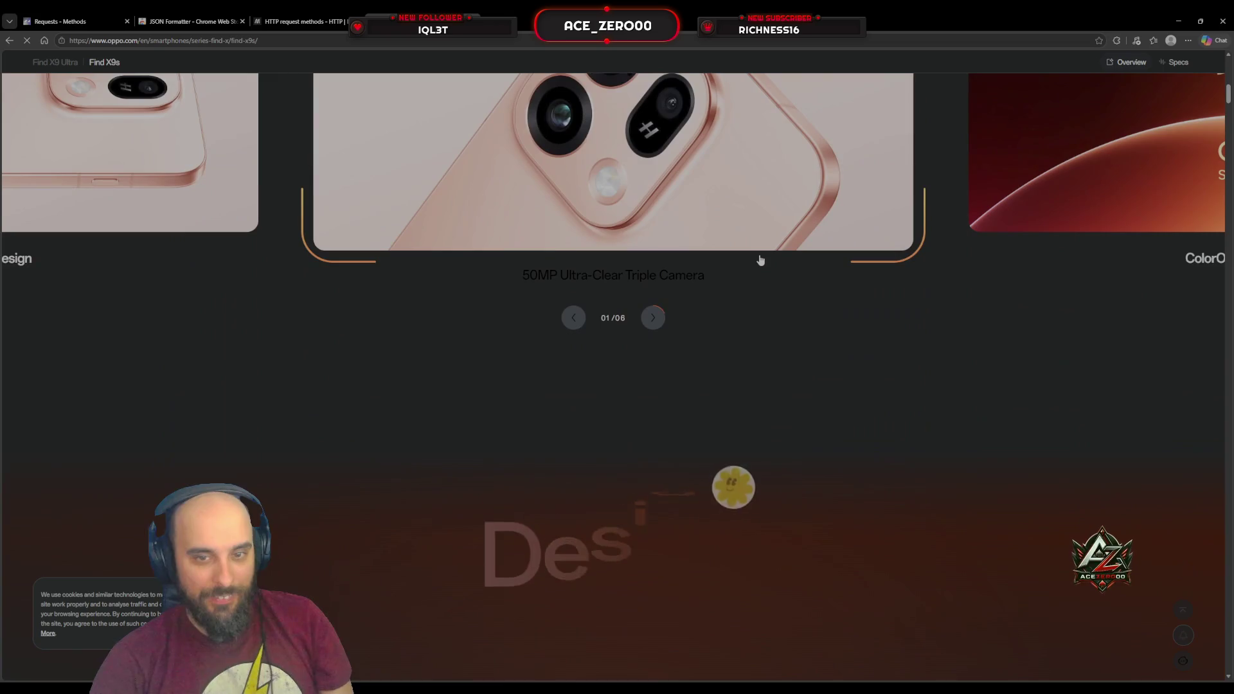
{"action": "scroll", "coordinate": [759, 260], "scroll_direction": "down", "scroll_amount": 5}
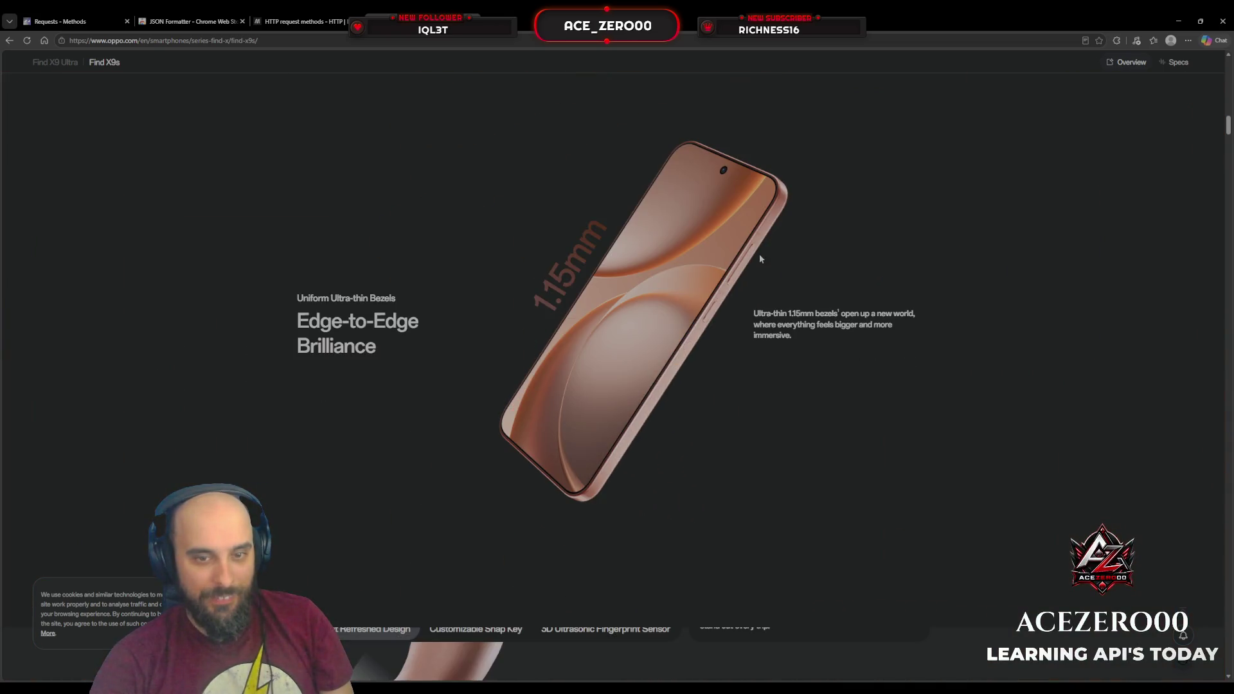
{"action": "scroll", "coordinate": [760, 258], "scroll_direction": "up", "scroll_amount": 3}
{"action": "scroll", "coordinate": [760, 258], "scroll_direction": "down", "scroll_amount": 3}
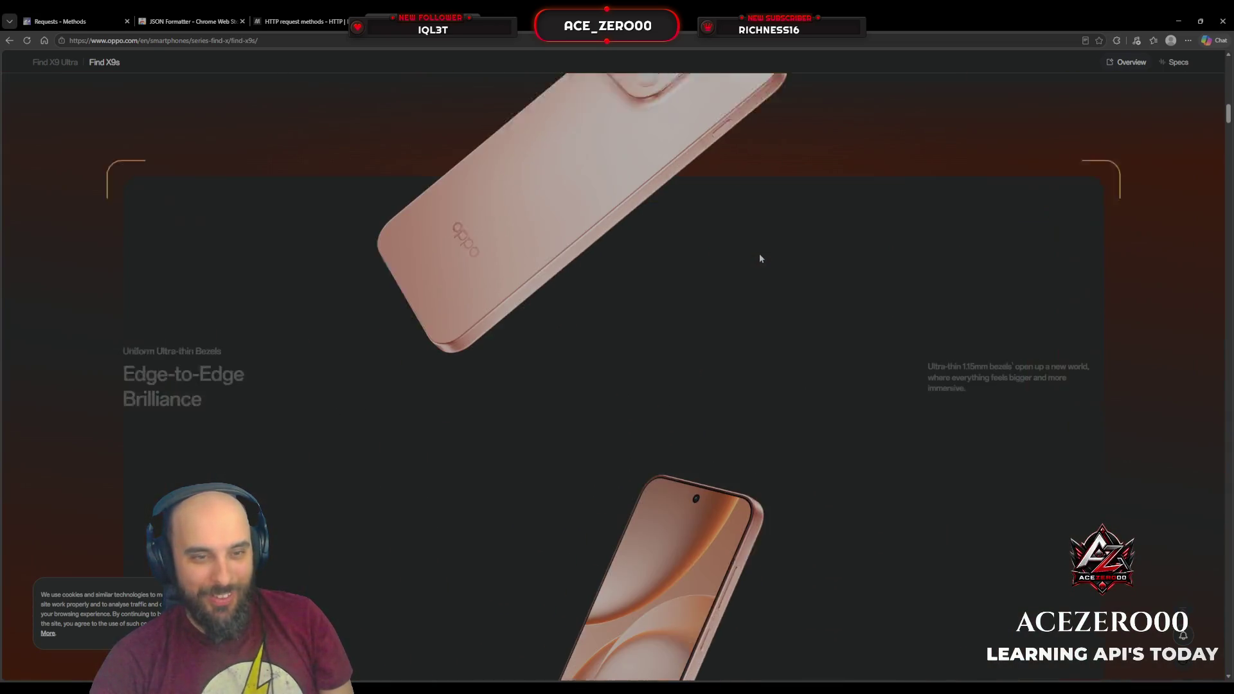
{"action": "scroll", "coordinate": [760, 257], "scroll_direction": "down", "scroll_amount": 5}
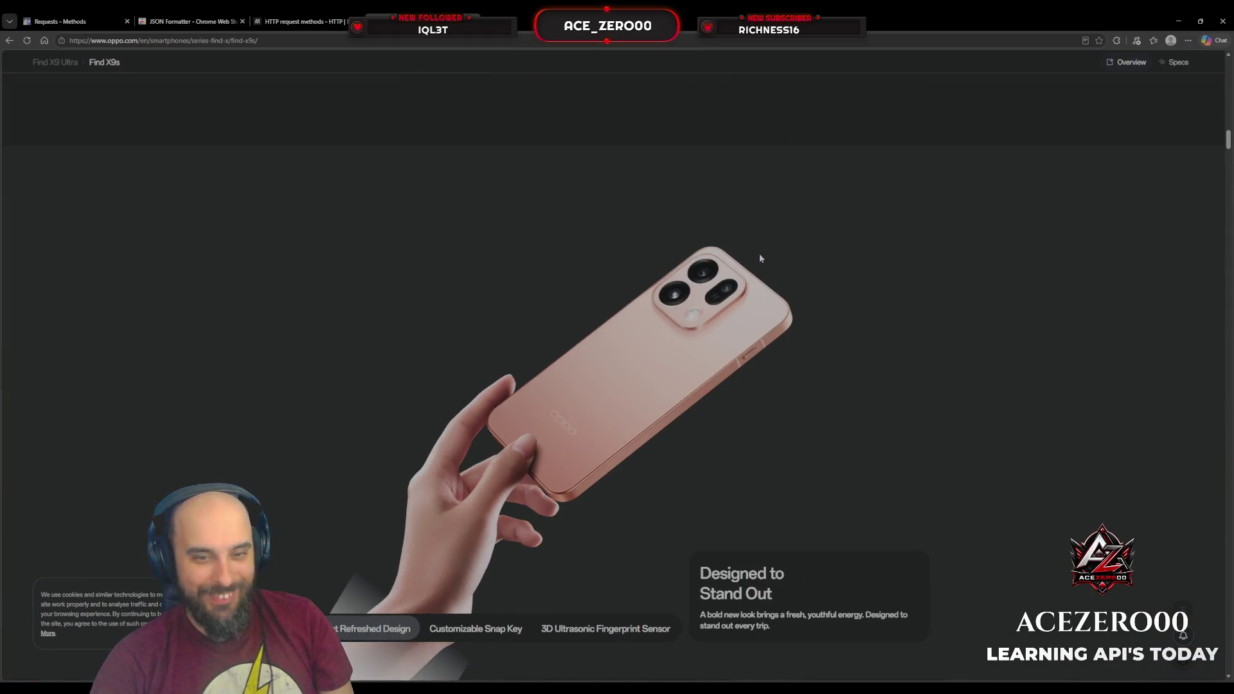
{"action": "scroll", "coordinate": [758, 258], "scroll_direction": "down", "scroll_amount": 10}
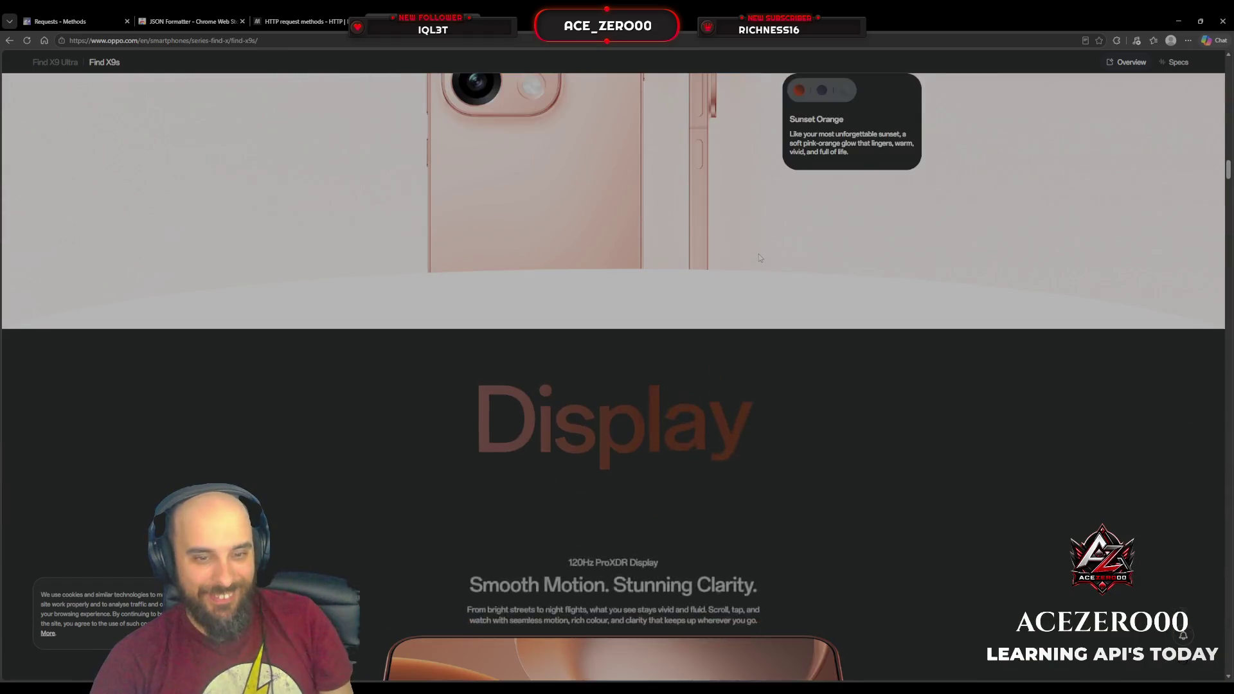
{"action": "scroll", "coordinate": [759, 255], "scroll_direction": "down", "scroll_amount": 10}
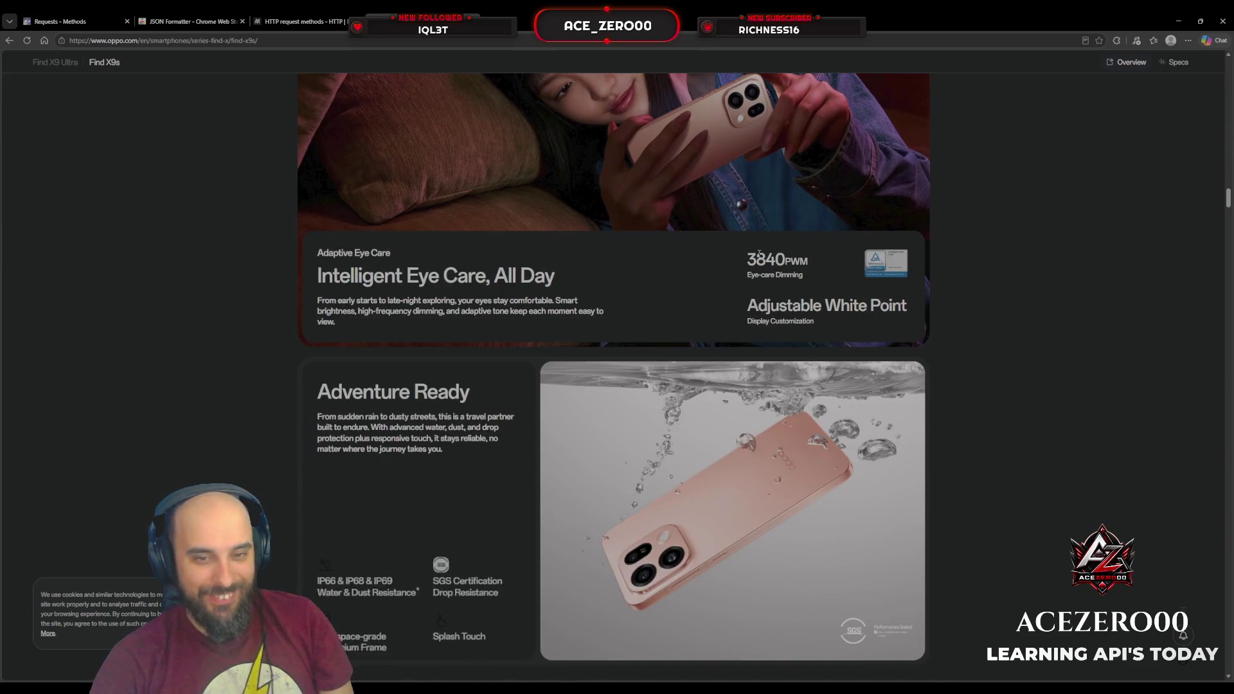
{"action": "scroll", "coordinate": [760, 258], "scroll_direction": "up", "scroll_amount": 10}
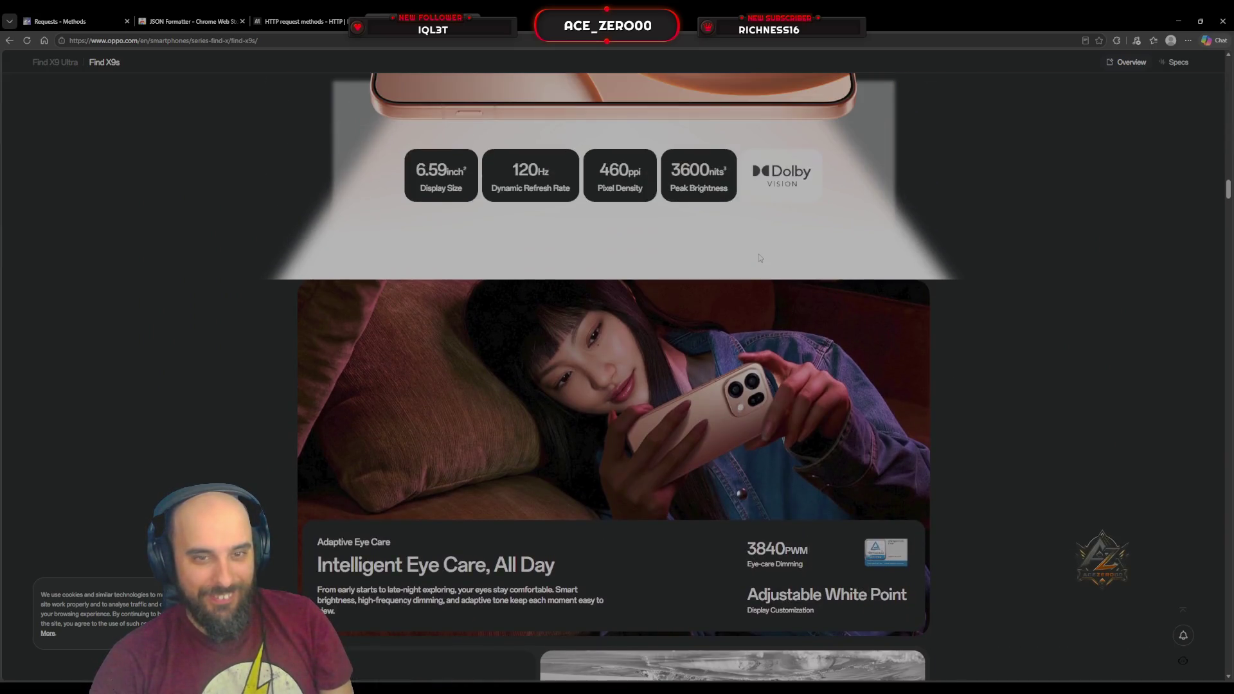
{"action": "scroll", "coordinate": [759, 257], "scroll_direction": "up", "scroll_amount": 2}
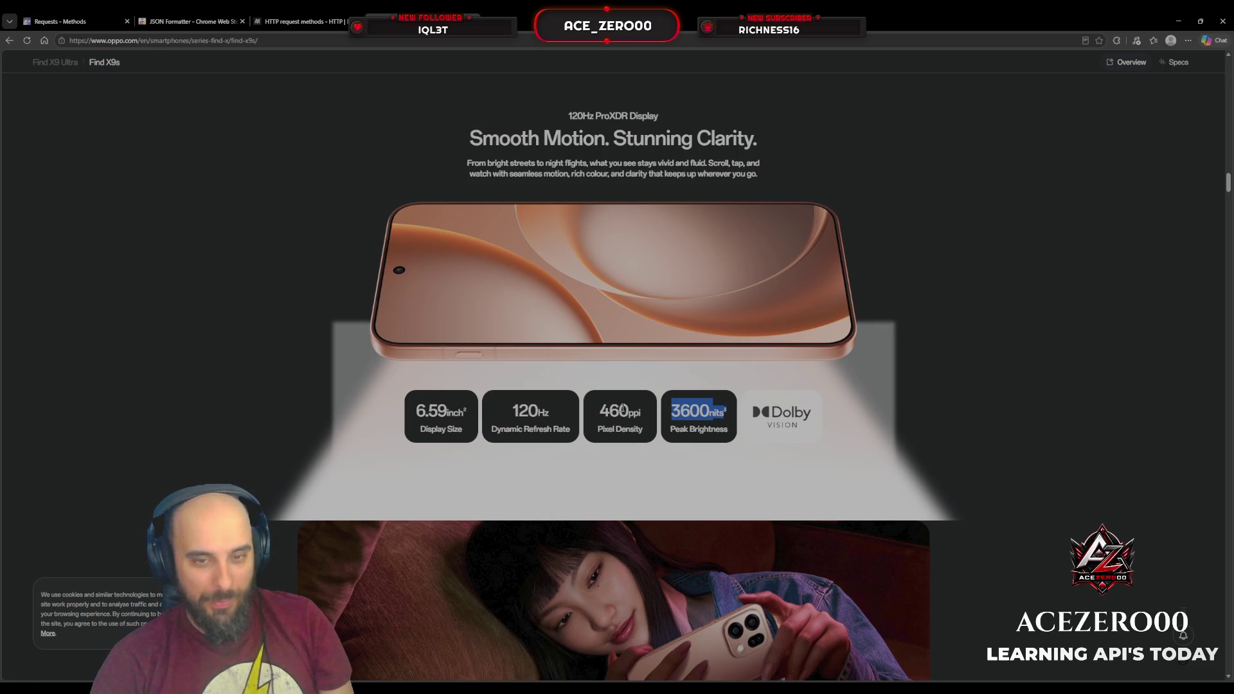
{"action": "scroll", "coordinate": [692, 412], "scroll_direction": "down", "scroll_amount": 7}
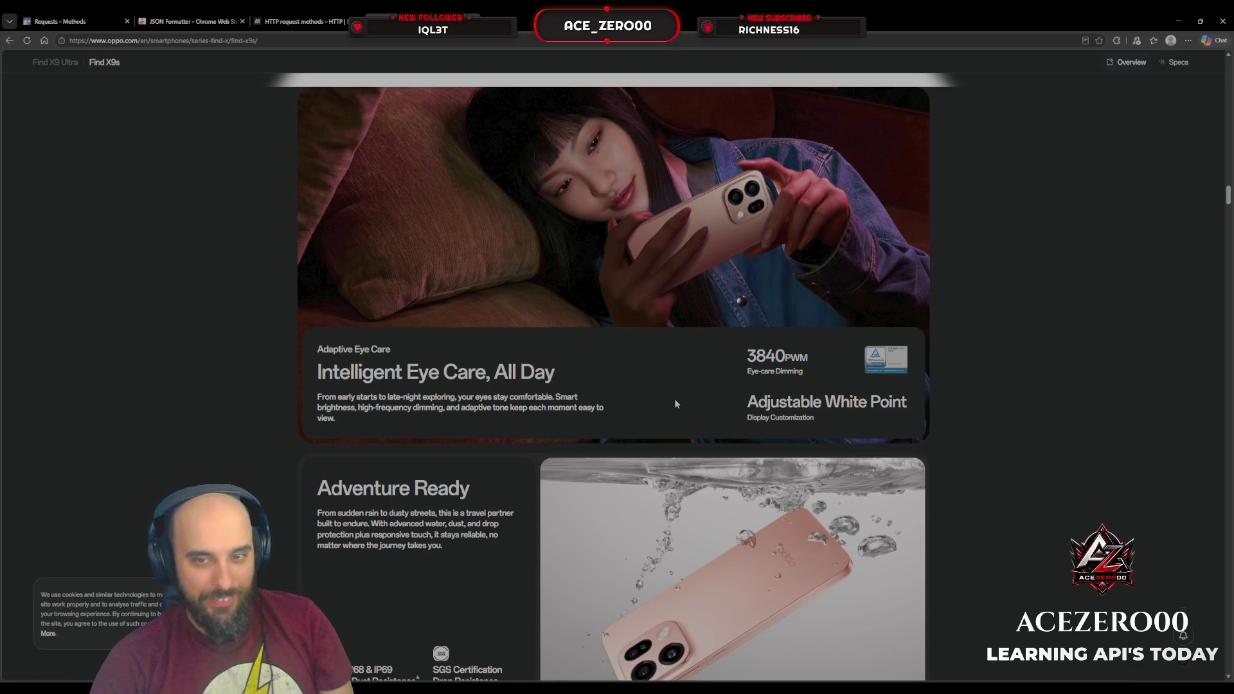
{"action": "scroll", "coordinate": [675, 403], "scroll_direction": "down", "scroll_amount": 3}
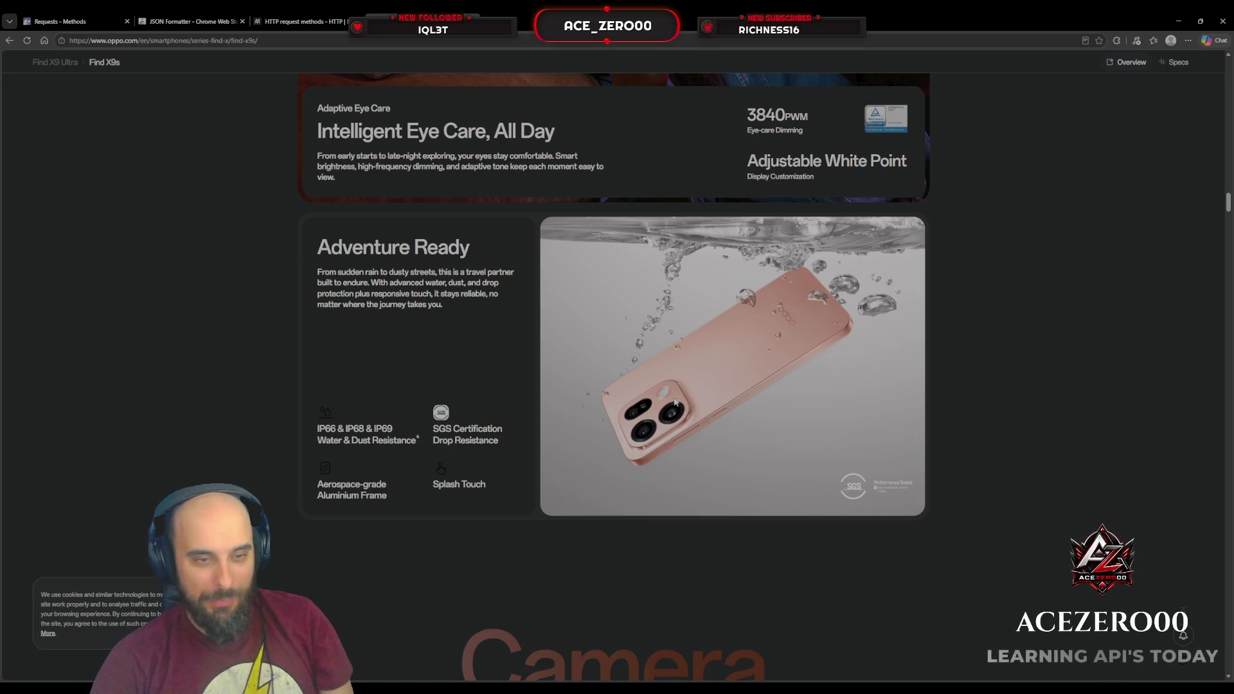
{"action": "scroll", "coordinate": [673, 396], "scroll_direction": "down", "scroll_amount": 10}
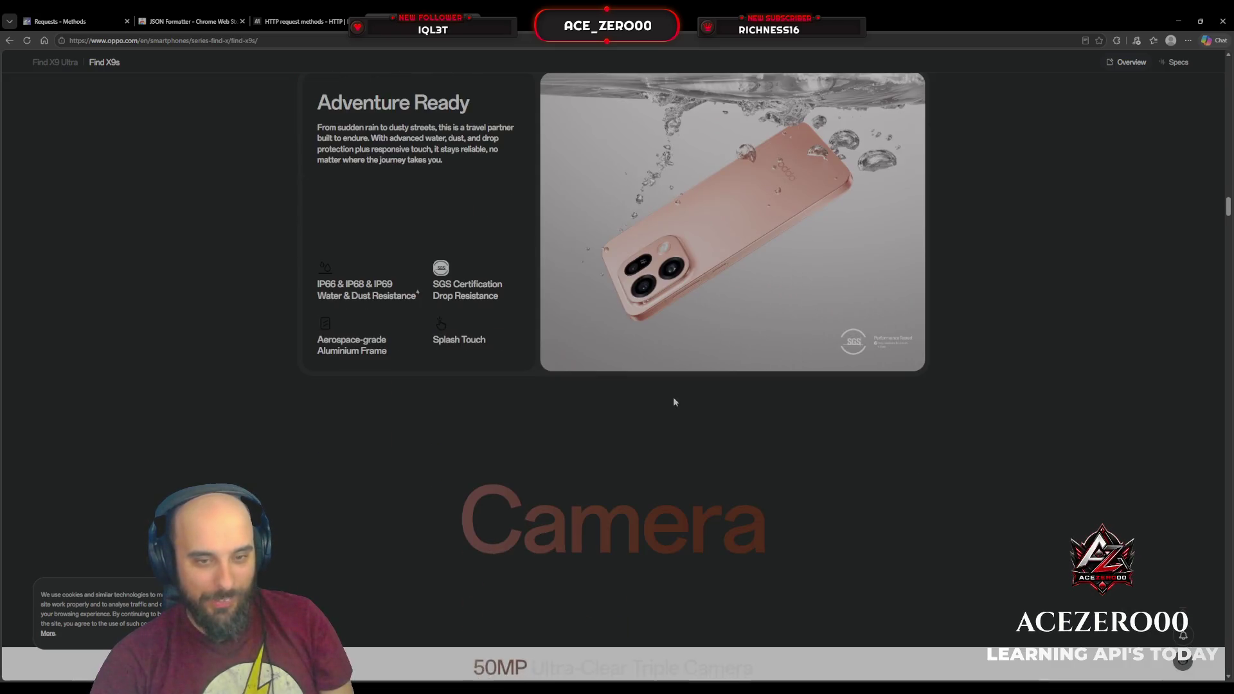
{"action": "scroll", "coordinate": [662, 395], "scroll_direction": "down", "scroll_amount": 10}
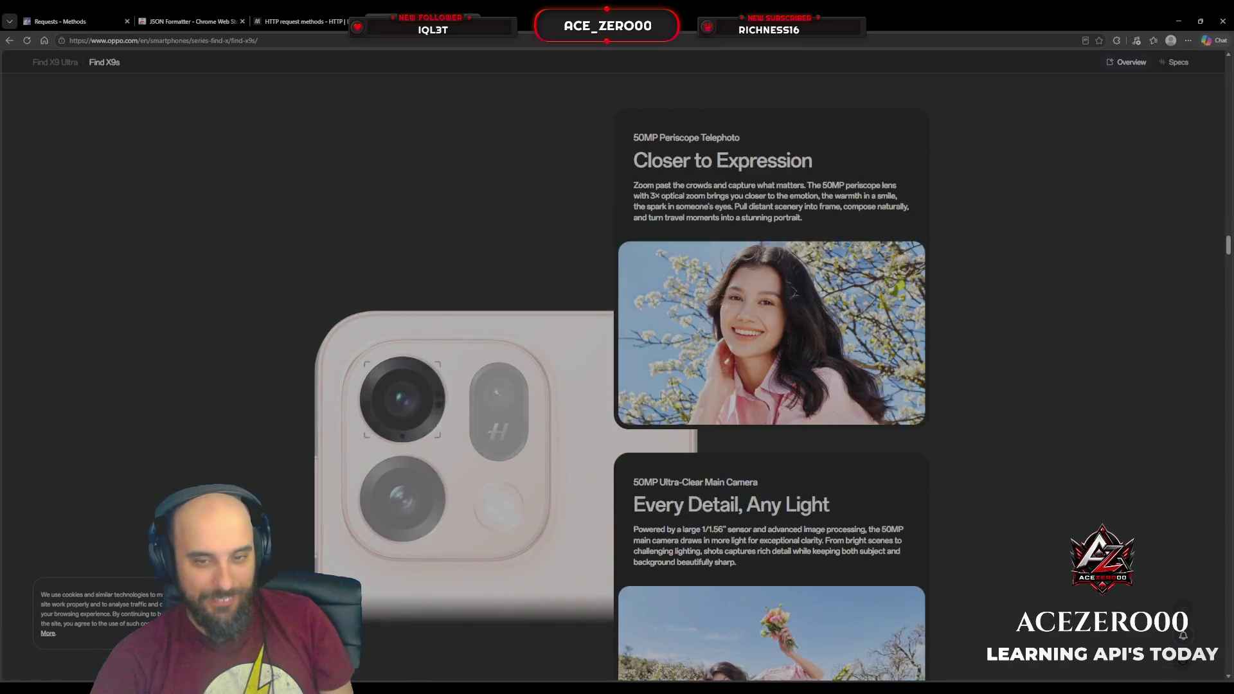
{"action": "scroll", "coordinate": [651, 387], "scroll_direction": "down", "scroll_amount": 15}
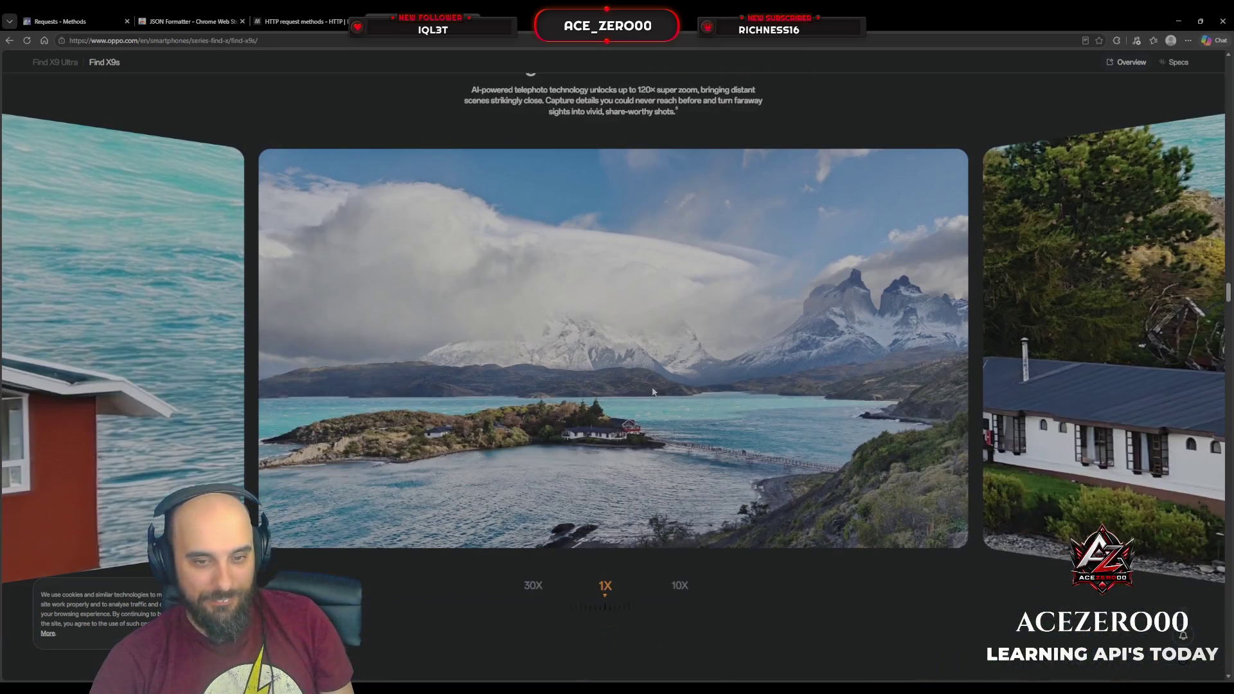
{"action": "scroll", "coordinate": [649, 386], "scroll_direction": "up", "scroll_amount": 2}
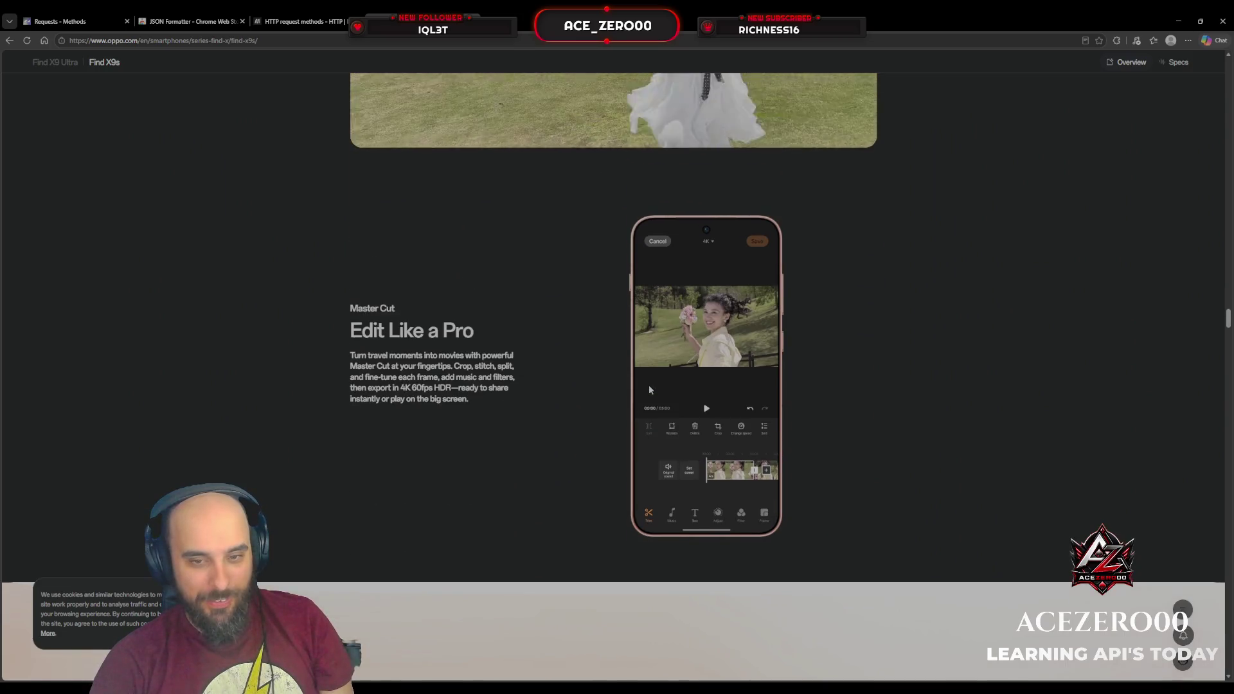
{"action": "scroll", "coordinate": [649, 385], "scroll_direction": "down", "scroll_amount": 4}
{"action": "scroll", "coordinate": [649, 388], "scroll_direction": "down", "scroll_amount": 10}
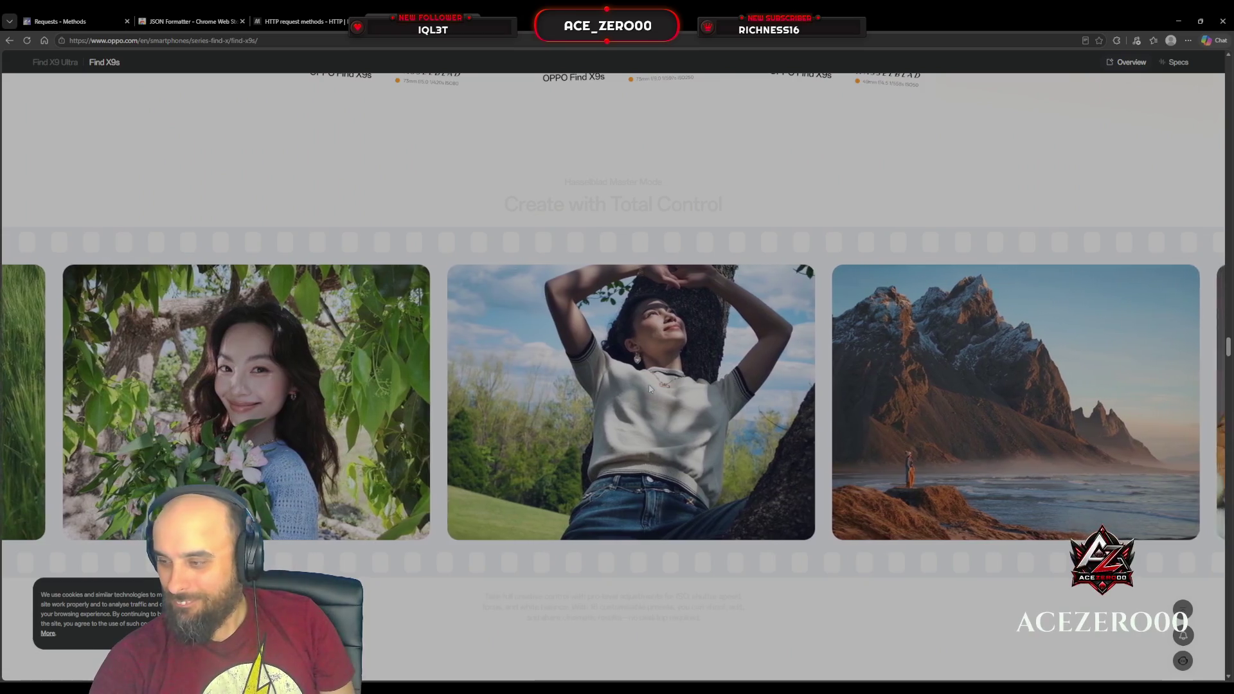
{"action": "scroll", "coordinate": [649, 388], "scroll_direction": "down", "scroll_amount": 1}
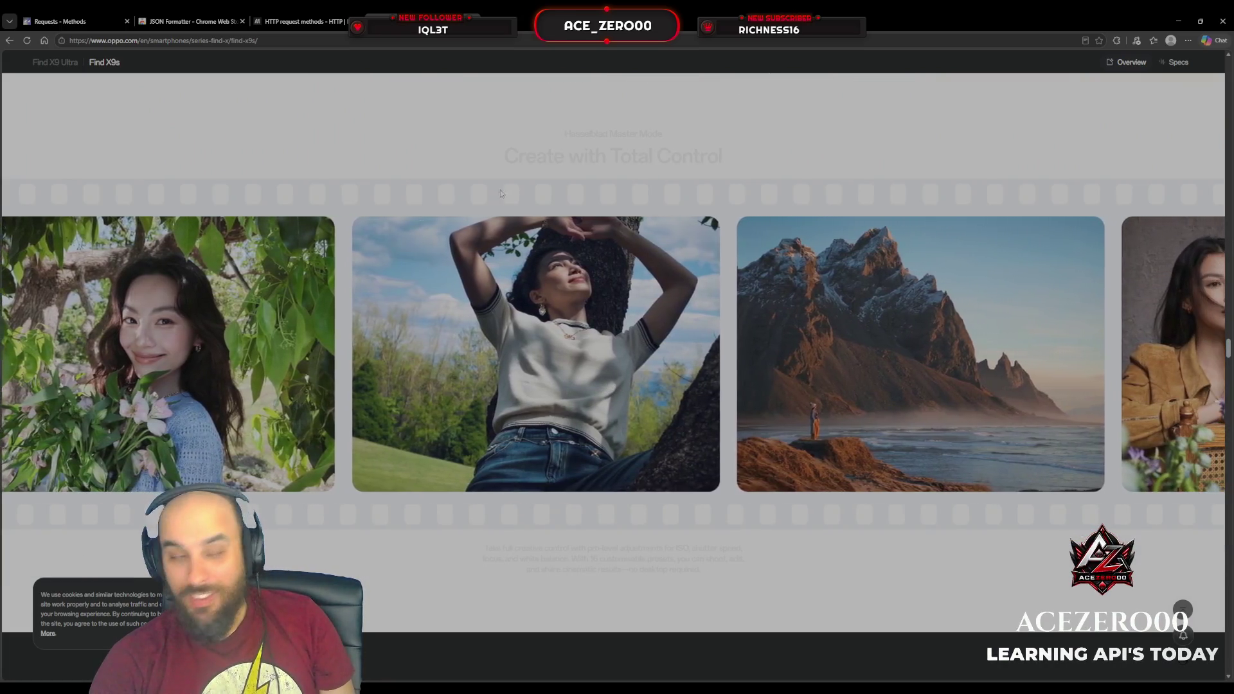
Open the Find X9 Ultra page and scroll past 'All-In-One for All You Create' to the Hasselblad camera specs.
{"action": "left_click", "coordinate": [58, 65]}
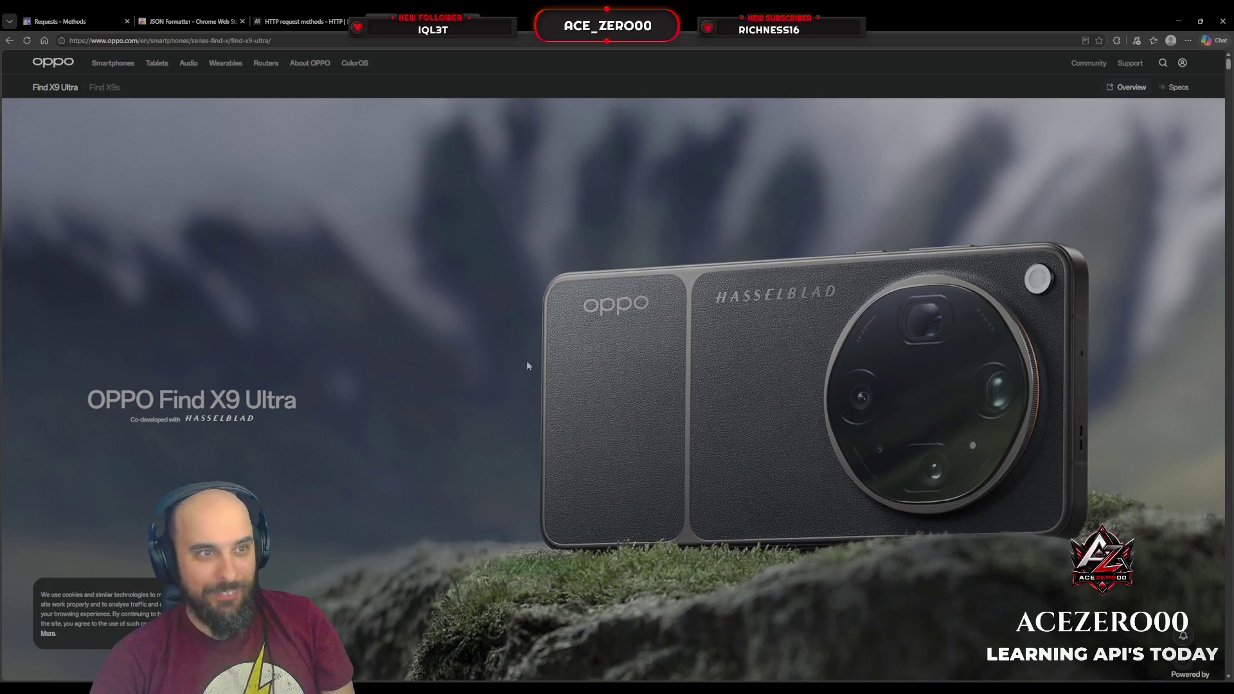
{"action": "scroll", "coordinate": [834, 311], "scroll_direction": "down", "scroll_amount": 10}
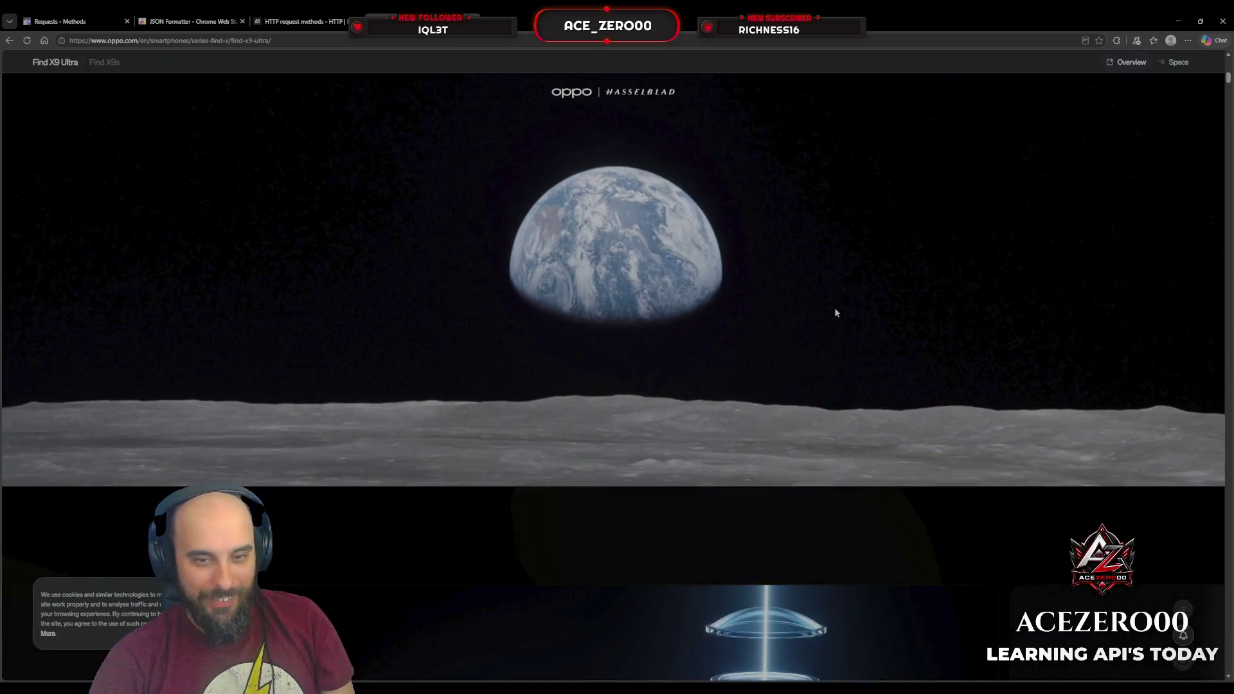
{"action": "scroll", "coordinate": [834, 313], "scroll_direction": "down", "scroll_amount": 5}
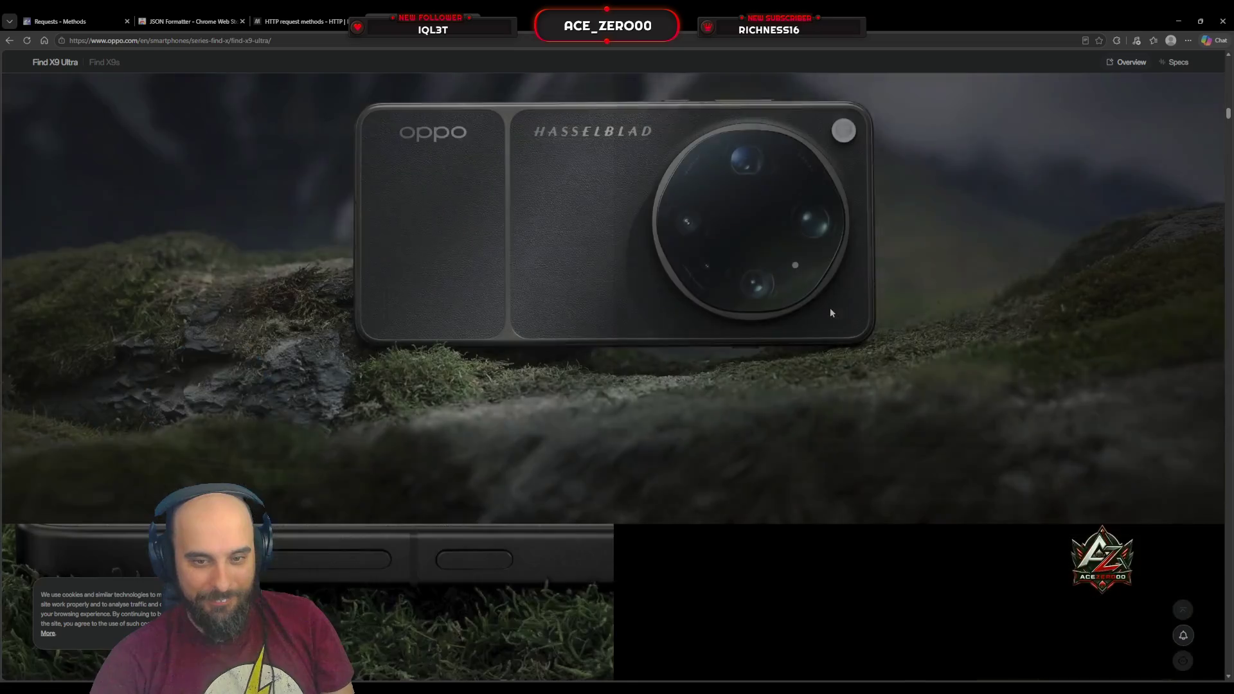
{"action": "scroll", "coordinate": [830, 308], "scroll_direction": "up", "scroll_amount": 5}
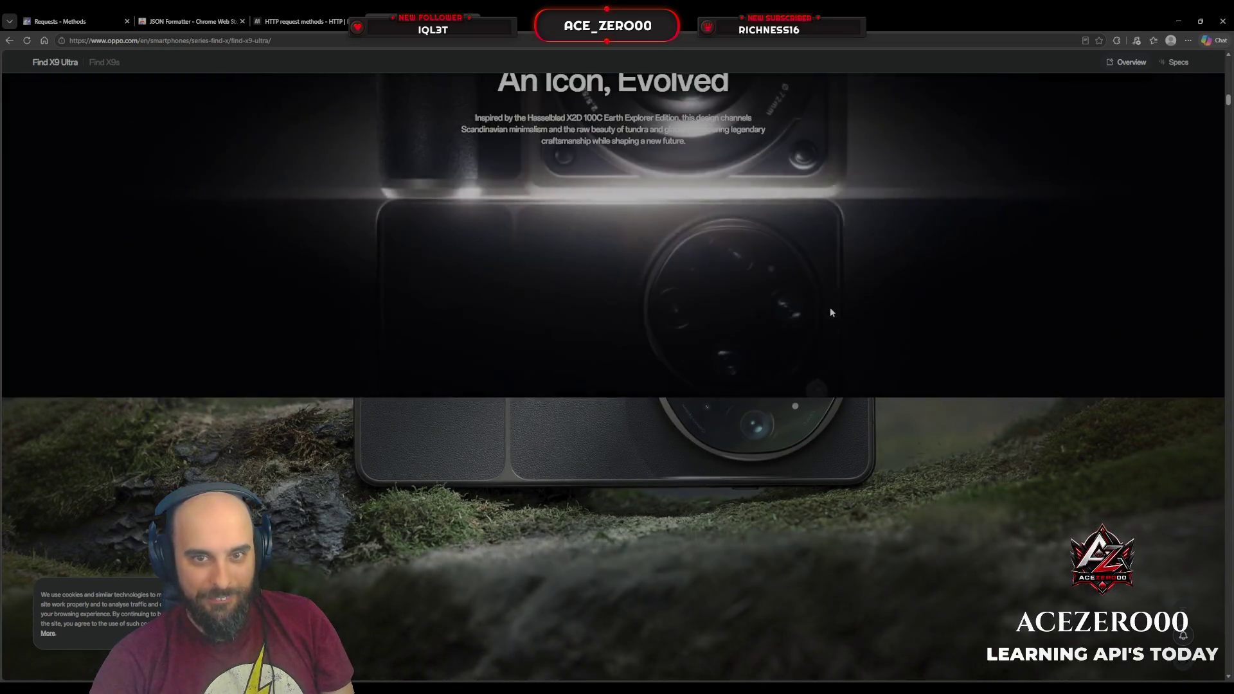
{"action": "scroll", "coordinate": [830, 312], "scroll_direction": "down", "scroll_amount": 6}
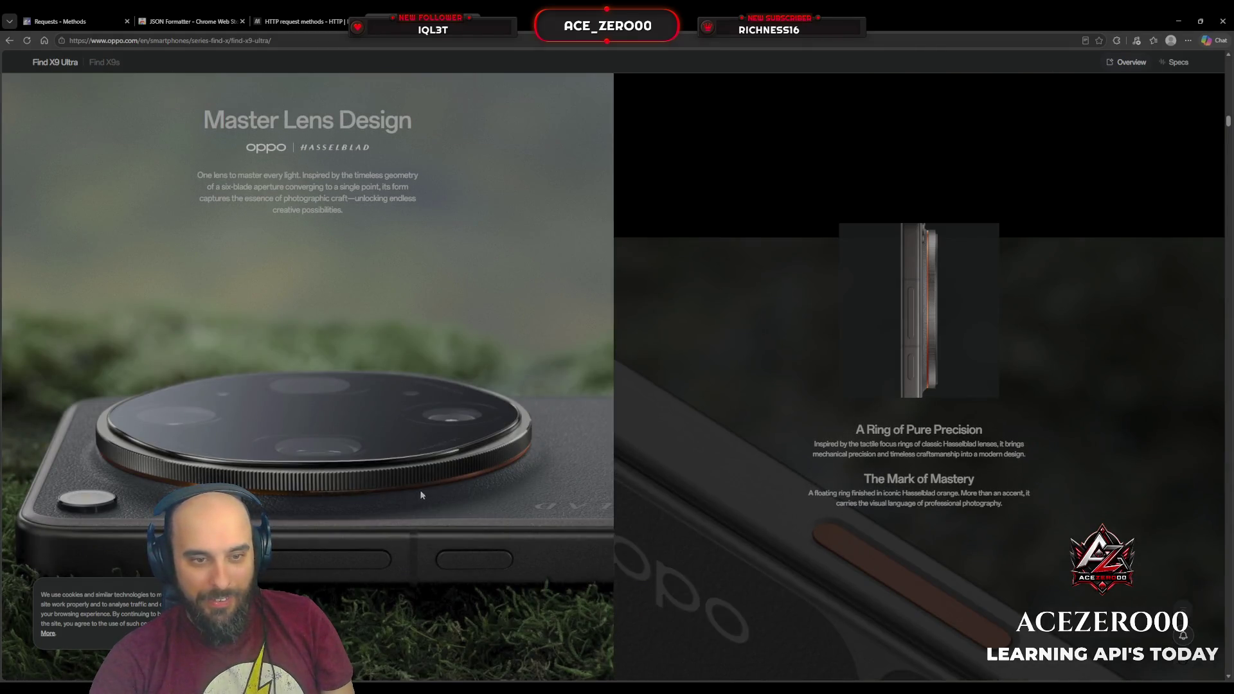
{"action": "scroll", "coordinate": [428, 479], "scroll_direction": "down", "scroll_amount": 5}
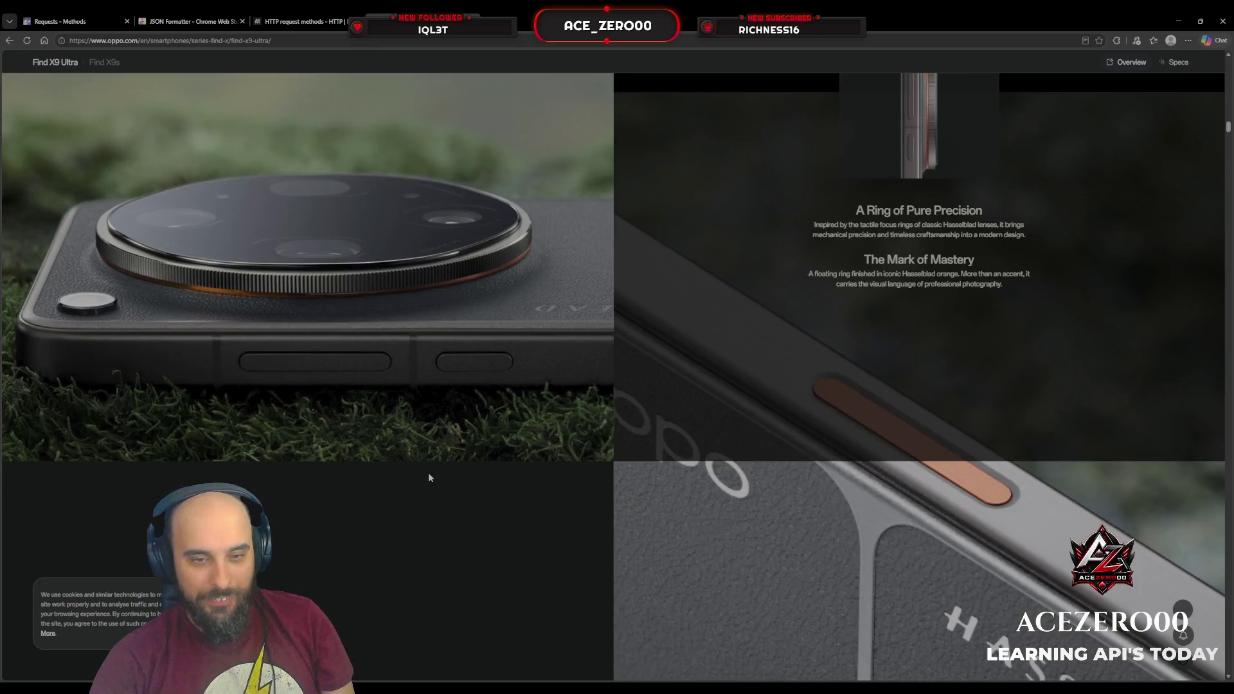
{"action": "scroll", "coordinate": [423, 474], "scroll_direction": "down", "scroll_amount": 6}
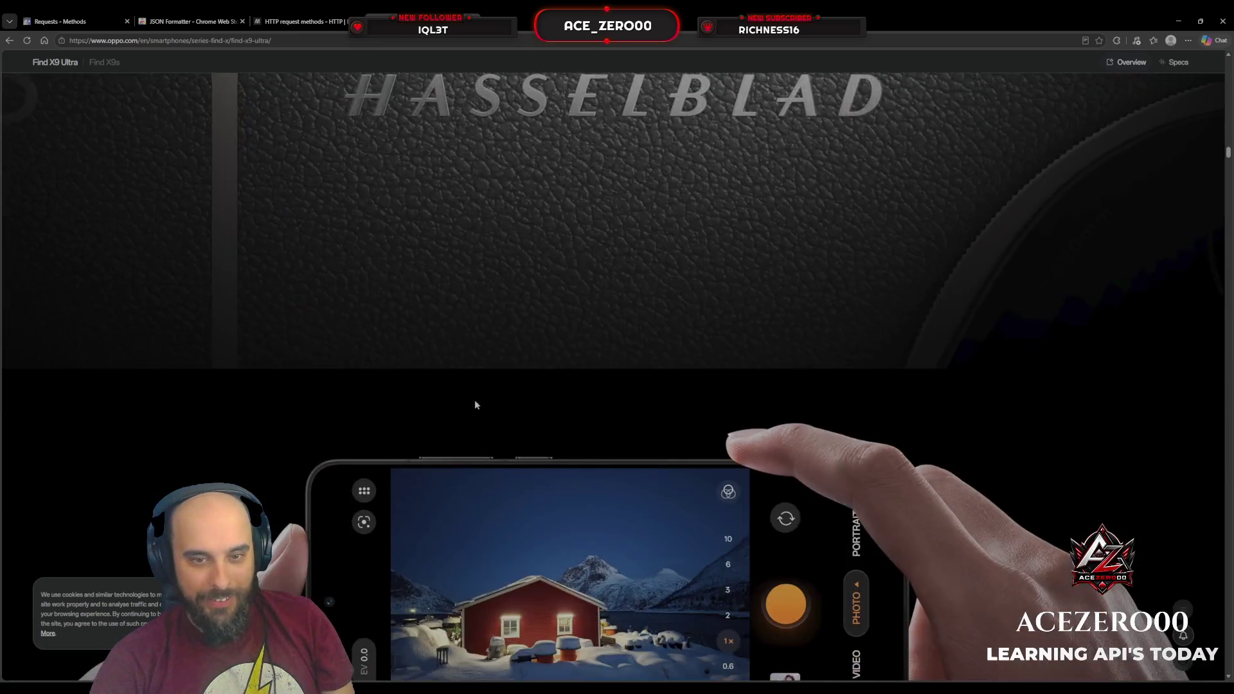
{"action": "scroll", "coordinate": [476, 395], "scroll_direction": "down", "scroll_amount": 8}
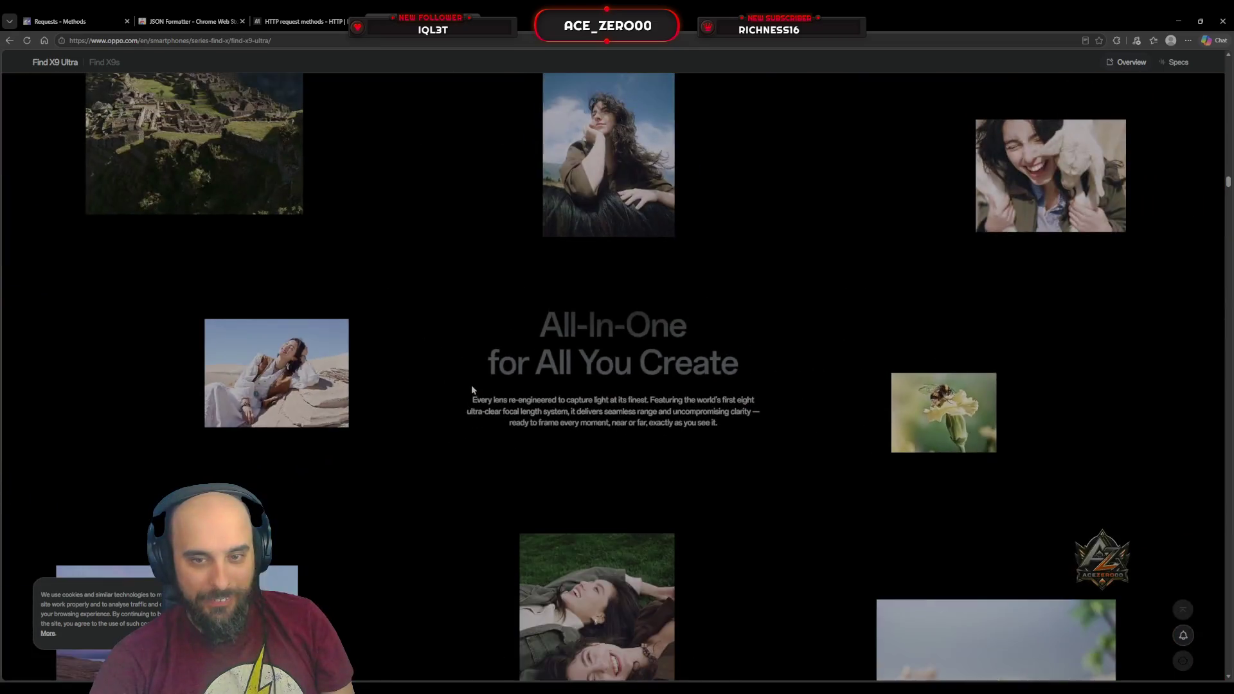
{"action": "scroll", "coordinate": [475, 389], "scroll_direction": "down", "scroll_amount": 3}
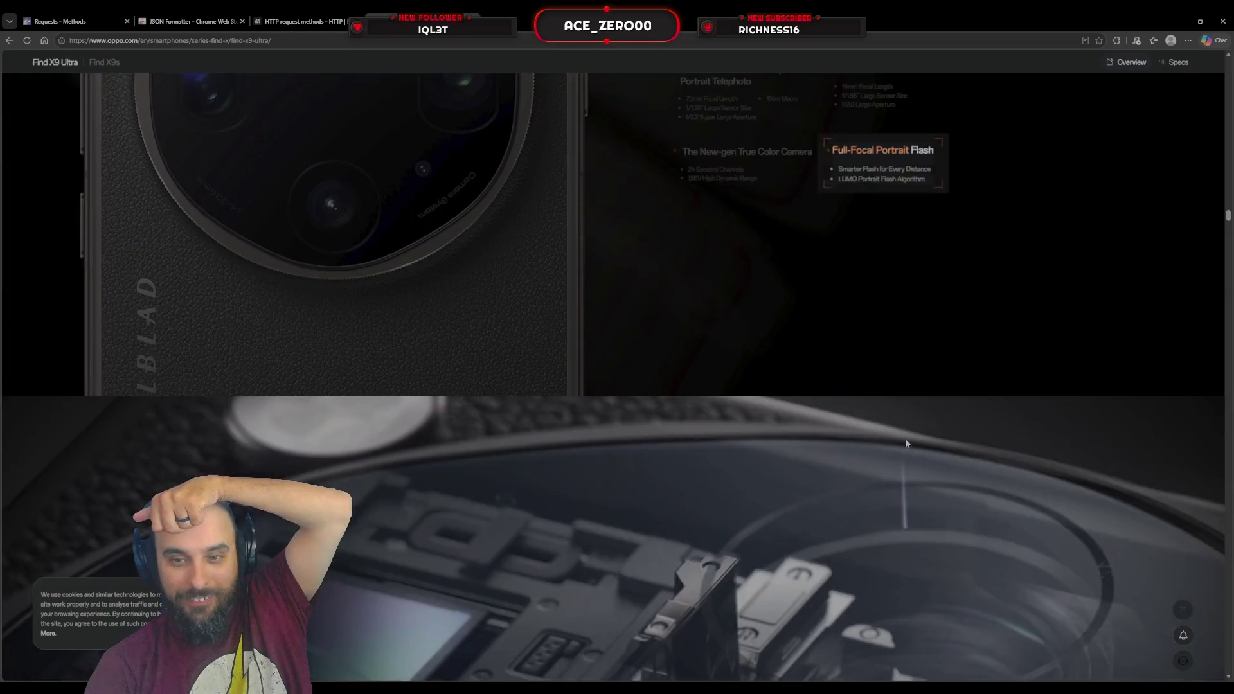
Scroll past the telephoto and ultra-wide camera sections to the Hasselblad 300mm Explorer Teleconverter.
{"action": "scroll", "coordinate": [905, 440], "scroll_direction": "down", "scroll_amount": 5}
{"action": "scroll", "coordinate": [866, 455], "scroll_direction": "down", "scroll_amount": 10}
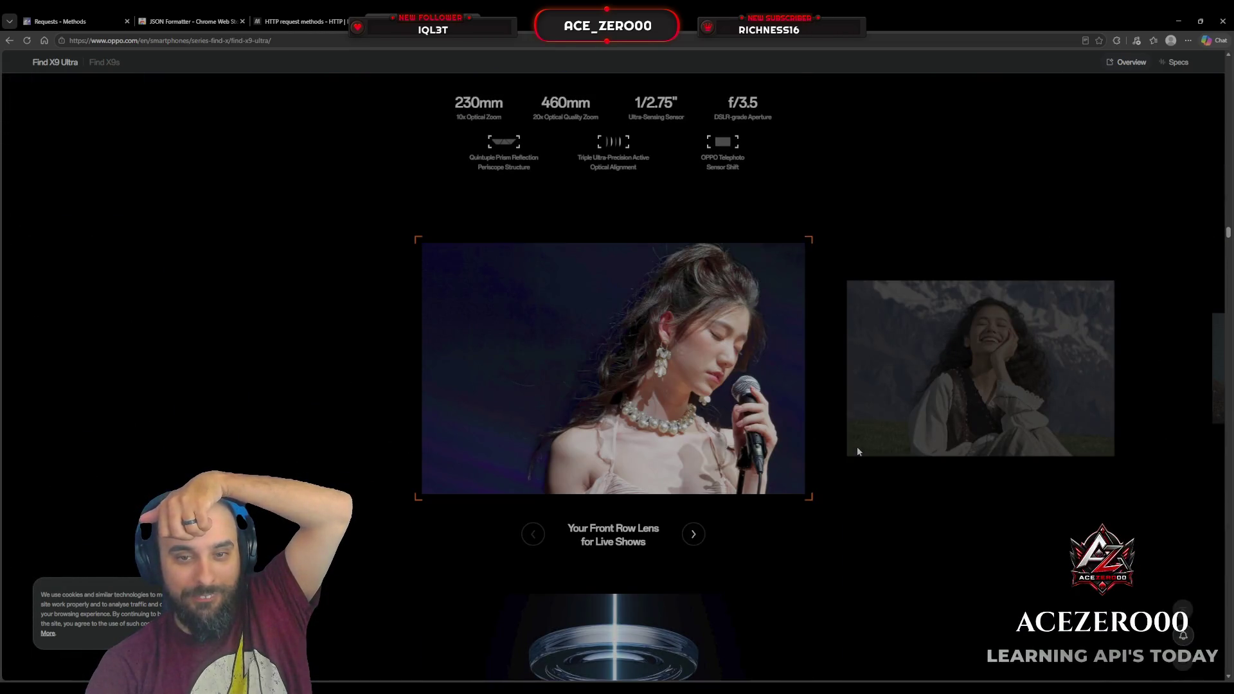
{"action": "scroll", "coordinate": [857, 446], "scroll_direction": "down", "scroll_amount": 4}
{"action": "scroll", "coordinate": [857, 451], "scroll_direction": "up", "scroll_amount": 4}
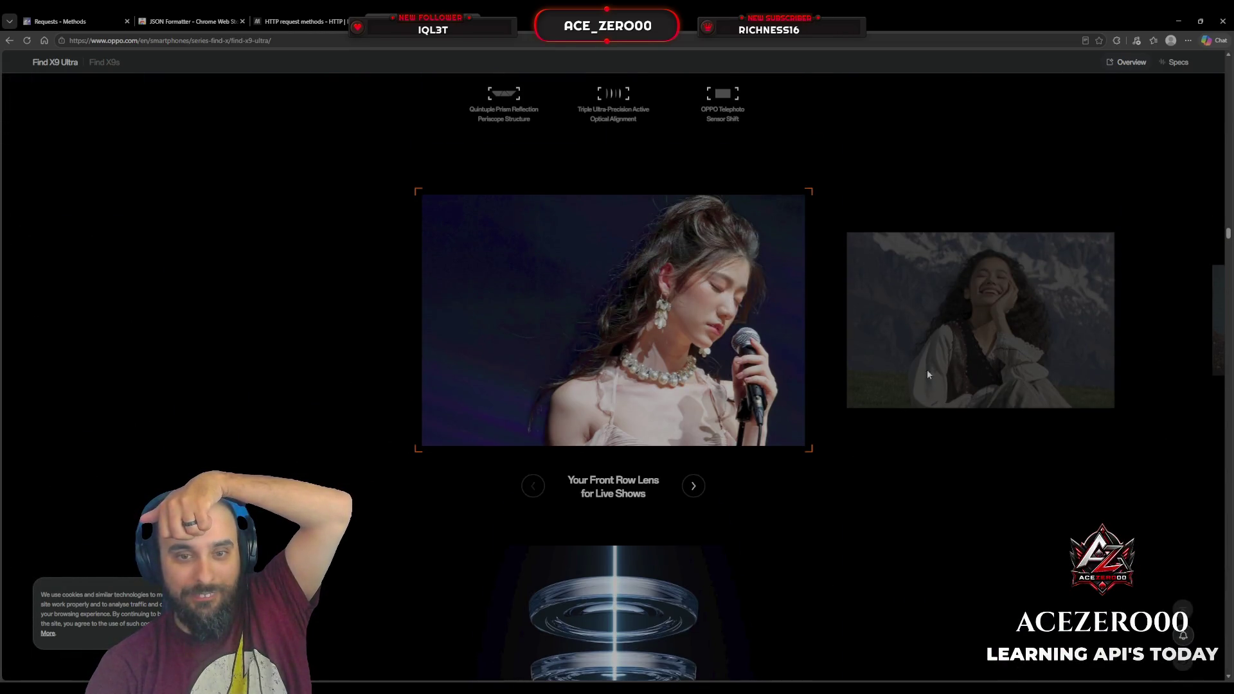
{"action": "scroll", "coordinate": [926, 370], "scroll_direction": "down", "scroll_amount": 5}
{"action": "scroll", "coordinate": [920, 368], "scroll_direction": "down", "scroll_amount": 3}
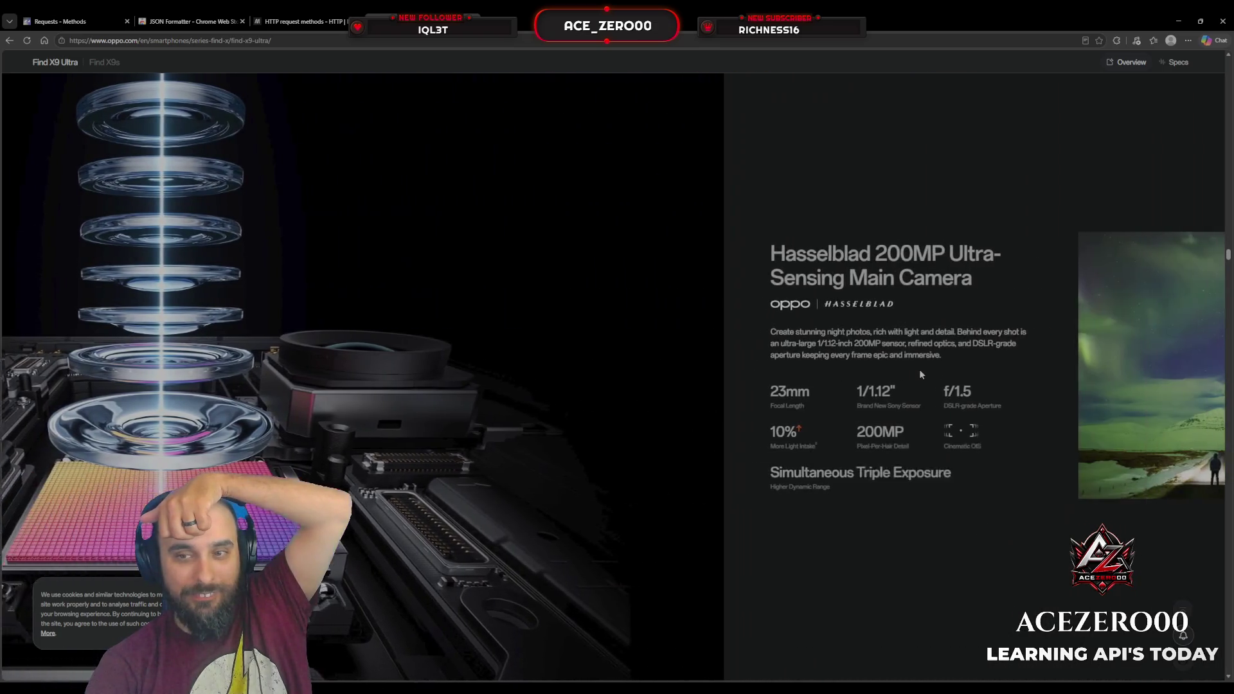
{"action": "scroll", "coordinate": [919, 372], "scroll_direction": "down", "scroll_amount": 3}
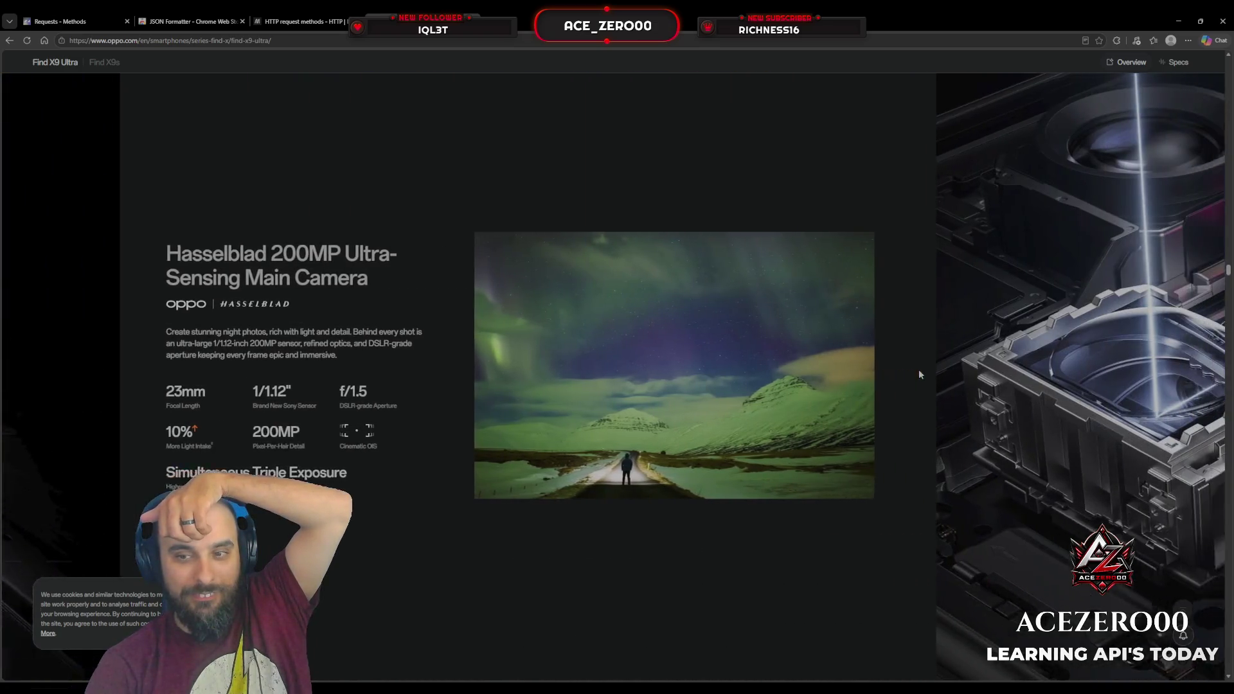
{"action": "scroll", "coordinate": [919, 375], "scroll_direction": "down", "scroll_amount": 3}
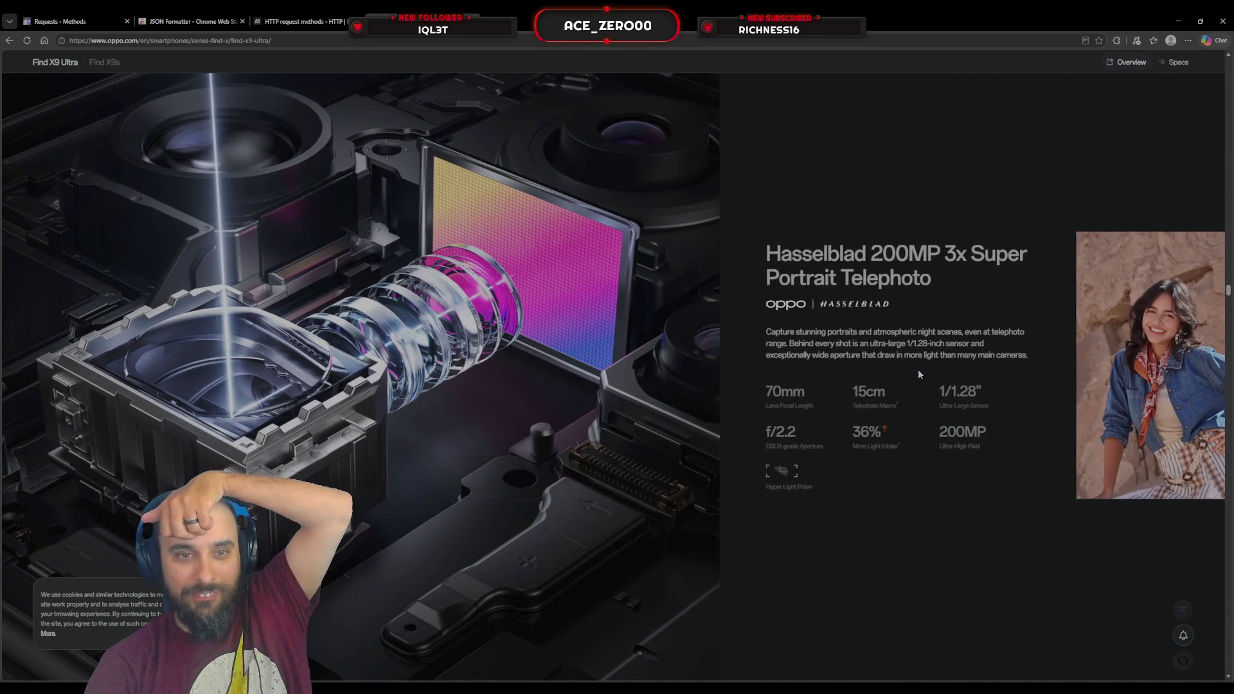
{"action": "scroll", "coordinate": [919, 375], "scroll_direction": "down", "scroll_amount": 3}
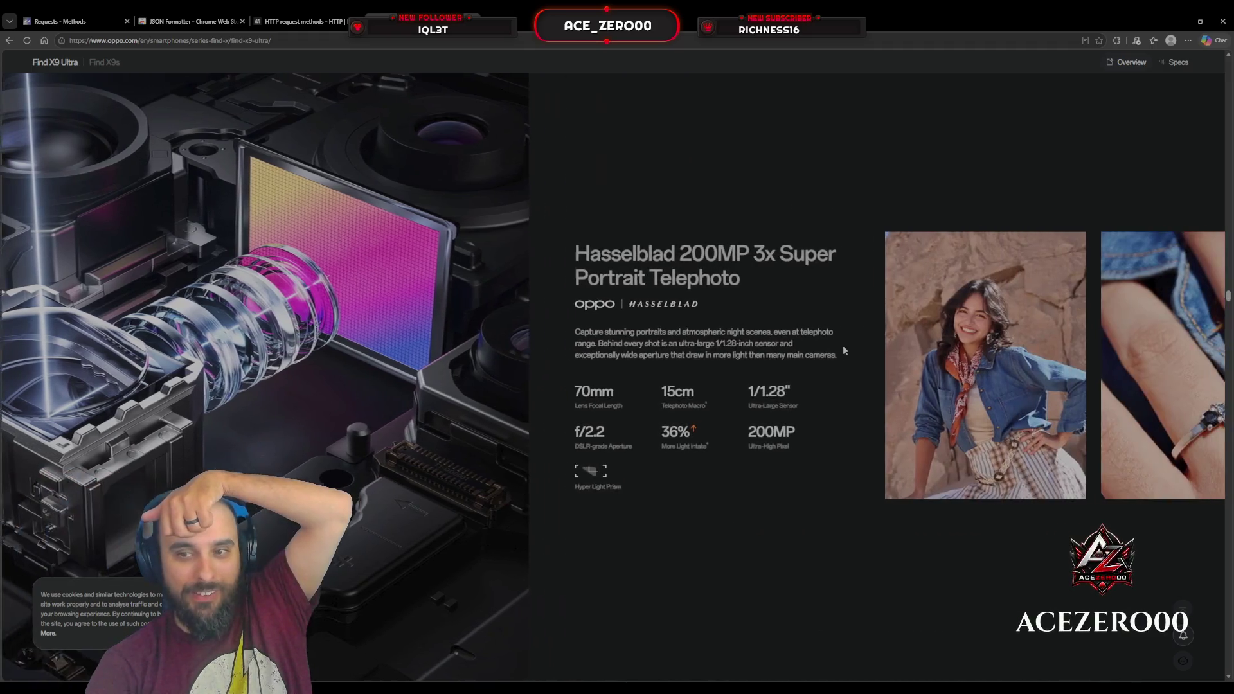
{"action": "scroll", "coordinate": [844, 349], "scroll_direction": "down", "scroll_amount": 5}
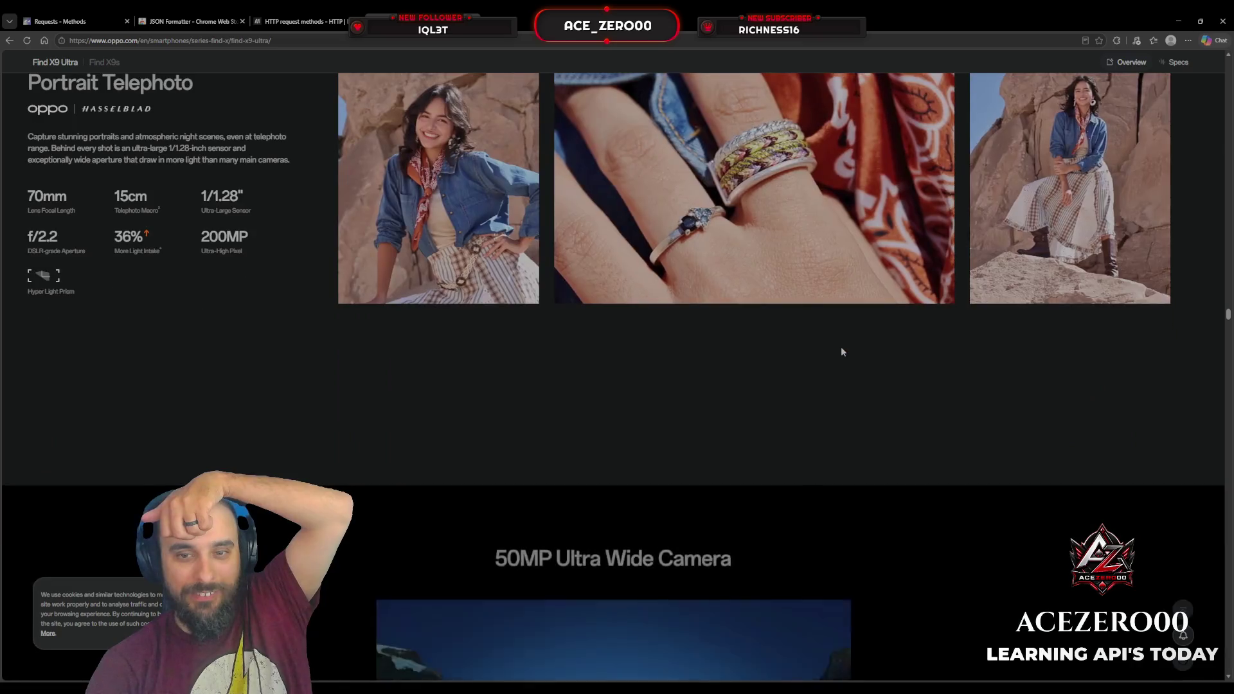
{"action": "scroll", "coordinate": [842, 351], "scroll_direction": "down", "scroll_amount": 5}
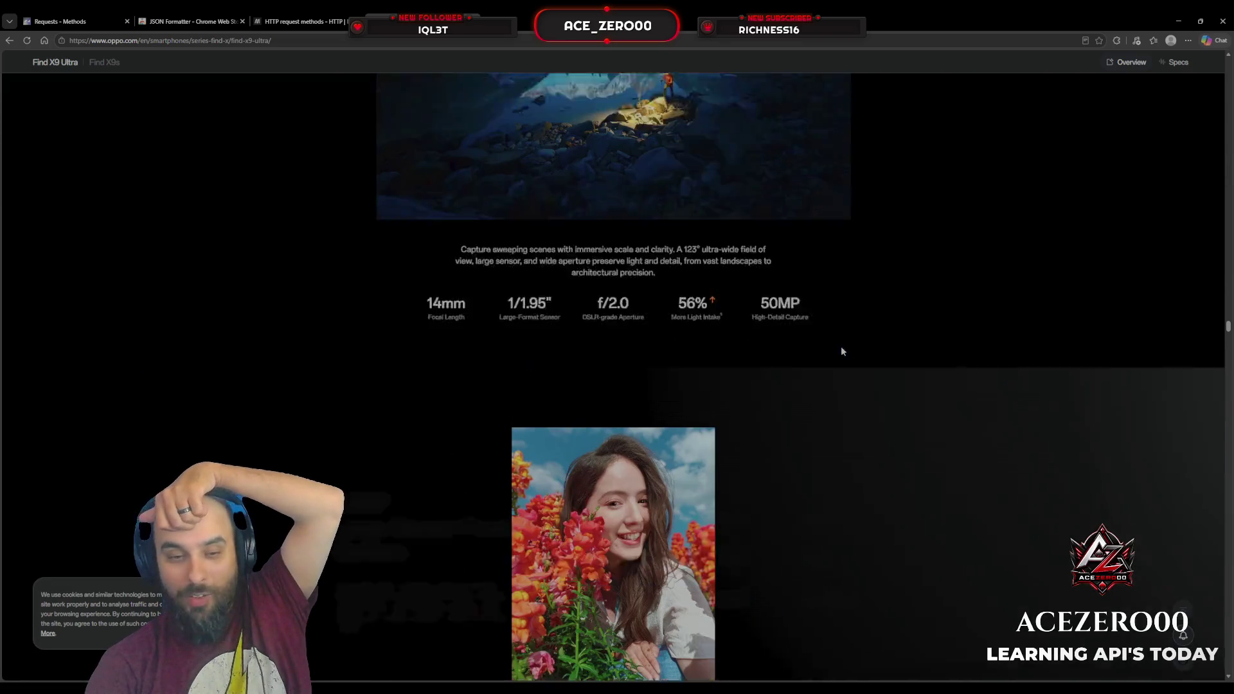
{"action": "scroll", "coordinate": [841, 350], "scroll_direction": "down", "scroll_amount": 5}
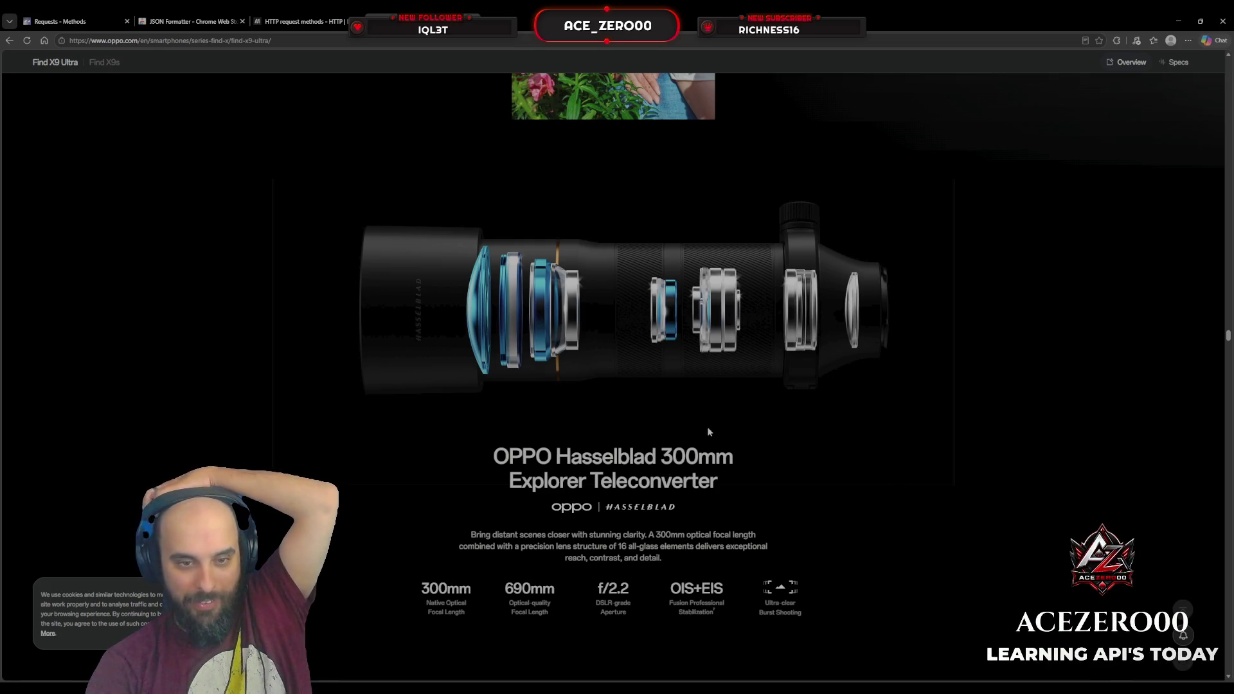
Scroll from the Hasselblad XPAN section past the Explorer Kit to 'Film Your Moment in 8K Clarity'.
{"action": "scroll", "coordinate": [691, 292], "scroll_direction": "down", "scroll_amount": 15}
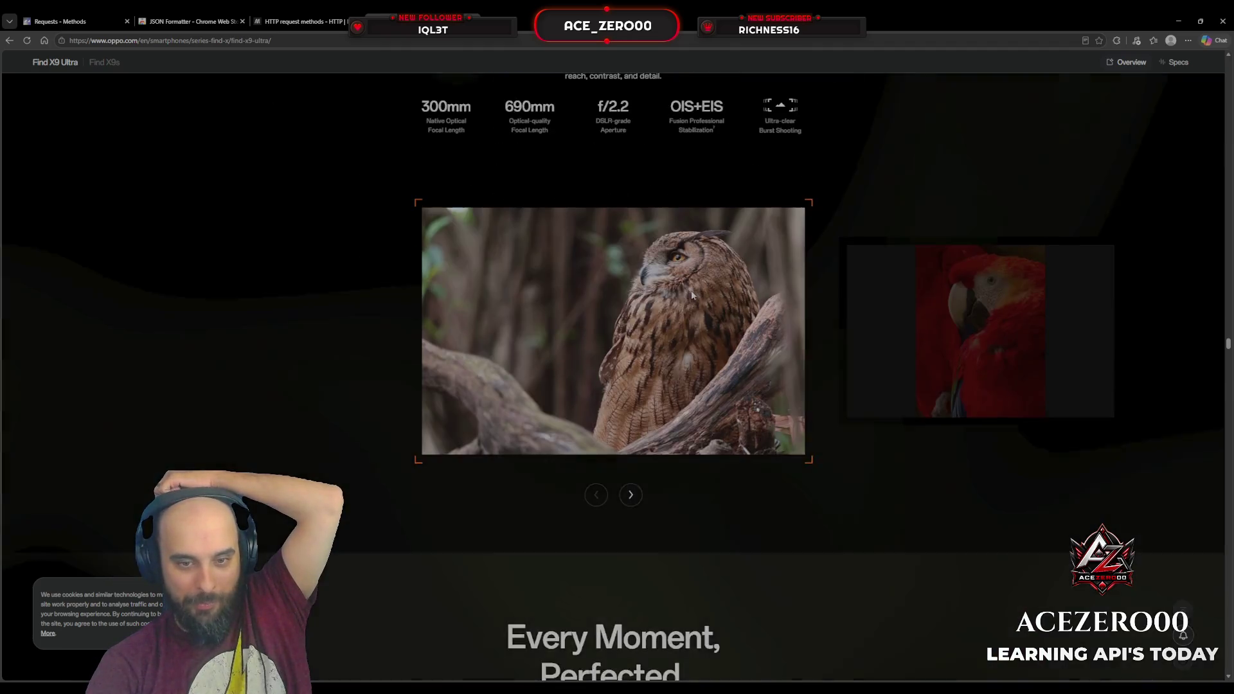
{"action": "scroll", "coordinate": [692, 295], "scroll_direction": "down", "scroll_amount": 18}
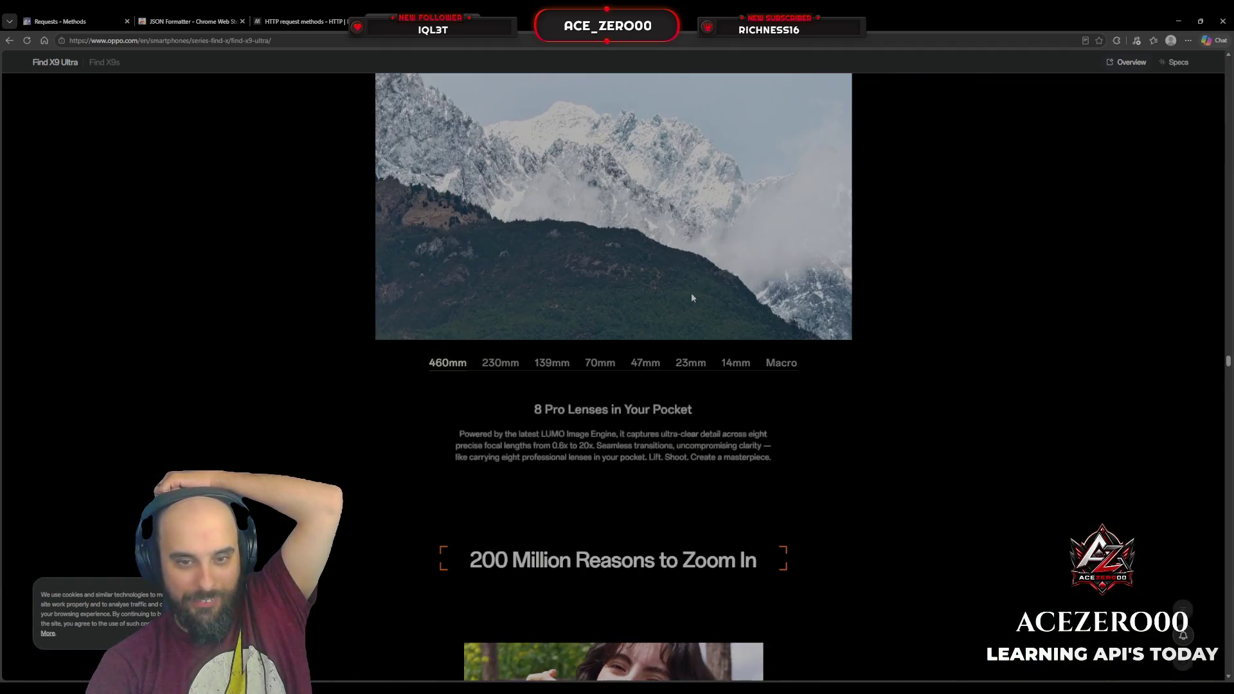
{"action": "scroll", "coordinate": [692, 297], "scroll_direction": "down", "scroll_amount": 18}
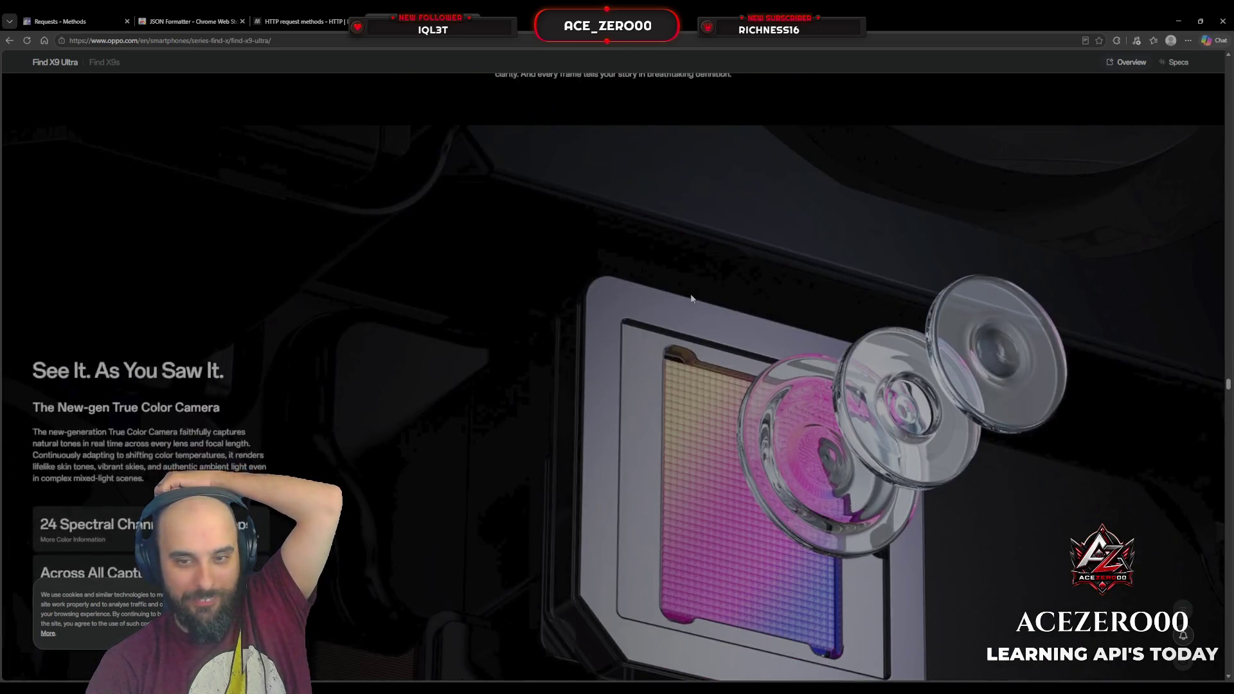
{"action": "scroll", "coordinate": [690, 298], "scroll_direction": "down", "scroll_amount": 15}
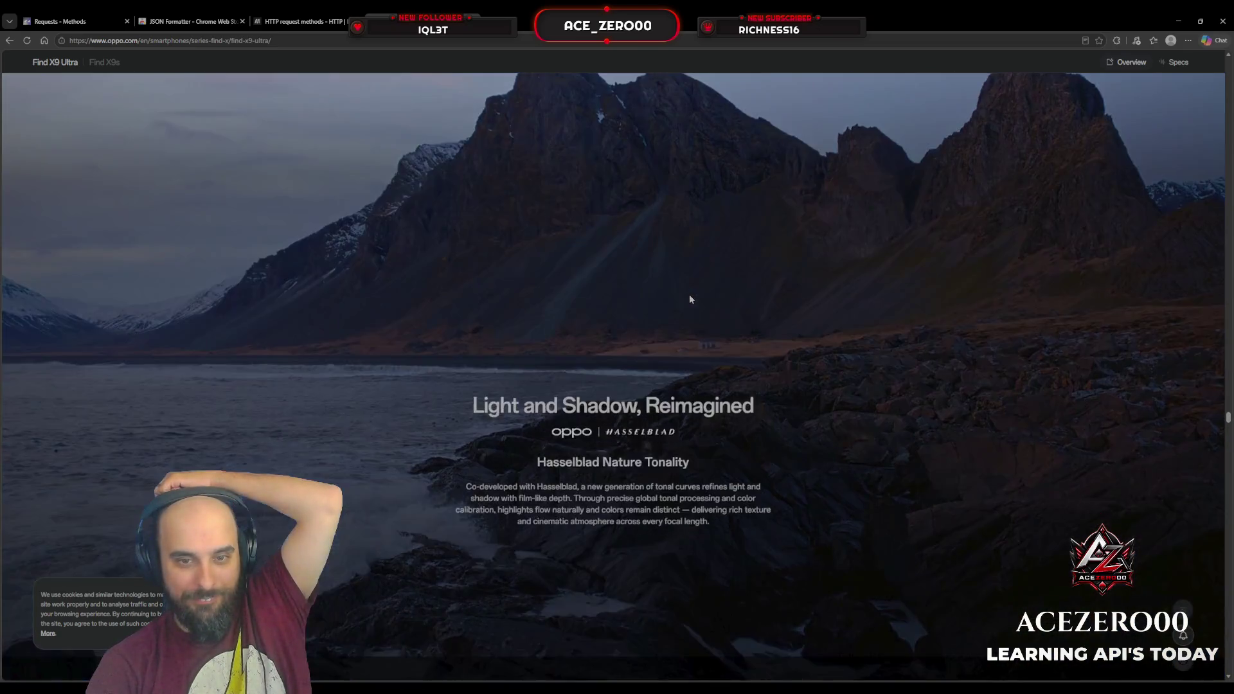
{"action": "scroll", "coordinate": [690, 299], "scroll_direction": "down", "scroll_amount": 15}
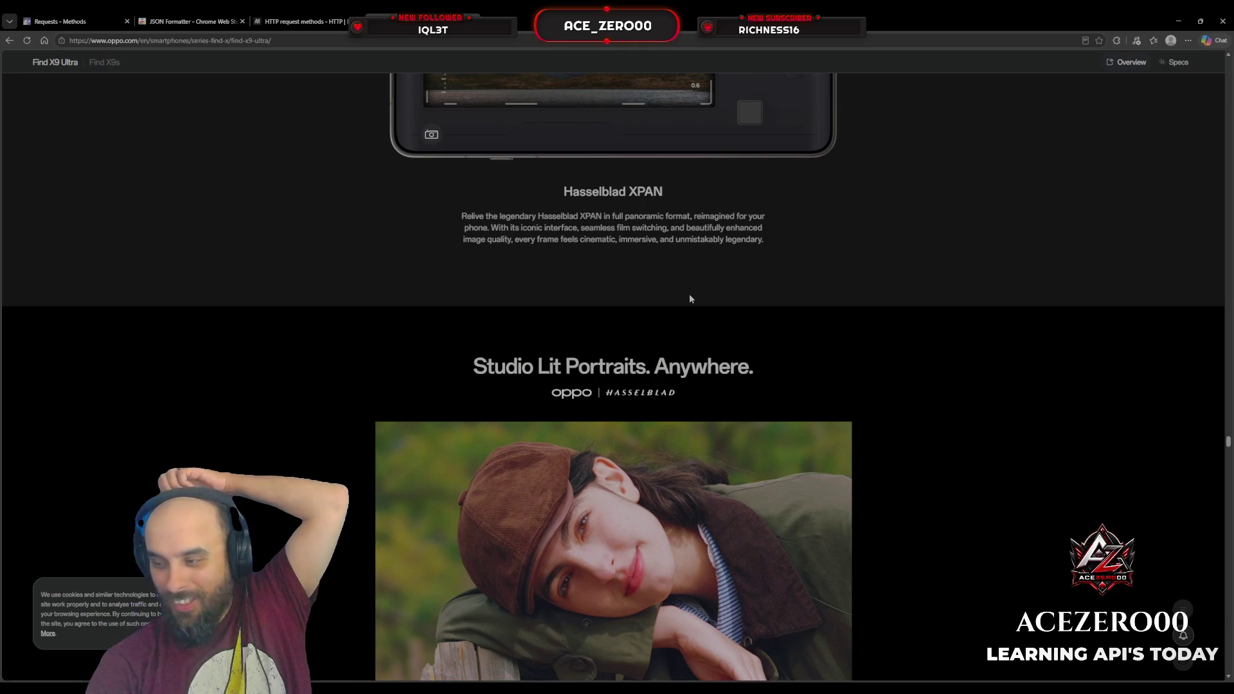
{"action": "scroll", "coordinate": [689, 297], "scroll_direction": "down", "scroll_amount": 10}
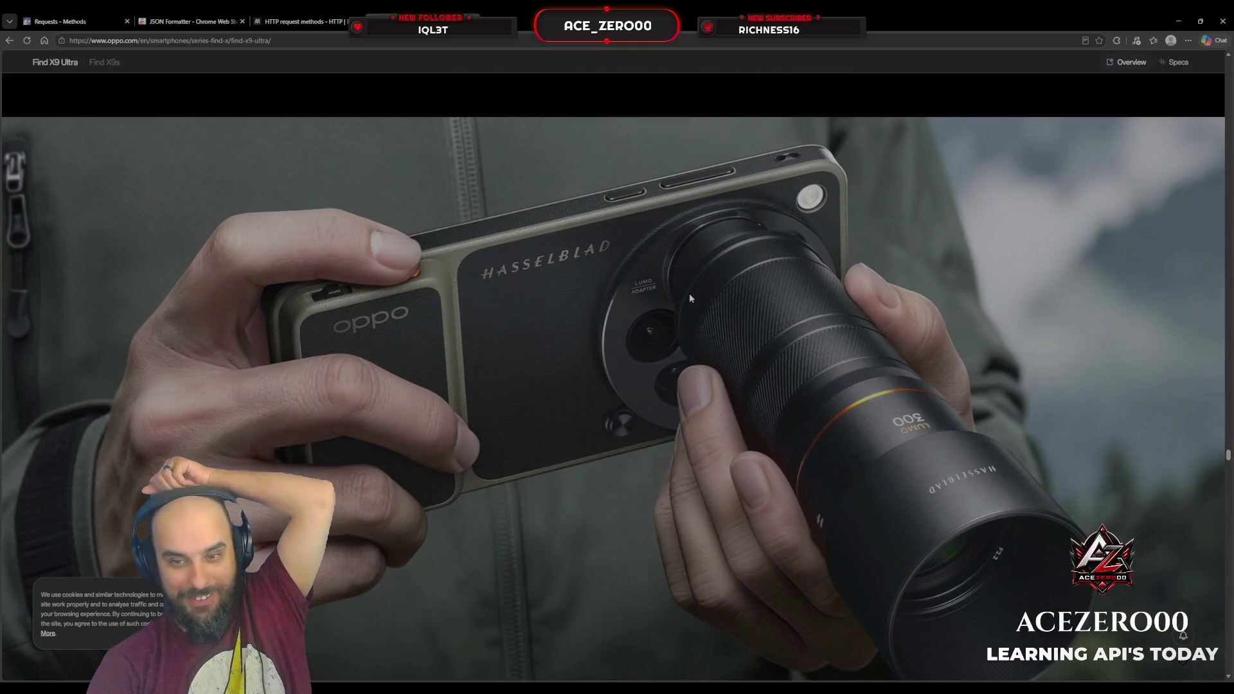
{"action": "scroll", "coordinate": [689, 299], "scroll_direction": "down", "scroll_amount": 1}
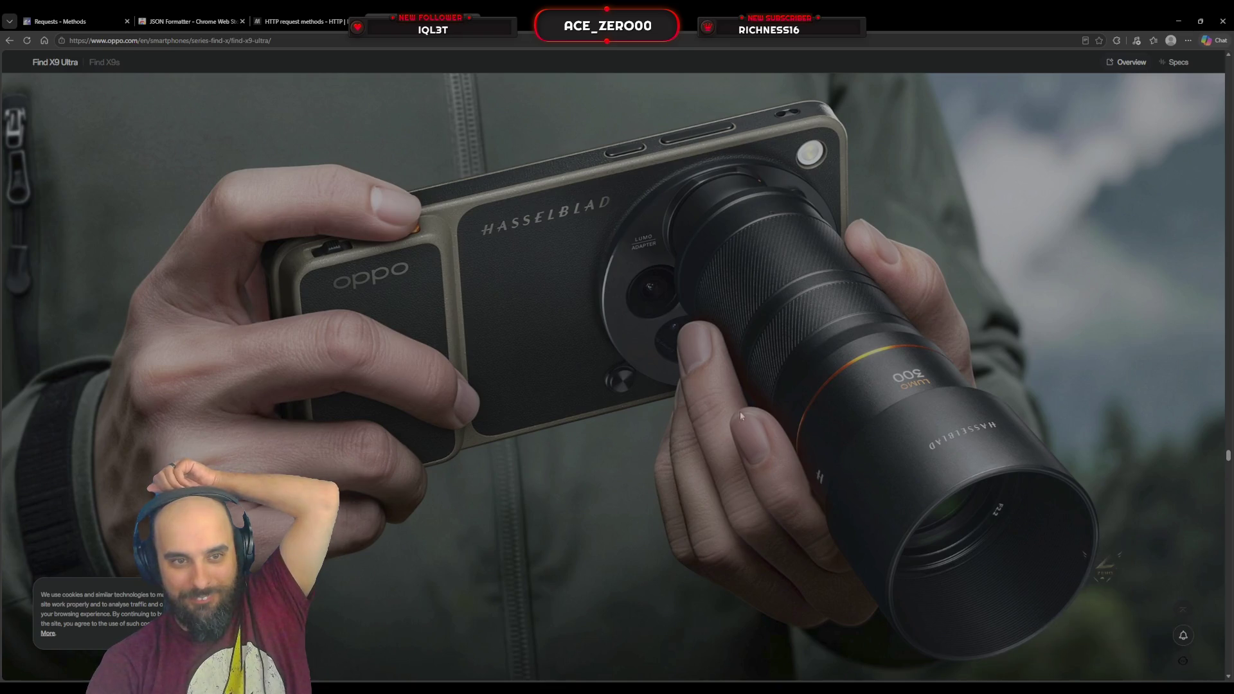
{"action": "scroll", "coordinate": [759, 338], "scroll_direction": "down", "scroll_amount": 8}
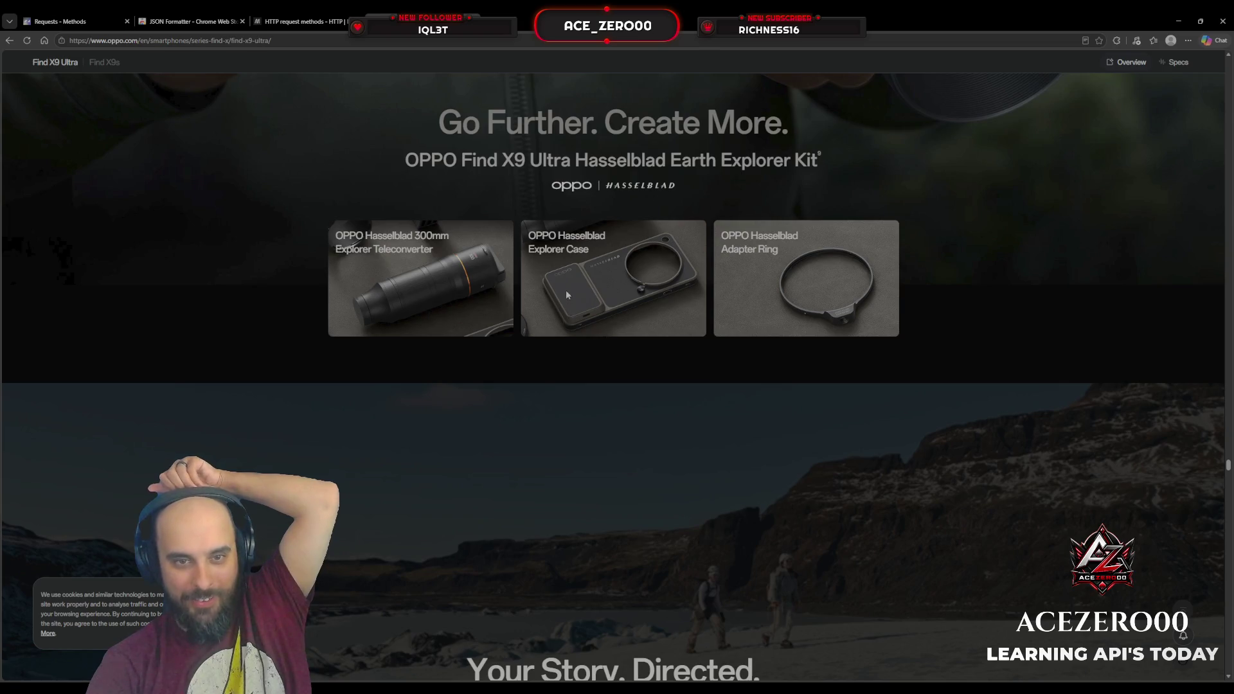
{"action": "scroll", "coordinate": [557, 295], "scroll_direction": "down", "scroll_amount": 5}
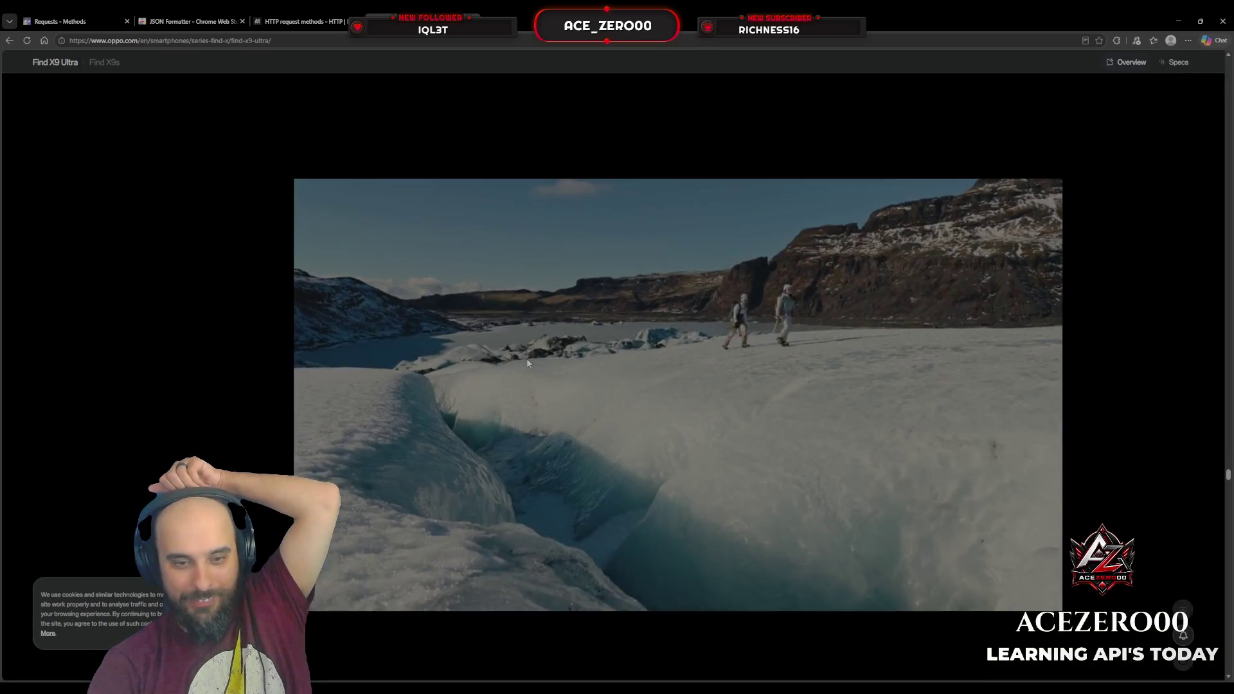
{"action": "scroll", "coordinate": [526, 361], "scroll_direction": "down", "scroll_amount": 3}
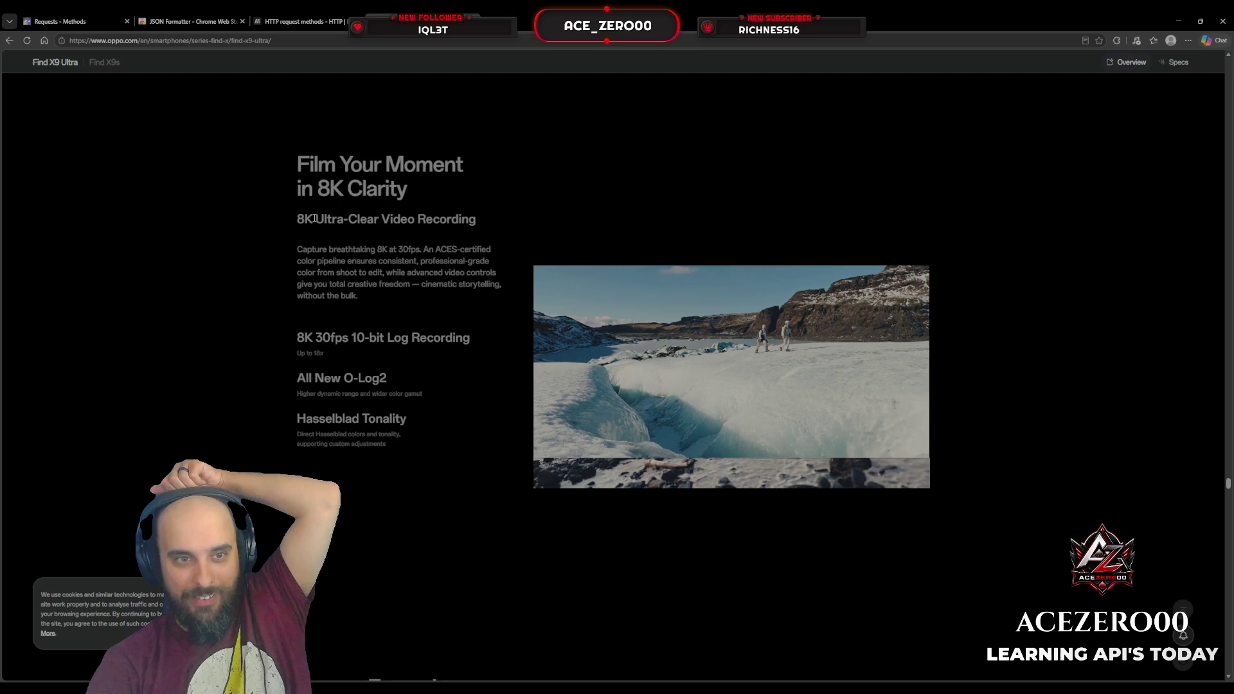
Highlight the 8K Ultra-Clear Video Recording description and keep reading down the page.
{"action": "left_click_drag", "start_coordinate": [314, 219], "coordinate": [495, 242]}
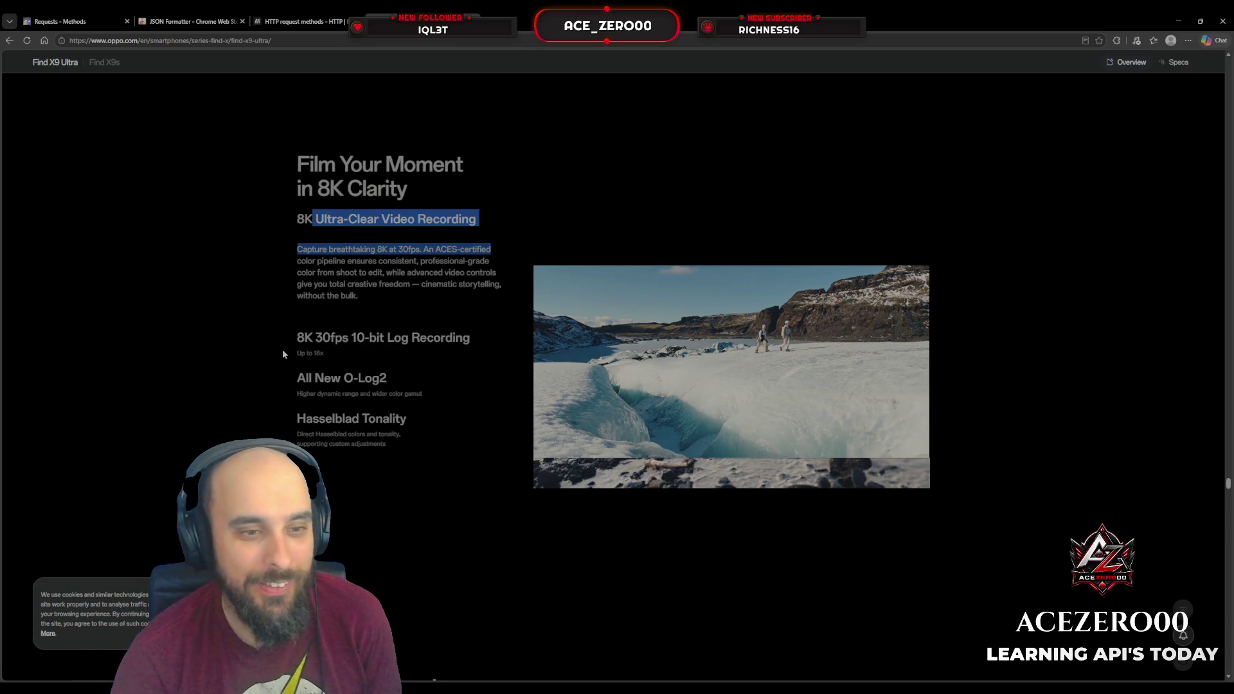
{"action": "scroll", "coordinate": [286, 257], "scroll_direction": "down", "scroll_amount": 5}
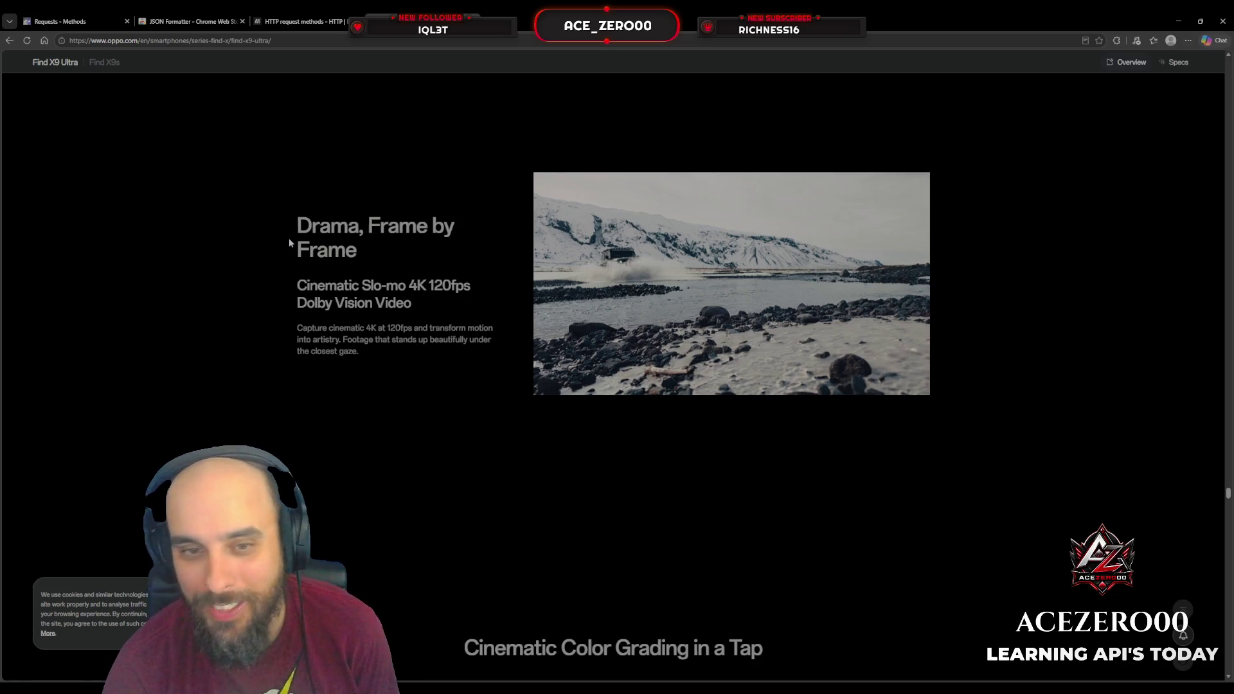
{"action": "scroll", "coordinate": [289, 243], "scroll_direction": "down", "scroll_amount": 10}
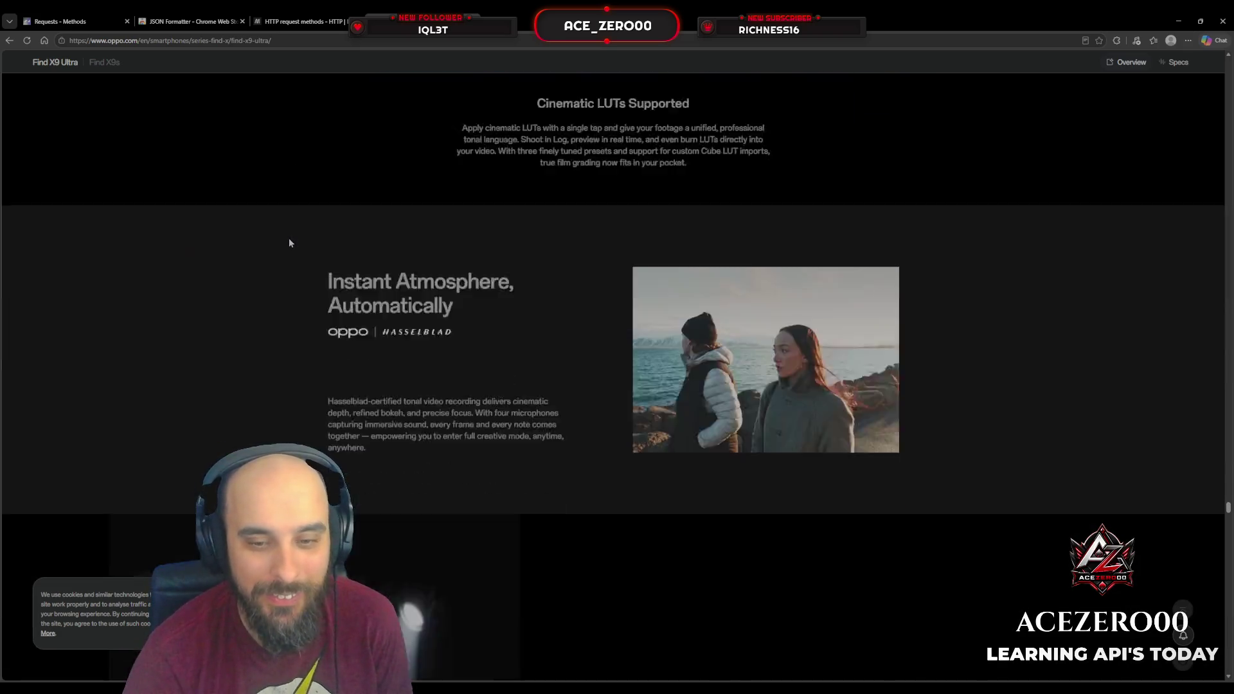
{"action": "scroll", "coordinate": [289, 242], "scroll_direction": "down", "scroll_amount": 15}
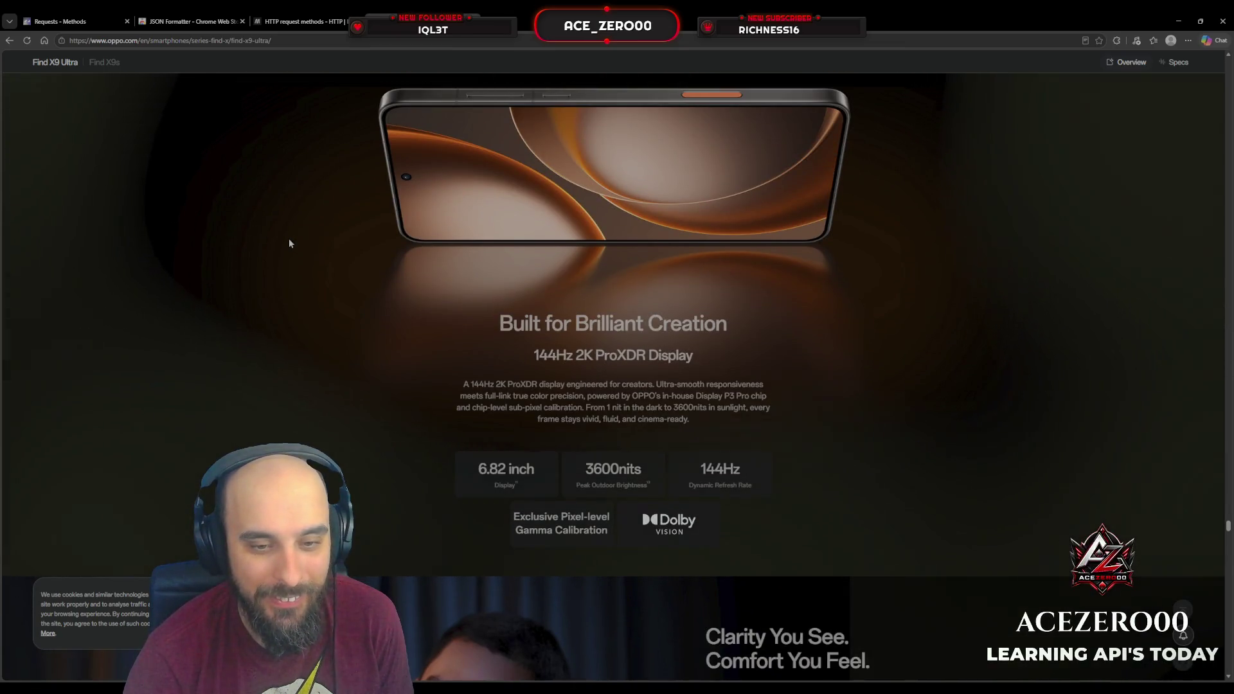
{"action": "scroll", "coordinate": [289, 243], "scroll_direction": "down", "scroll_amount": 4}
{"action": "scroll", "coordinate": [289, 243], "scroll_direction": "up", "scroll_amount": 4}
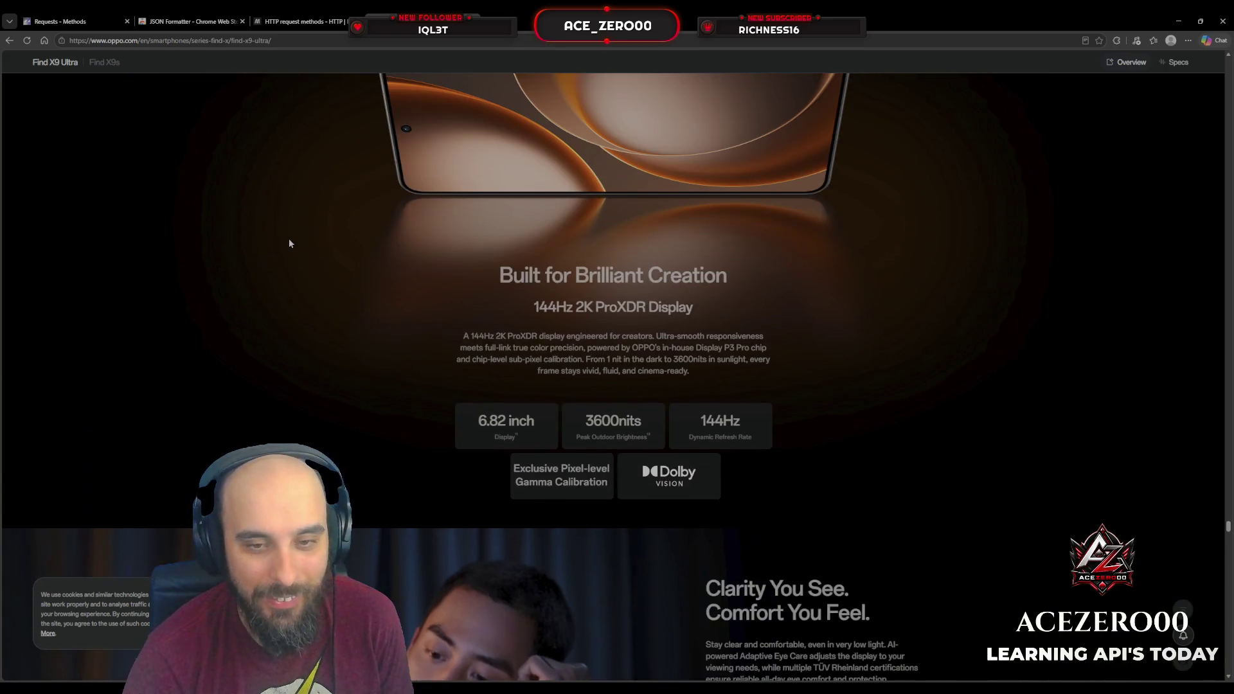
{"action": "scroll", "coordinate": [290, 242], "scroll_direction": "up", "scroll_amount": 1}
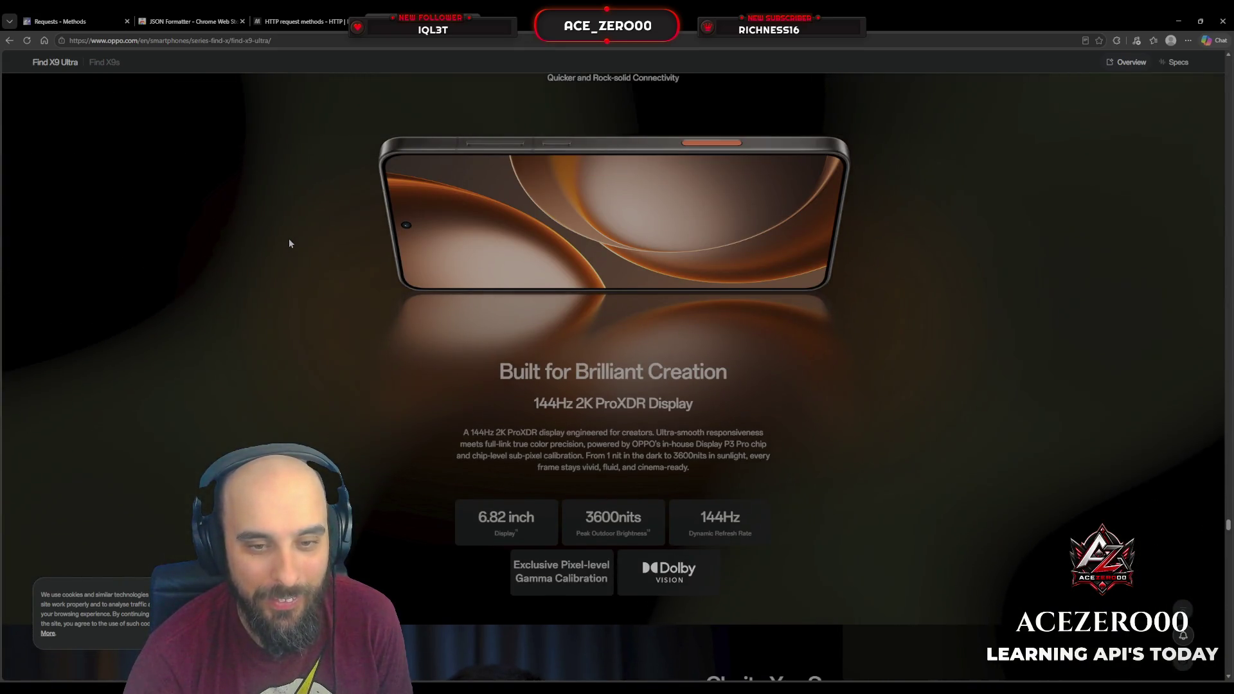
Scroll down to the AI travel-guide phone demo, then switch to MDN's HTTP request methods tab.
{"action": "scroll", "coordinate": [290, 243], "scroll_direction": "down", "scroll_amount": 12}
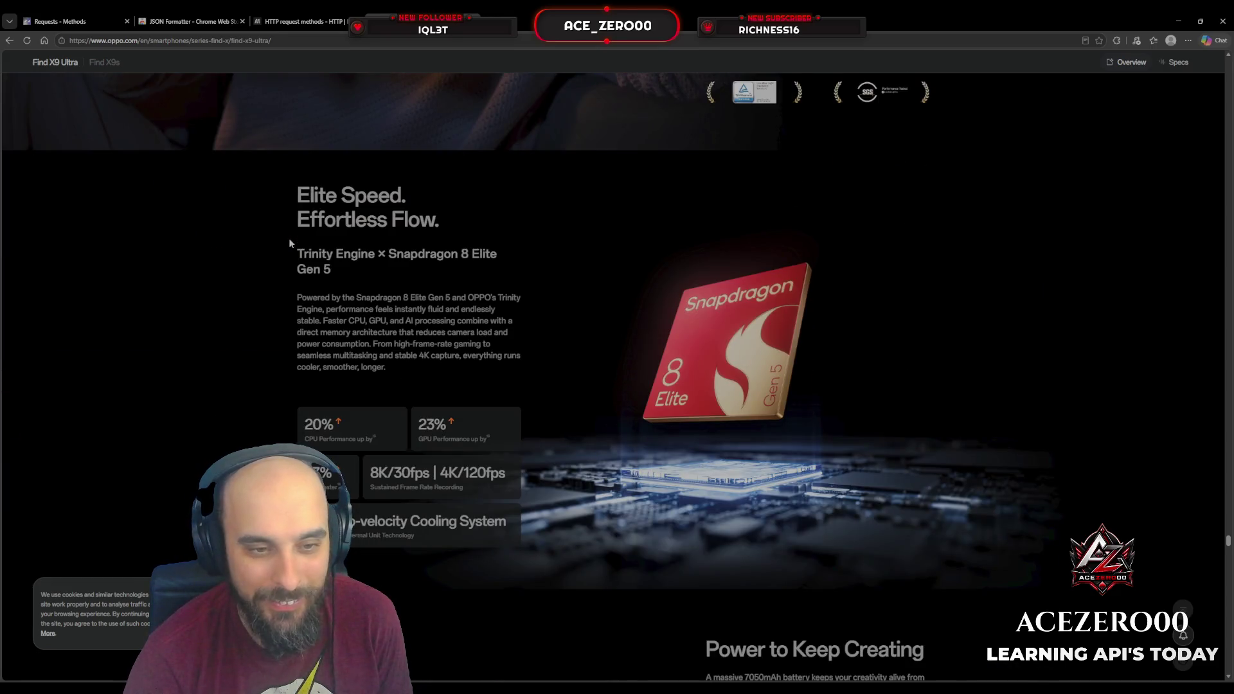
{"action": "scroll", "coordinate": [290, 243], "scroll_direction": "down", "scroll_amount": 5}
{"action": "scroll", "coordinate": [289, 242], "scroll_direction": "up", "scroll_amount": 5}
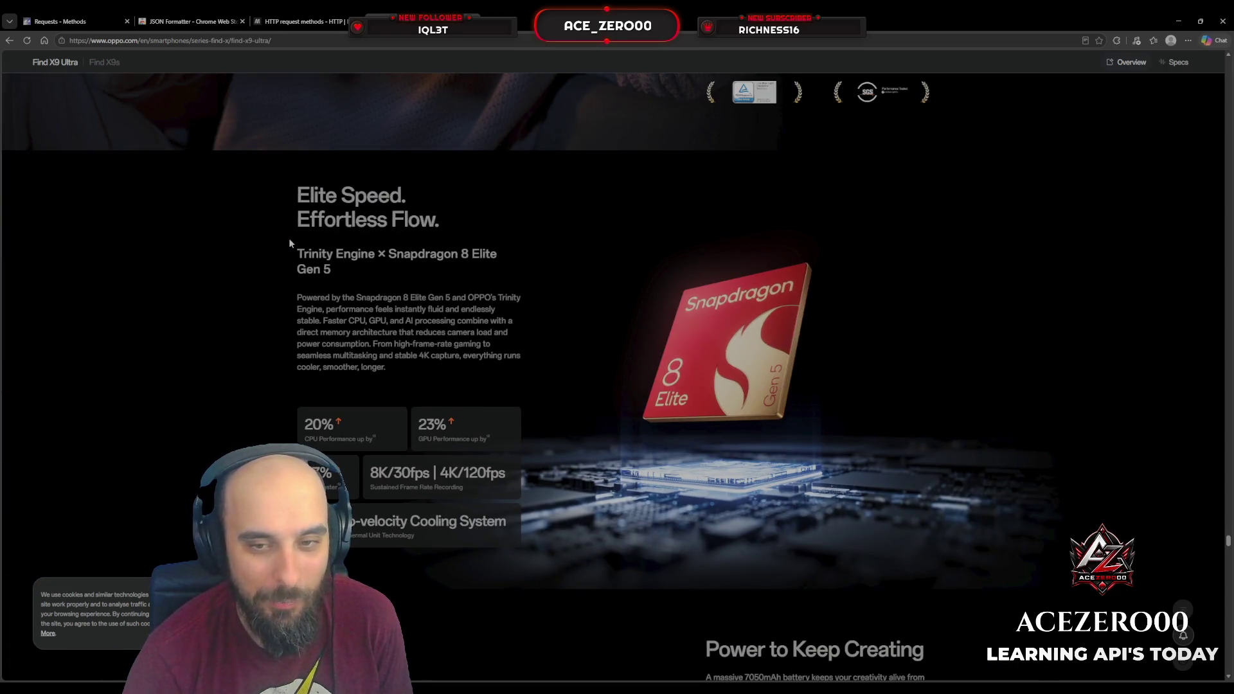
{"action": "scroll", "coordinate": [289, 243], "scroll_direction": "down", "scroll_amount": 6}
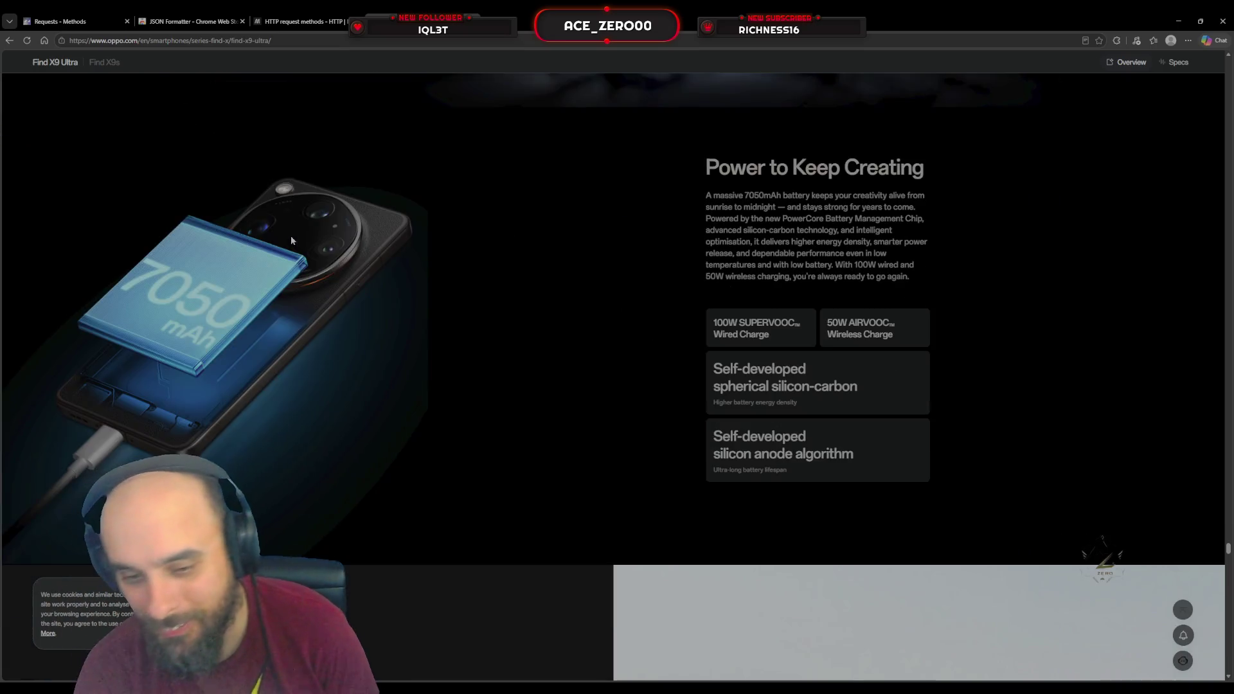
{"action": "scroll", "coordinate": [296, 257], "scroll_direction": "down", "scroll_amount": 15}
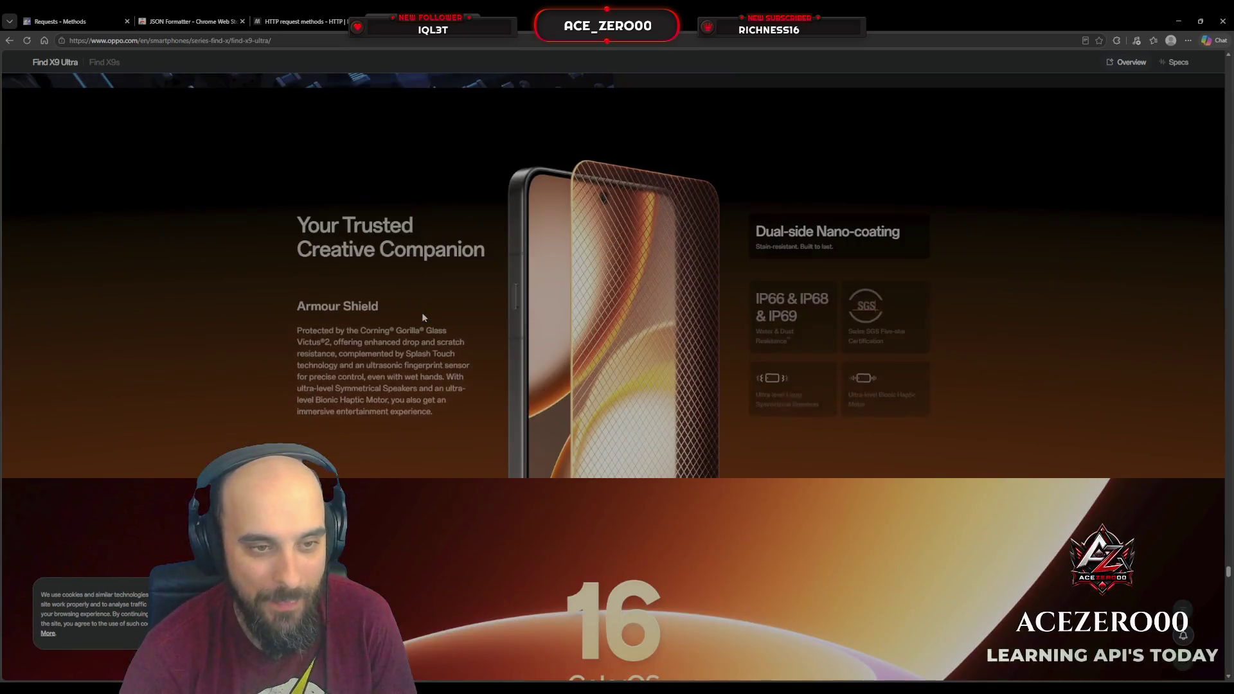
{"action": "scroll", "coordinate": [422, 313], "scroll_direction": "down", "scroll_amount": 15}
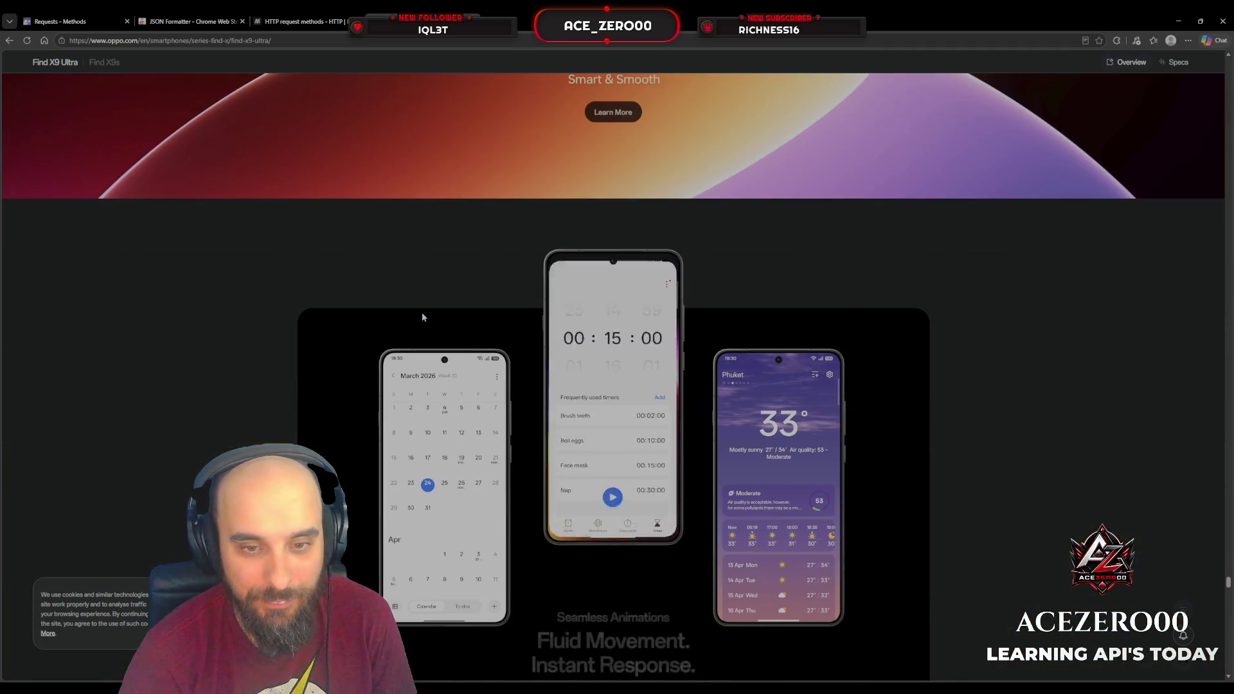
{"action": "scroll", "coordinate": [422, 317], "scroll_direction": "down", "scroll_amount": 10}
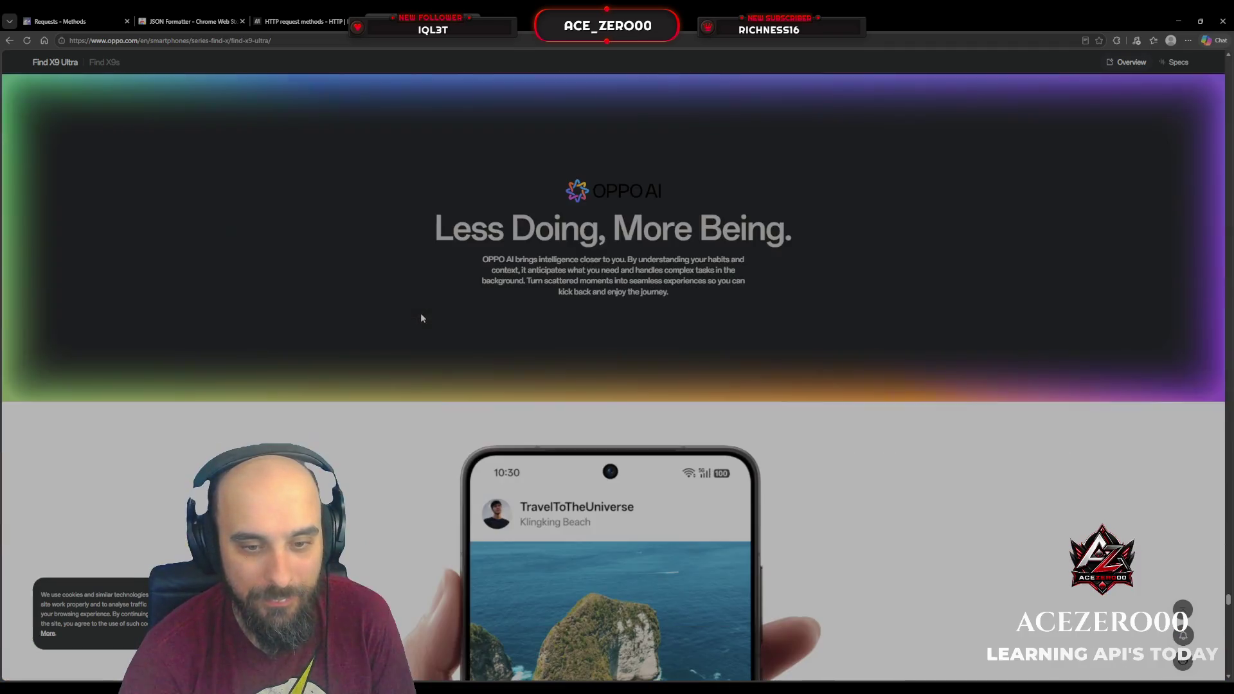
{"action": "scroll", "coordinate": [421, 317], "scroll_direction": "down", "scroll_amount": 2}
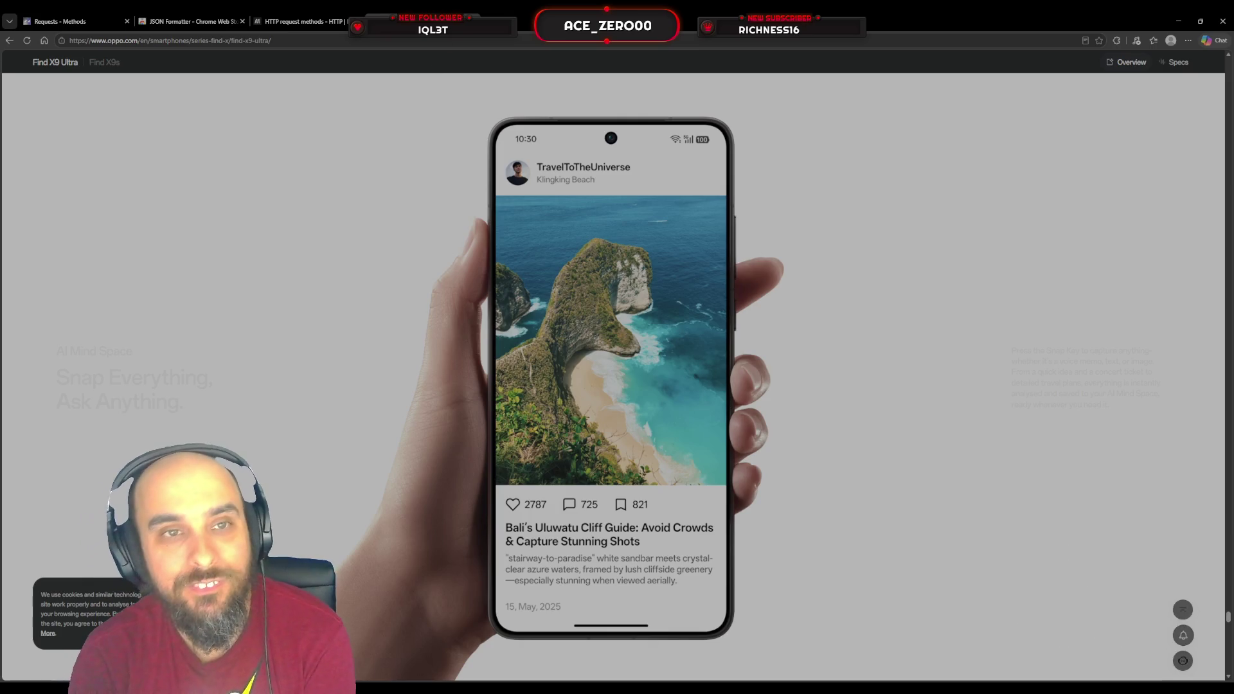
{"action": "key", "text": "ctrl+shift+Tab"}
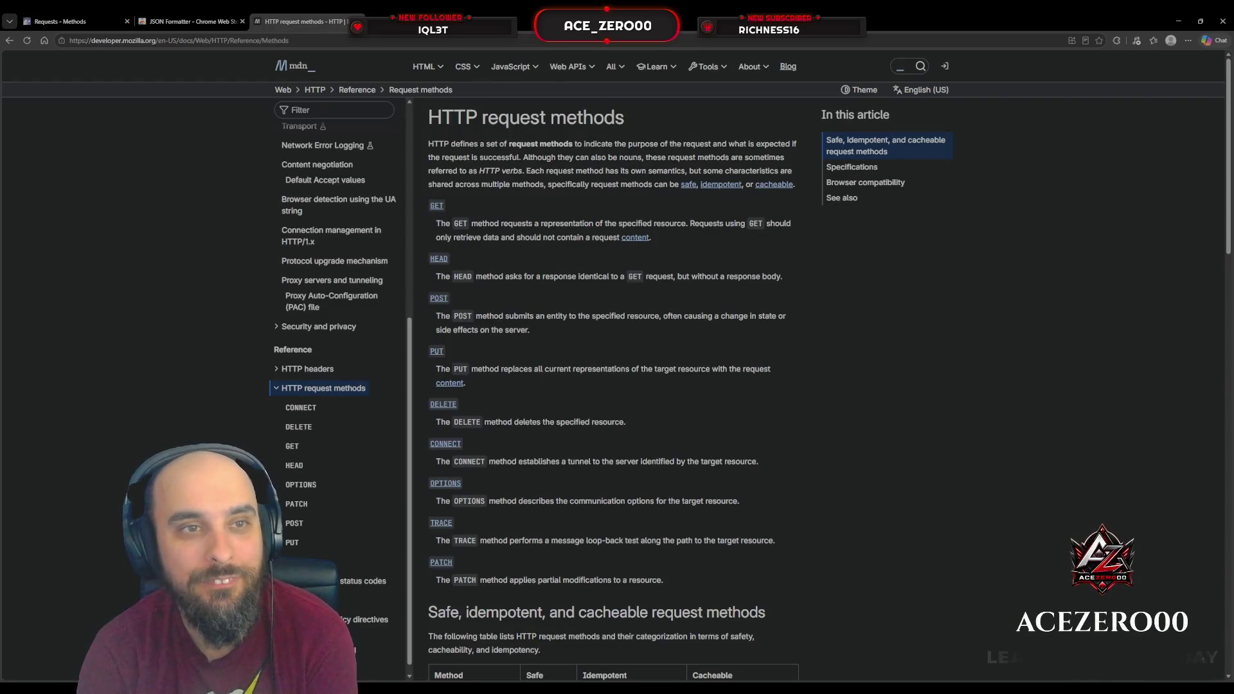
Close the MDN and JSON Formatter tabs, return to fullscreen, and resume the Scrimba lesson.
{"action": "key", "text": "ctrl+w"}
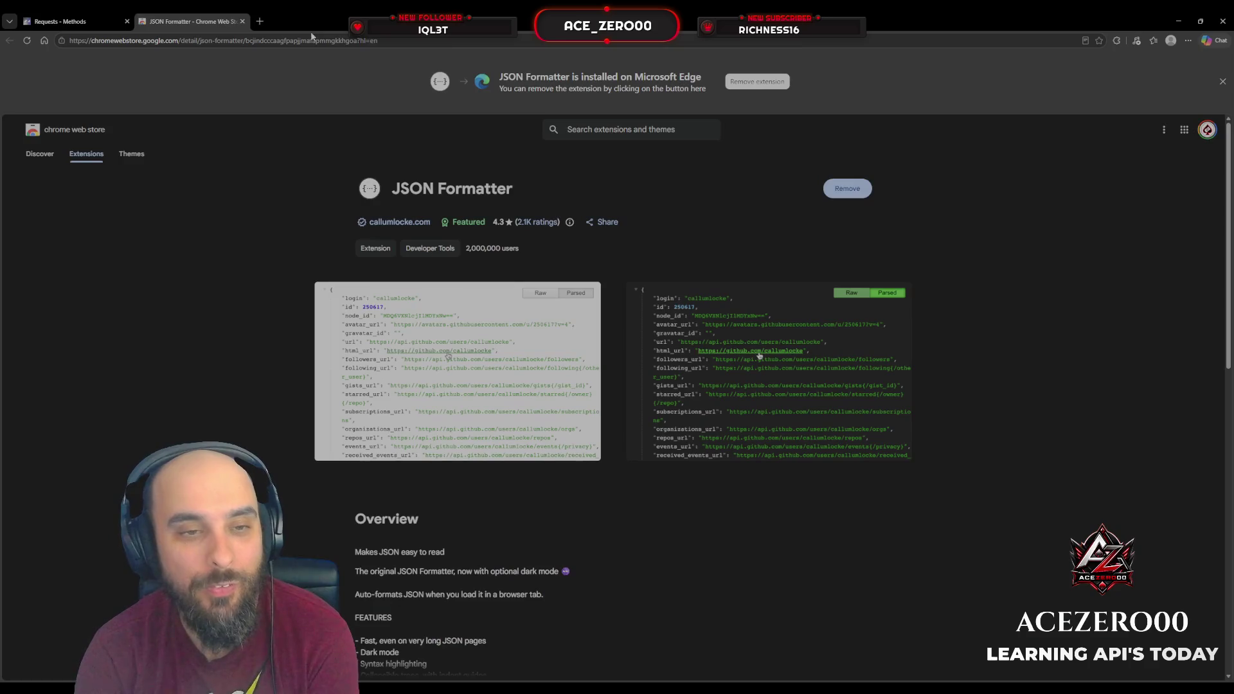
{"action": "left_click", "coordinate": [243, 22]}
{"action": "key", "text": "F11"}
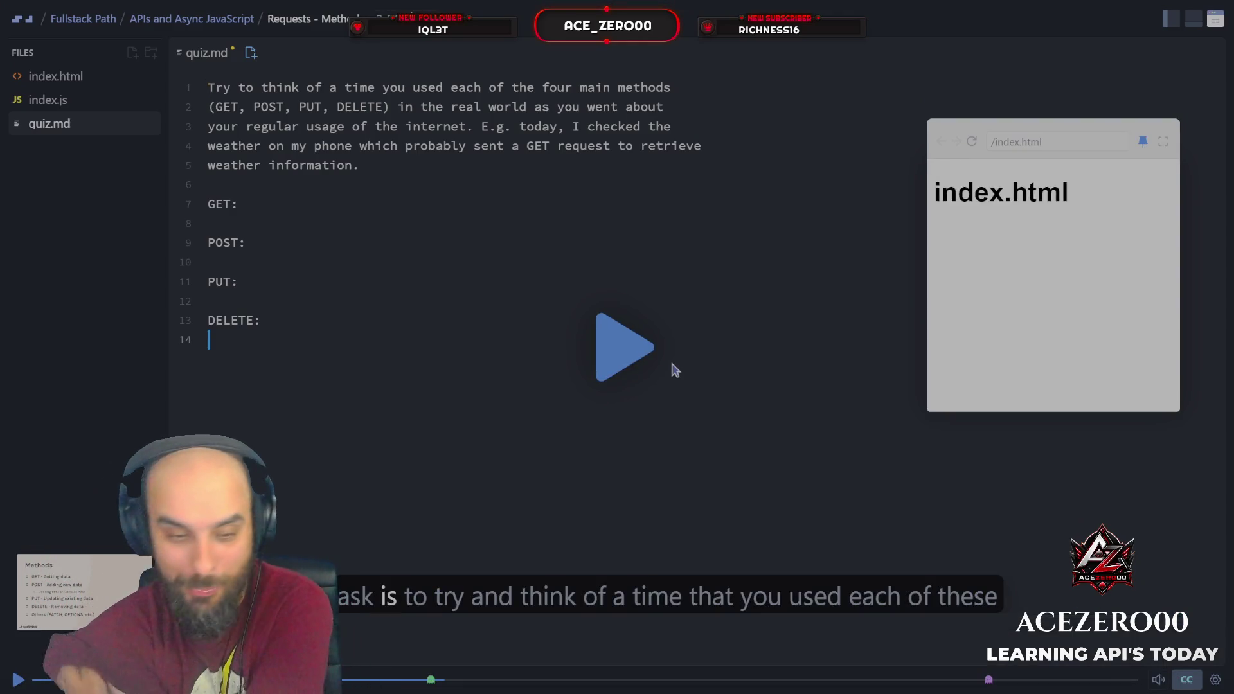
{"action": "left_click", "coordinate": [672, 365]}
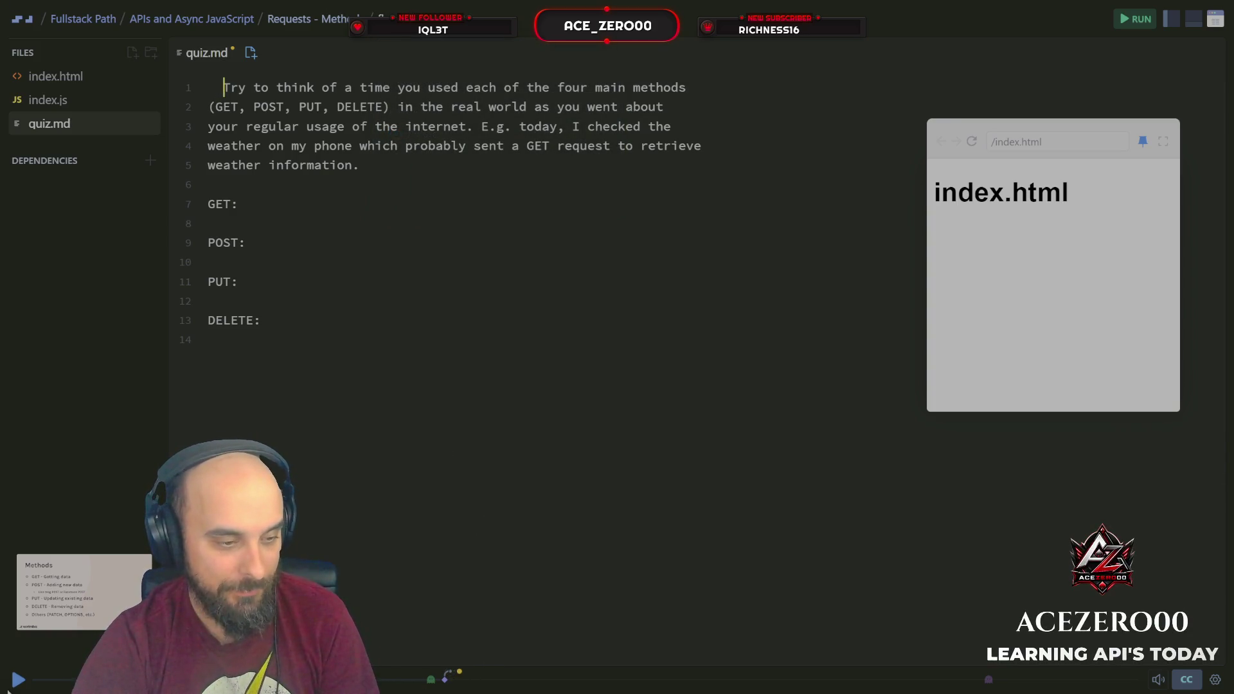
{"action": "left_click", "coordinate": [17, 680]}
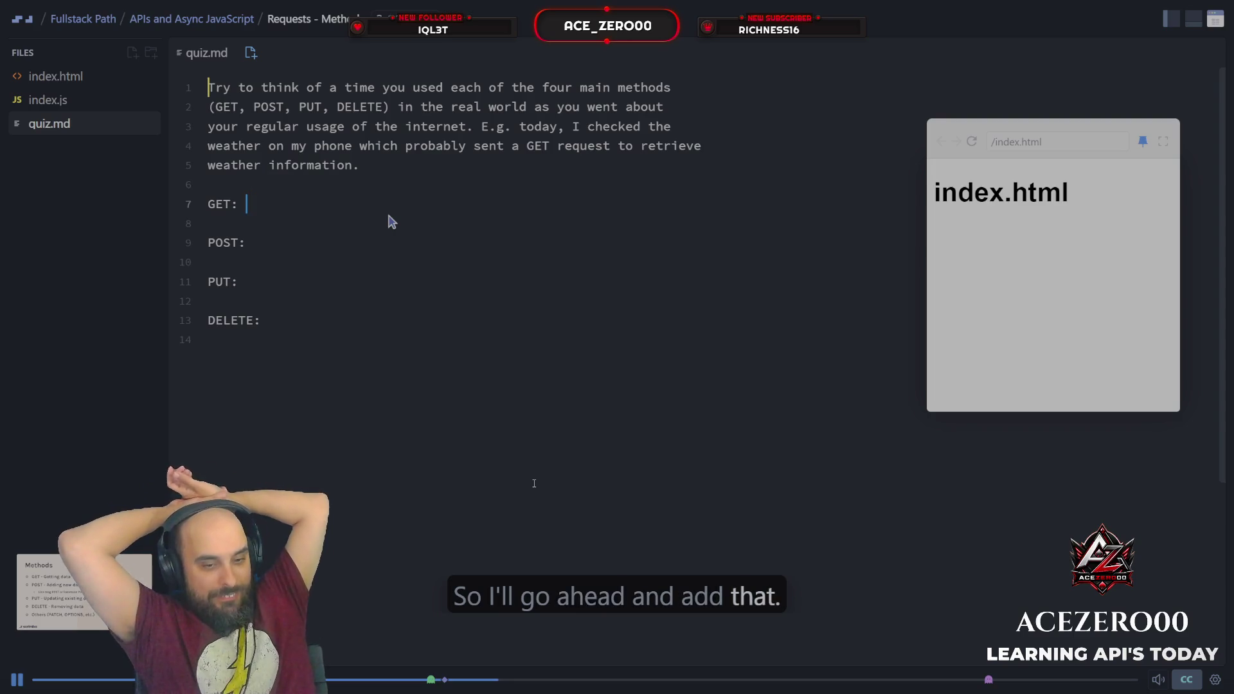
{"action": "type", "text": "Retrieved weather information on my phone"}
Pause the Scrimba lesson at the quiz.md exercise to answer its GET line.
{"action": "key", "text": "space"}
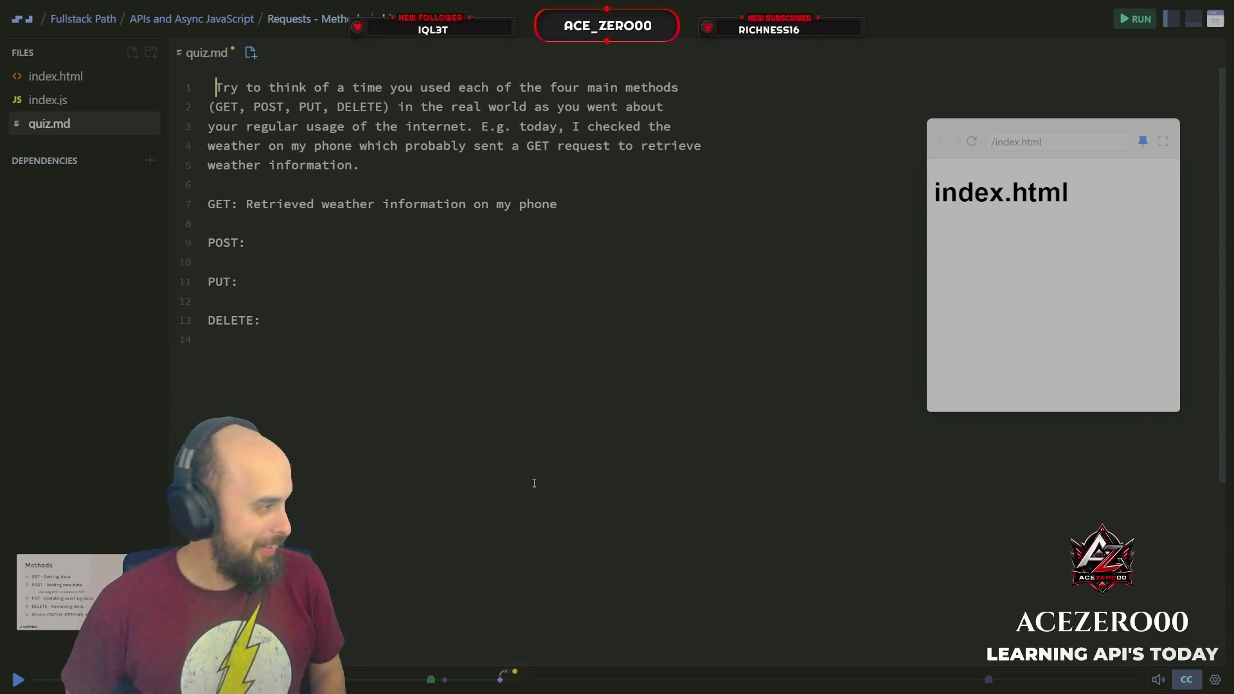
Play the lesson recording to reveal the index.js challenge to fetch todos from JSON Placeholder.
{"action": "mouse_move", "coordinate": [544, 4]}
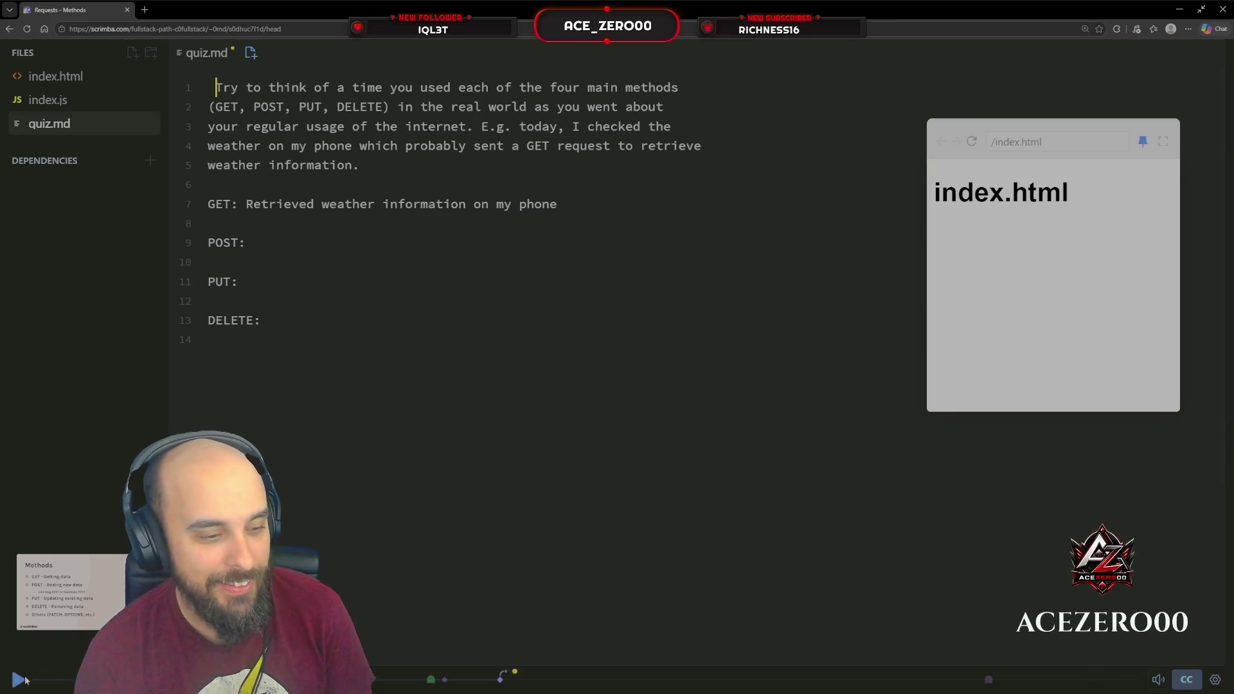
{"action": "key", "text": "space"}
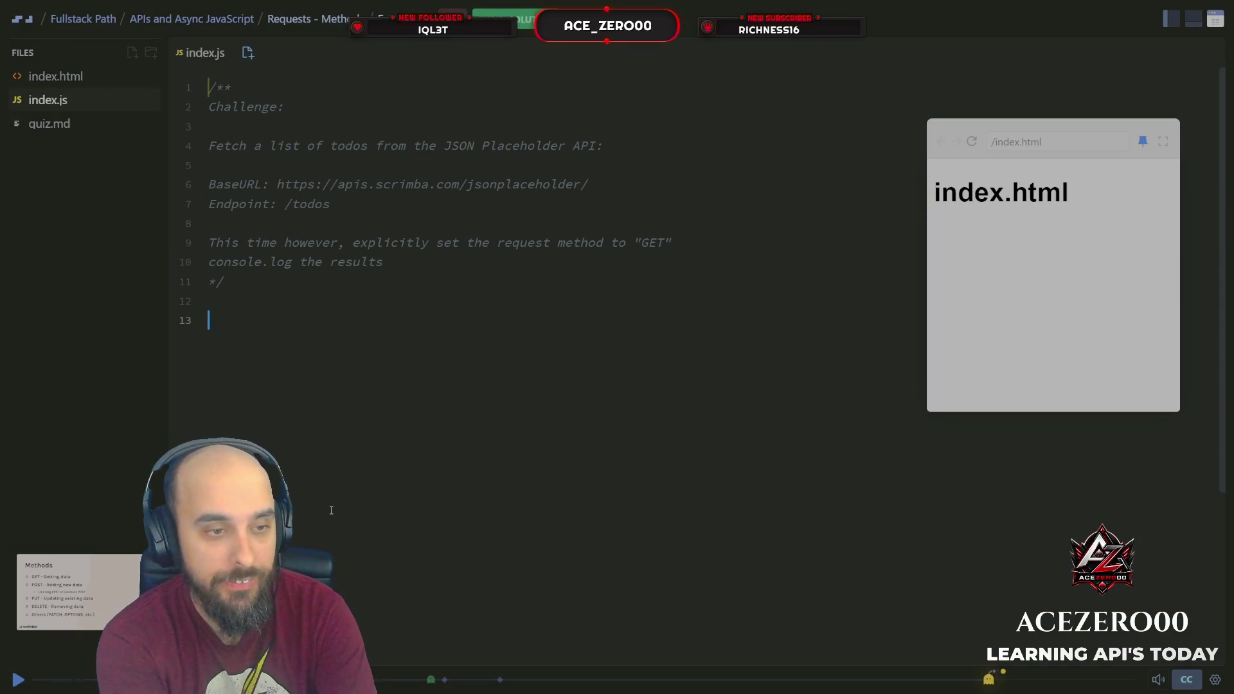
On line 13, write a fetch to the copied BaseURL's todos endpoint with {method: 'GET'} as options.
{"action": "type", "text": "fetch('"}
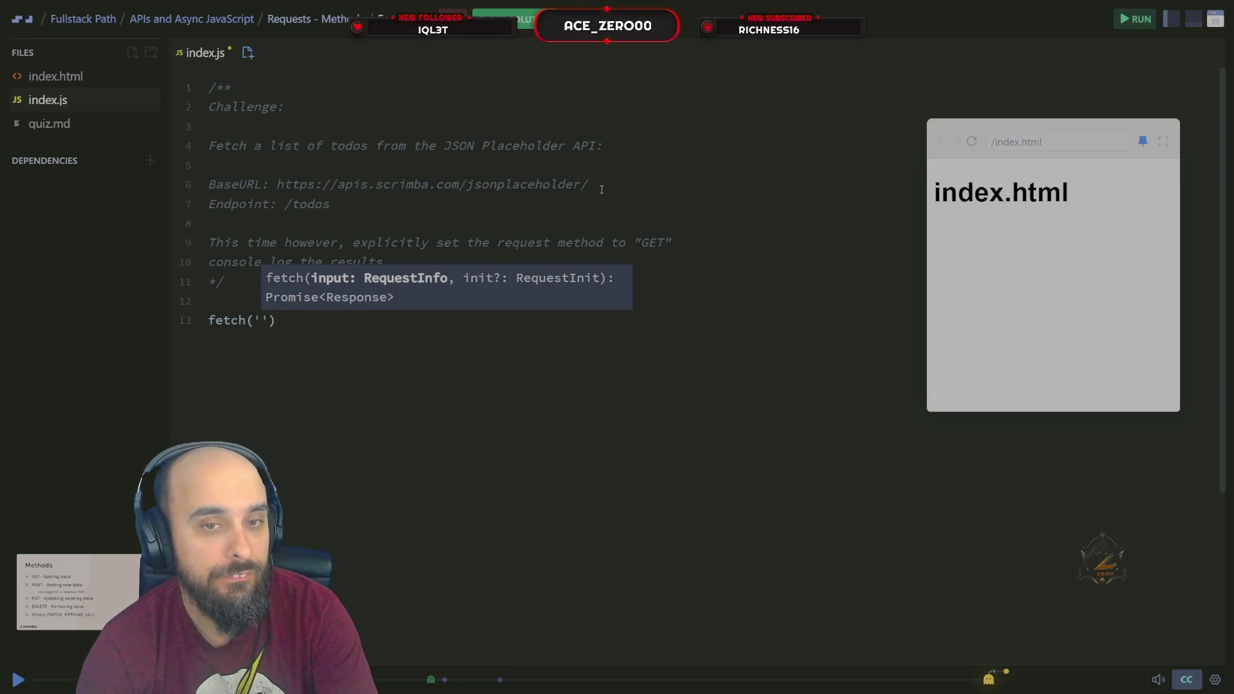
{"action": "left_click_drag", "start_coordinate": [601, 189], "coordinate": [276, 184]}
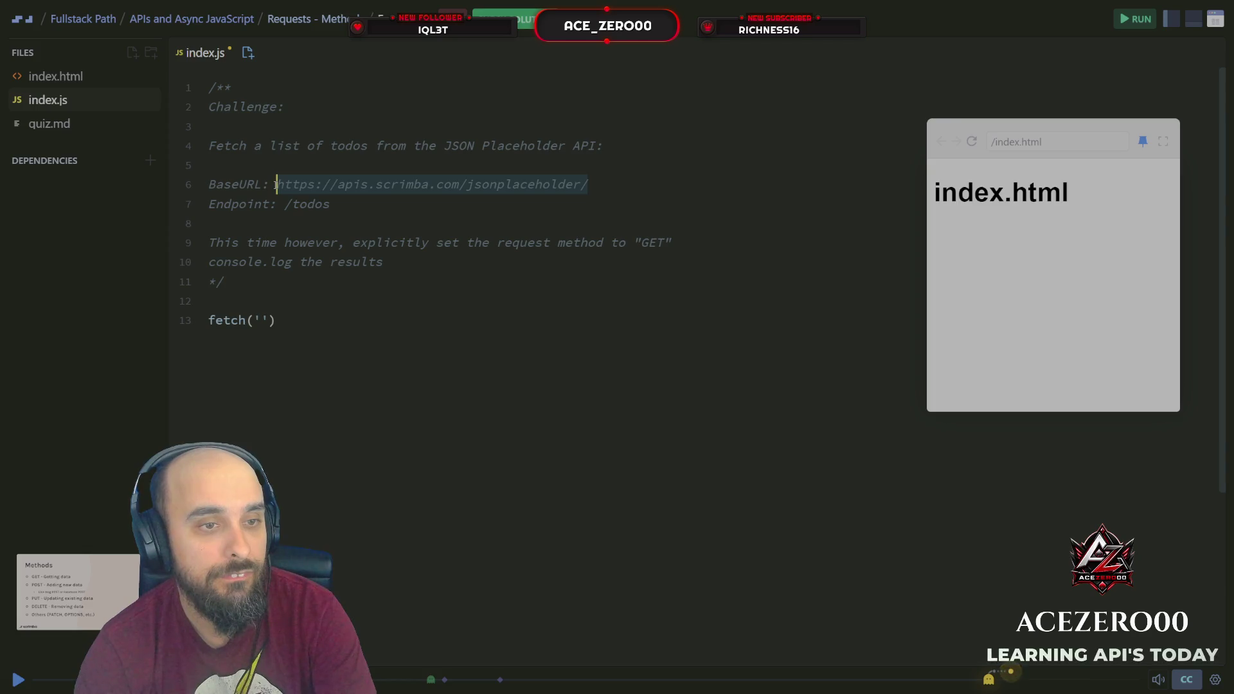
{"action": "key", "text": "ctrl+c"}
{"action": "left_click", "coordinate": [259, 320]}
{"action": "key", "text": "ctrl+v"}
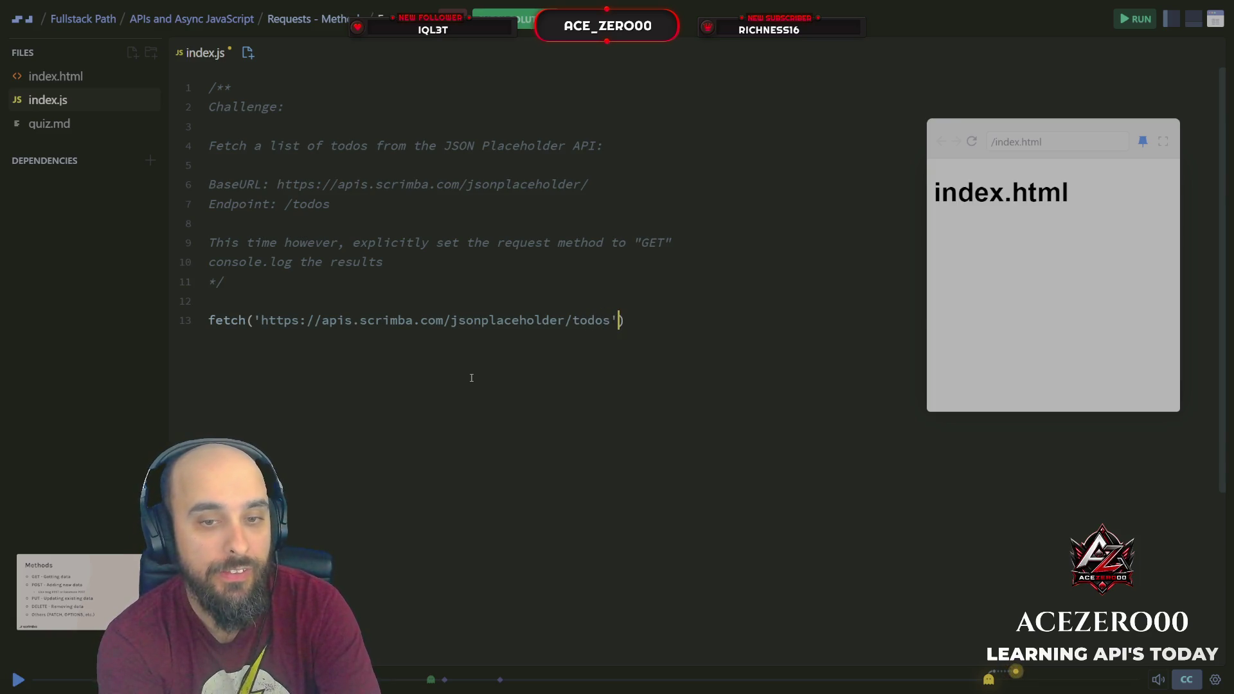
{"action": "type", "text": ","}
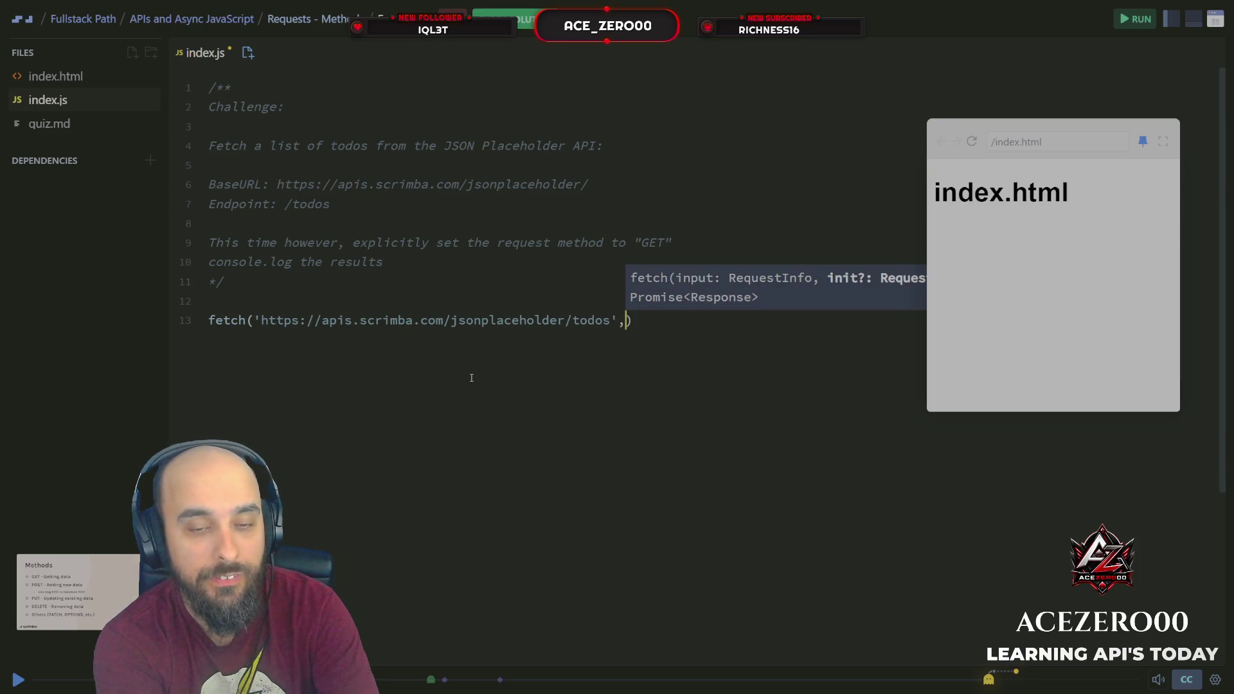
{"action": "type", "text": "{"}
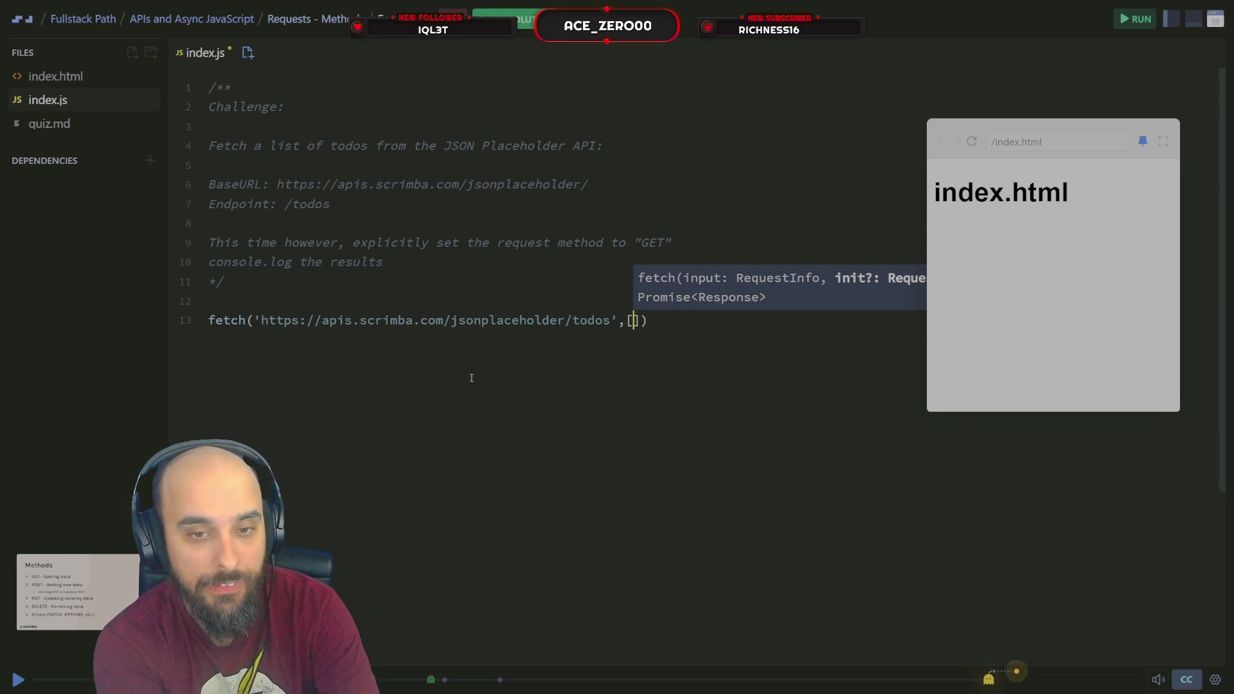
{"action": "type", "text": "method:"}
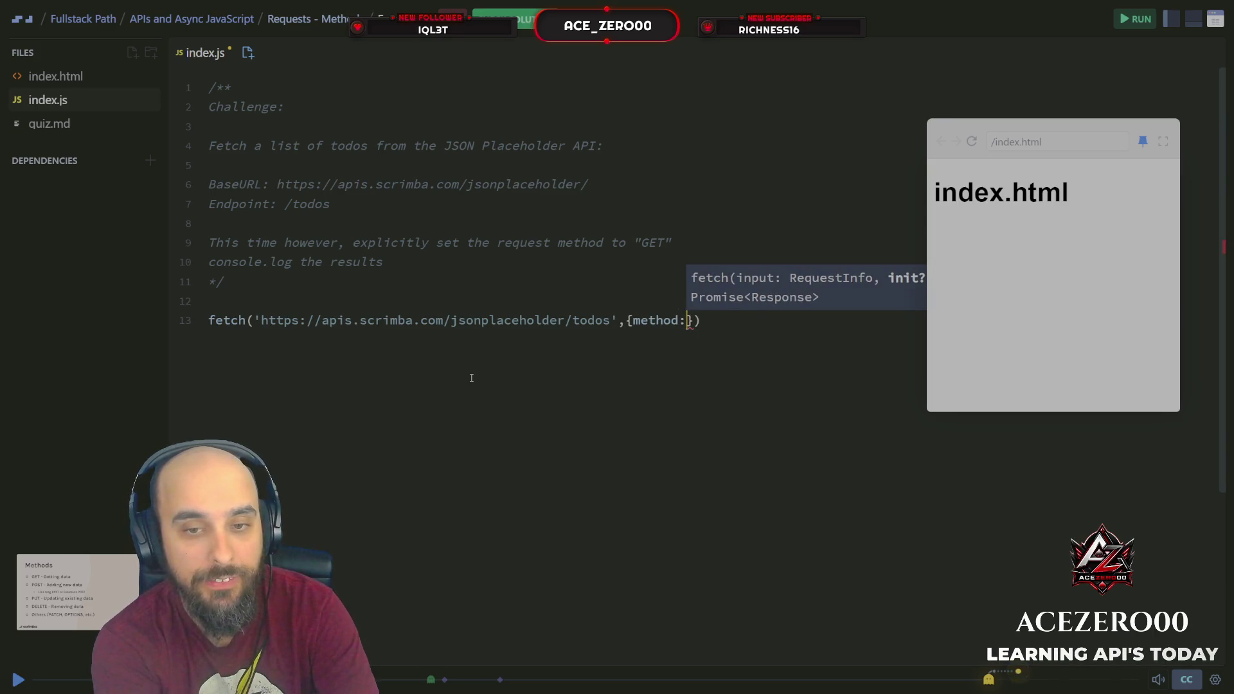
{"action": "type", "text": "GET"}
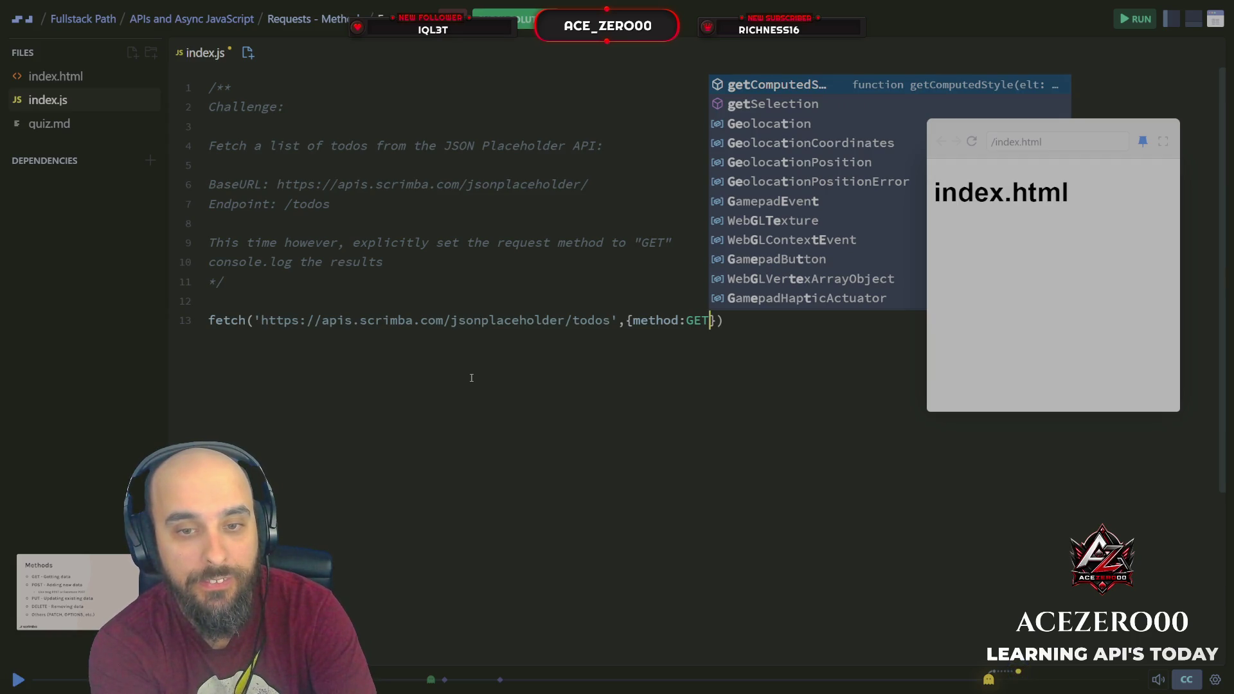
{"action": "key", "text": "BackSpace"}
{"action": "key", "text": "BackSpace"}
{"action": "key", "text": "BackSpace"}
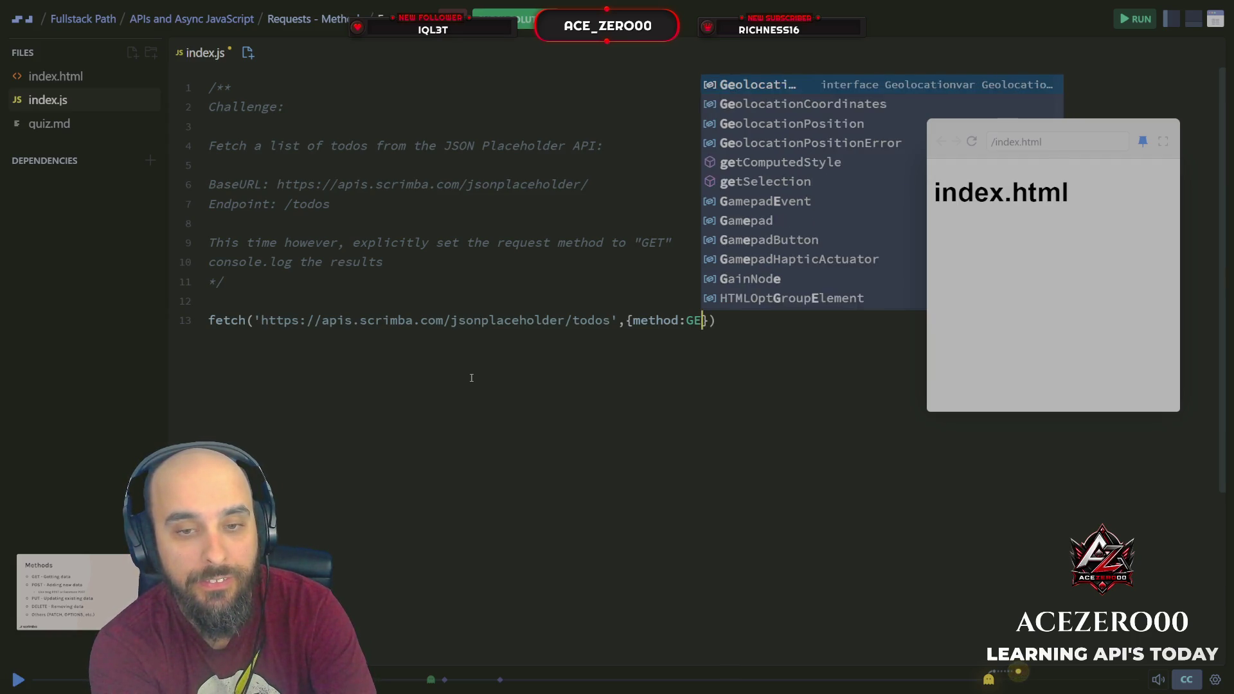
{"action": "type", "text": "\""}
{"action": "key", "text": "BackSpace"}
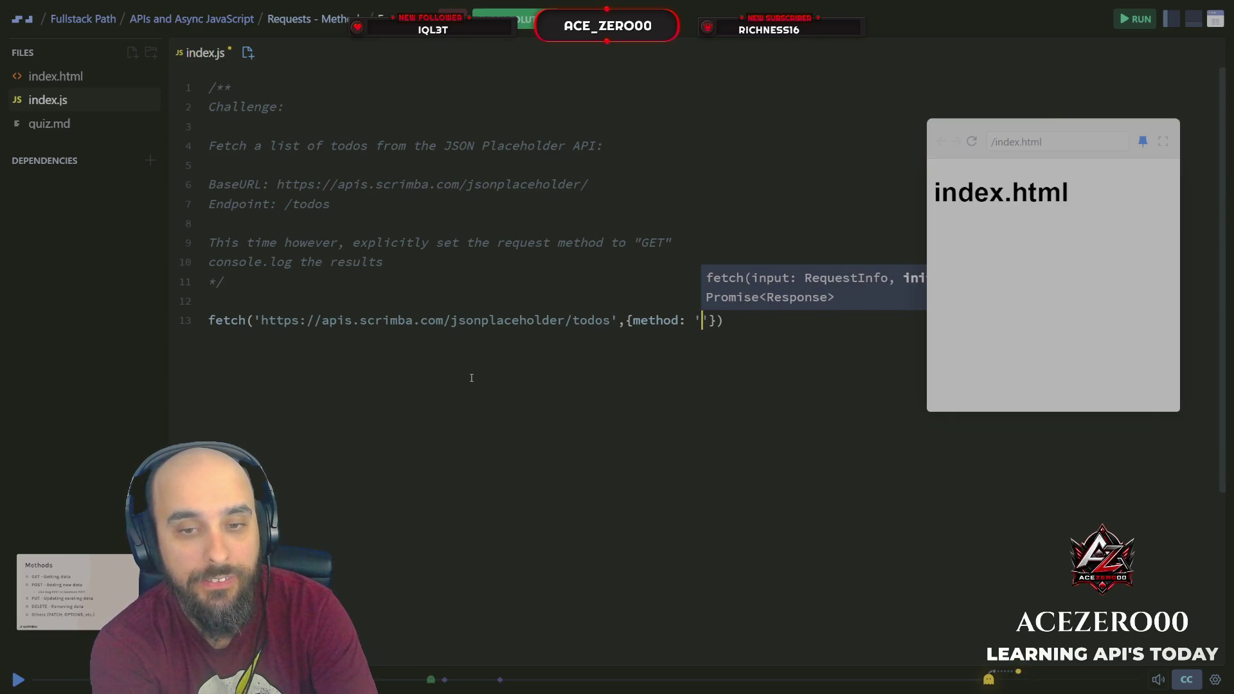
{"action": "type", "text": "'GE"}
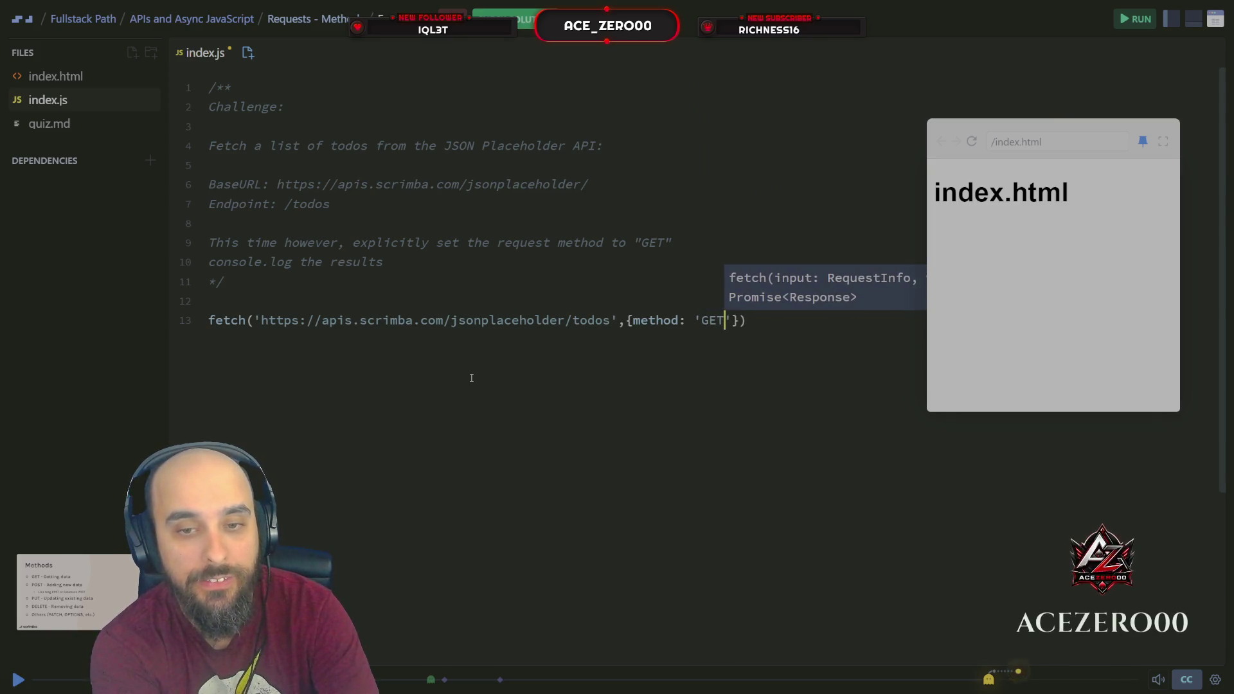
{"action": "type", "text": "T"}
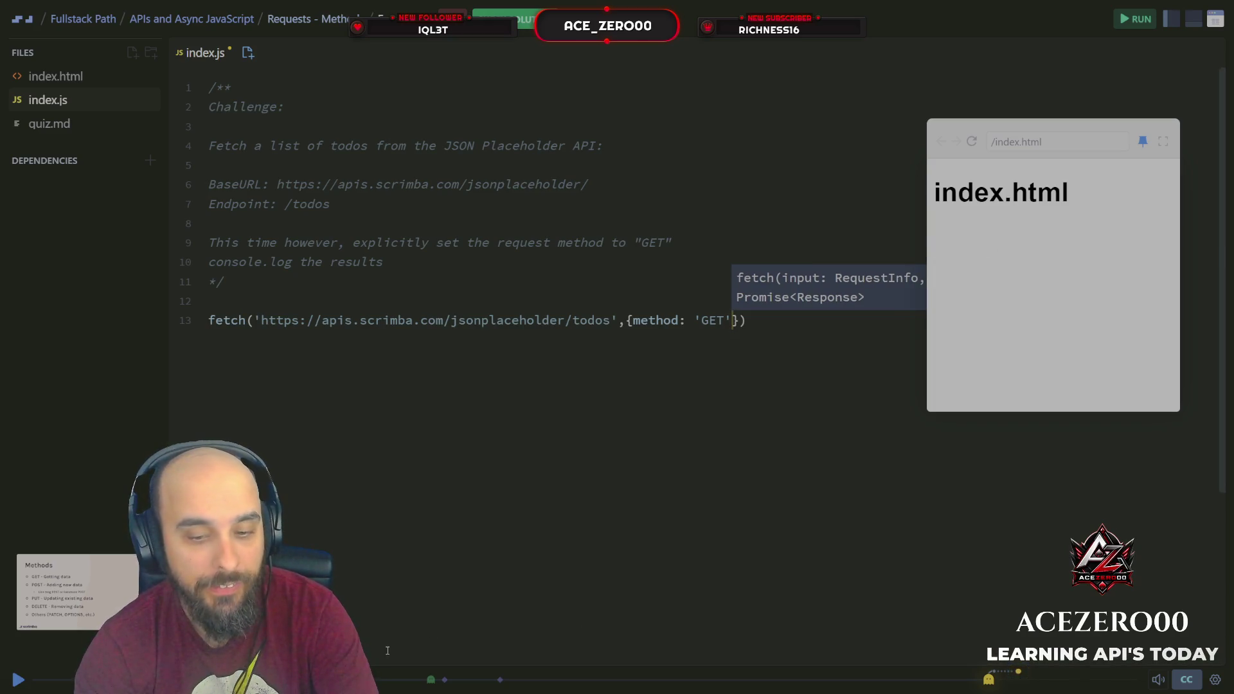
Check the instructor's fetch code, then change the quotes around GET to double quotes.
{"action": "left_click", "coordinate": [827, 681]}
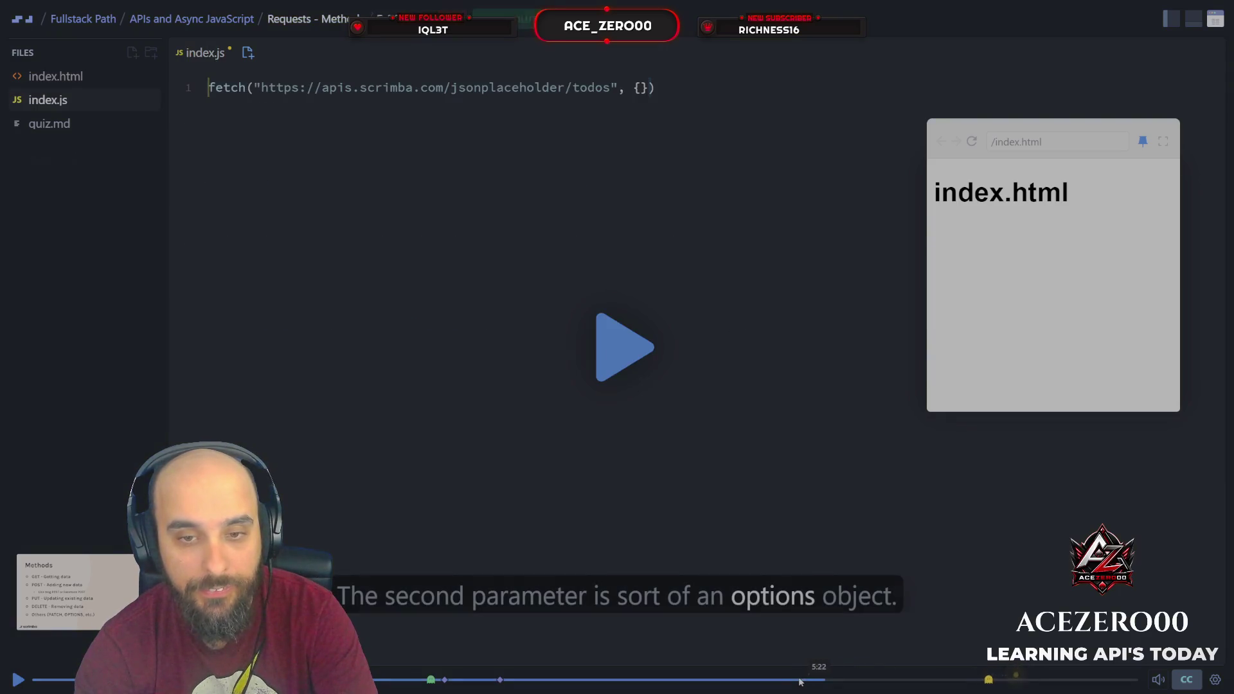
{"action": "left_click", "coordinate": [860, 677]}
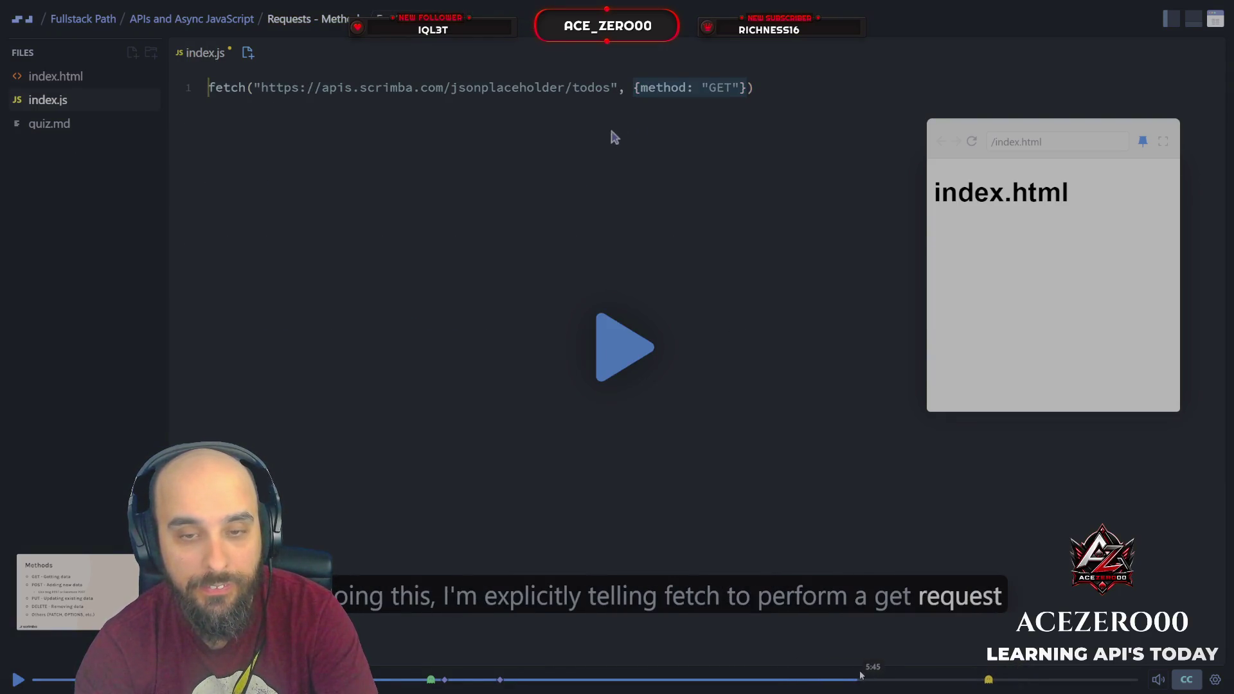
{"action": "left_click", "coordinate": [693, 141]}
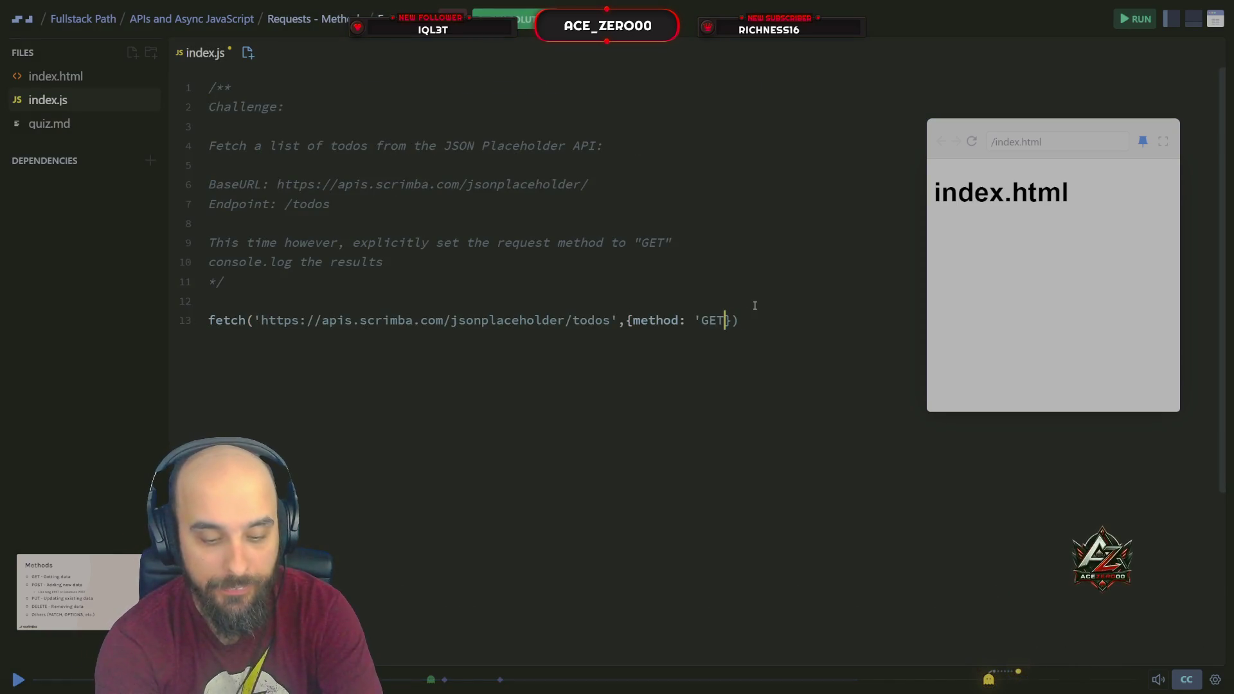
{"action": "key", "text": "BackSpace"}
{"action": "type", "text": "\""}
{"action": "key", "text": "Left"}
{"action": "key", "text": "Left"}
{"action": "key", "text": "Left"}
{"action": "key", "text": "BackSpace"}
{"action": "type", "text": "\""}
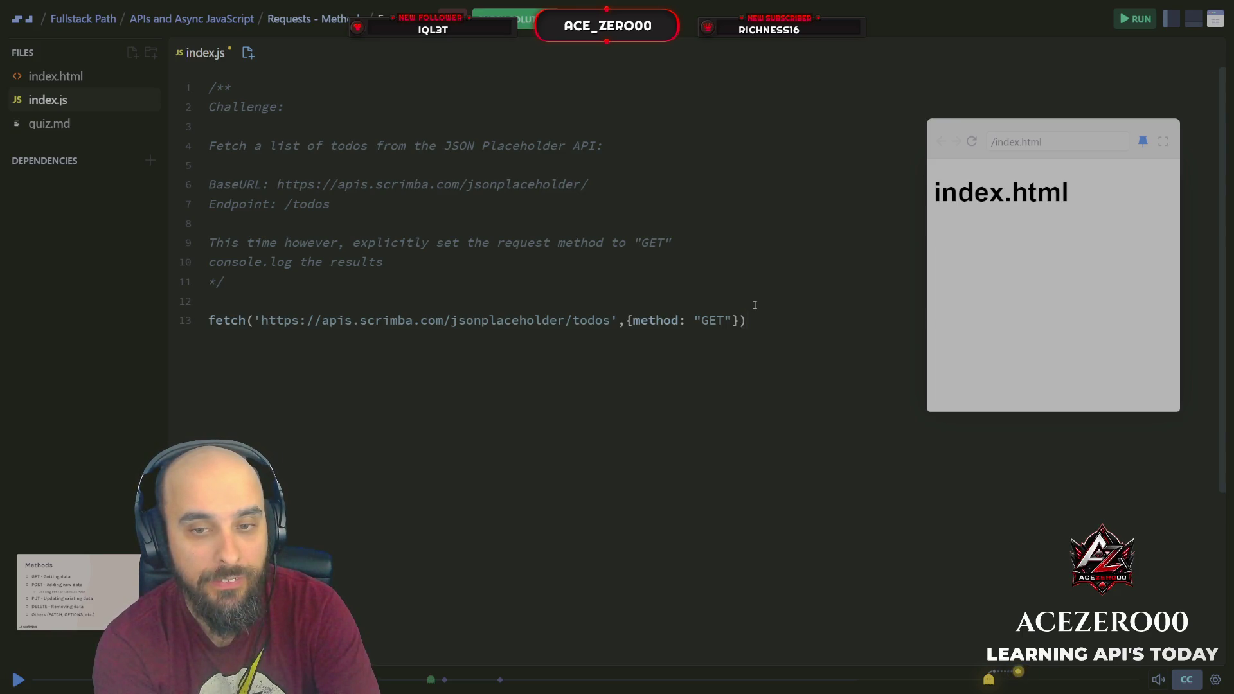
Chain .then(response => response.json()) onto the fetch call.
{"action": "type", "text": ".then("}
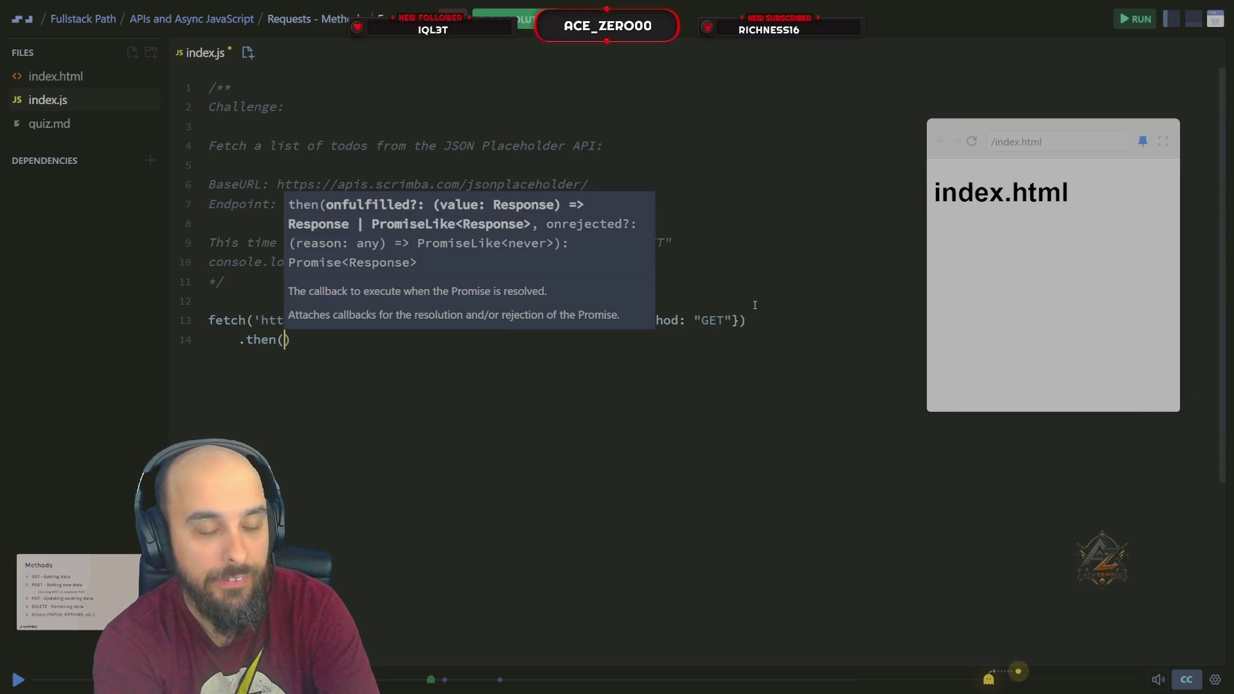
{"action": "type", "text": "d"}
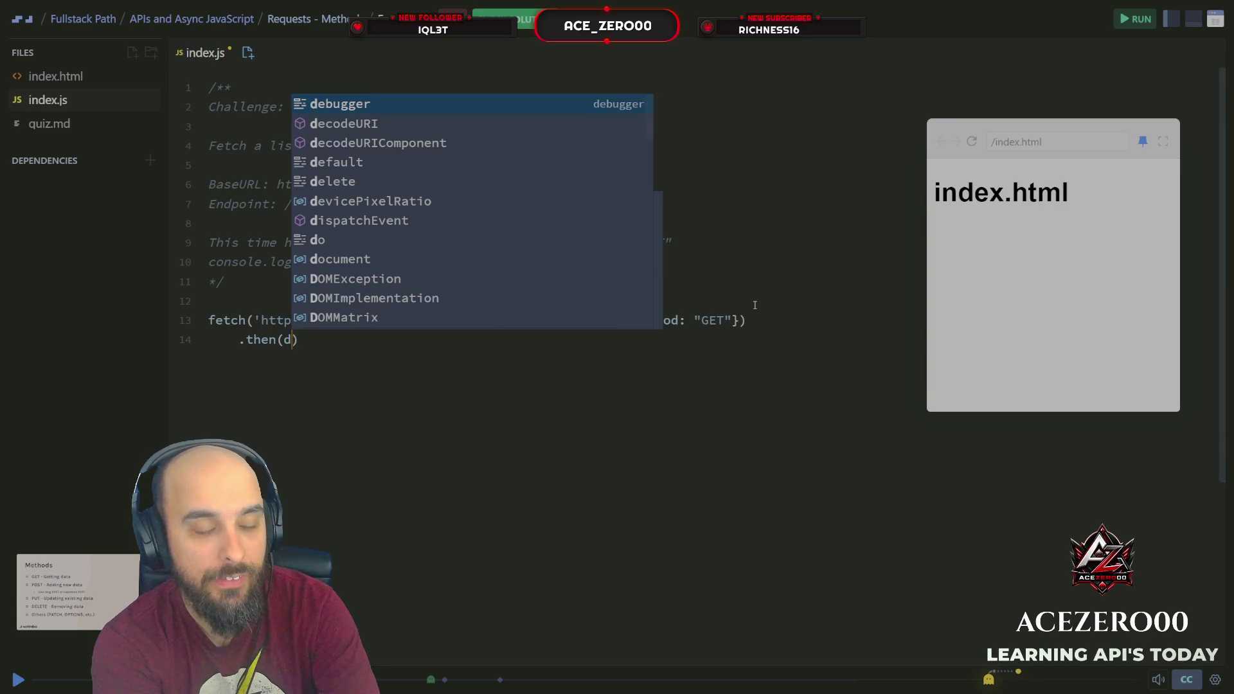
{"action": "key", "text": "BackSpace"}
{"action": "type", "text": "res"}
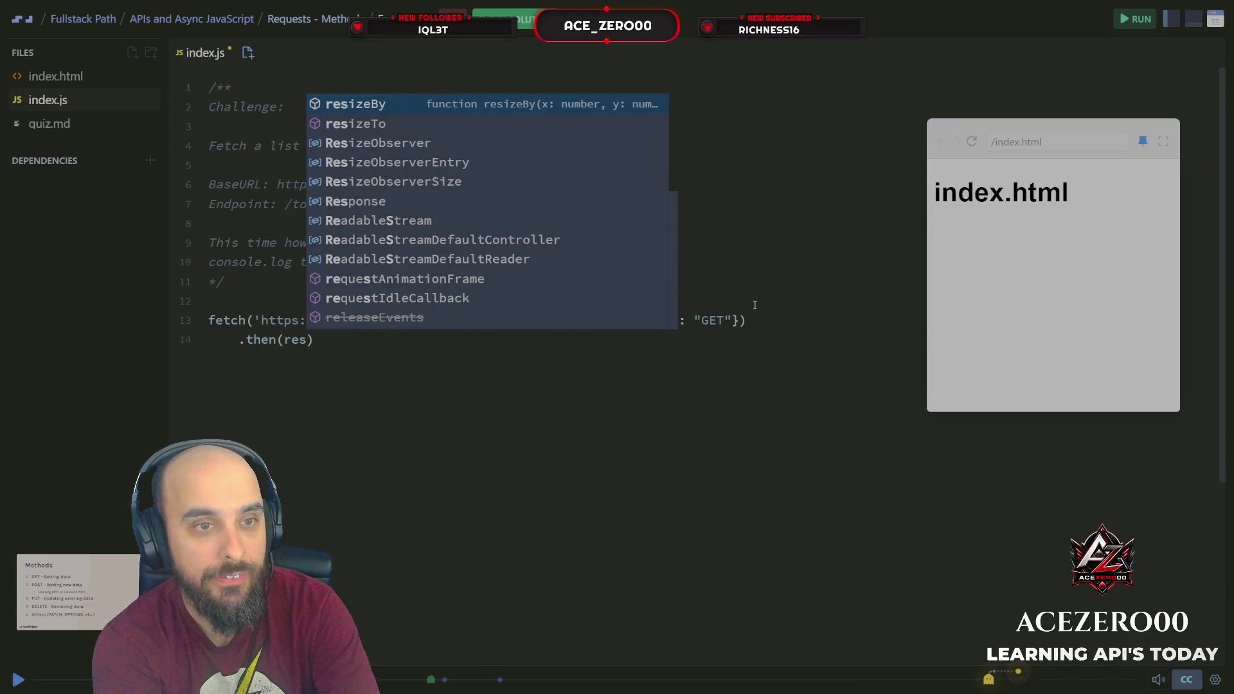
{"action": "type", "text": "pon"}
{"action": "key", "text": "BackSpace"}
{"action": "key", "text": "BackSpace"}
{"action": "key", "text": "BackSpace"}
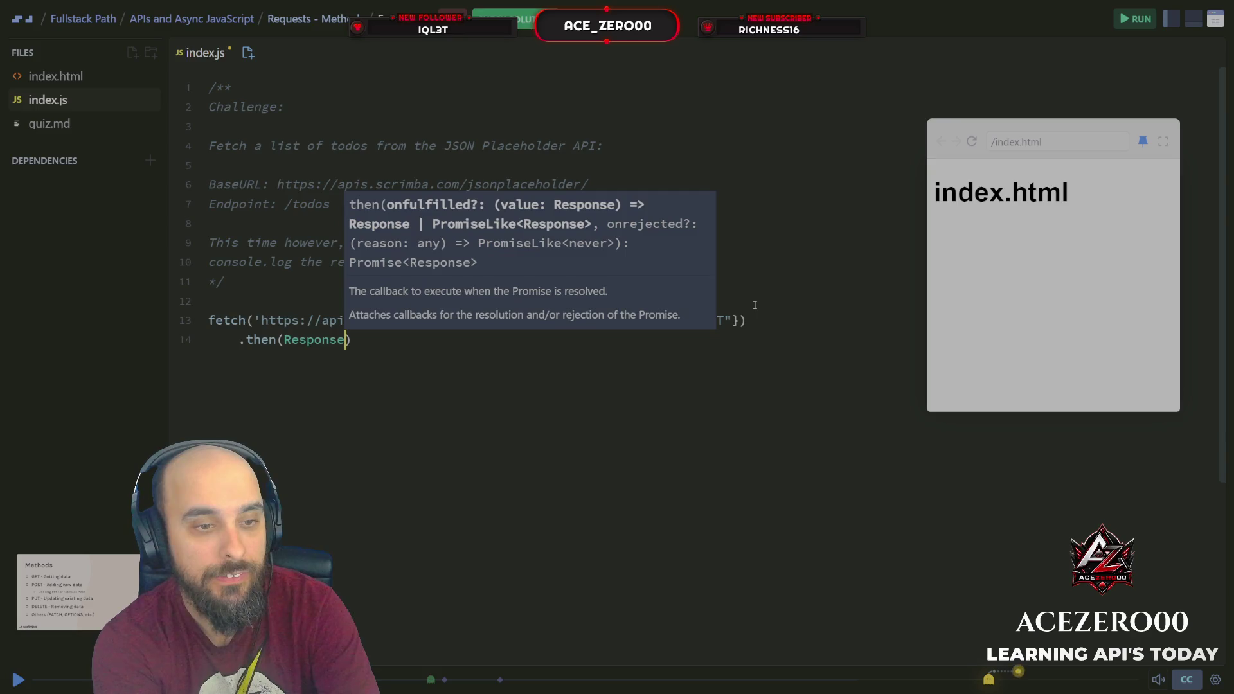
{"action": "type", "text": "spons"}
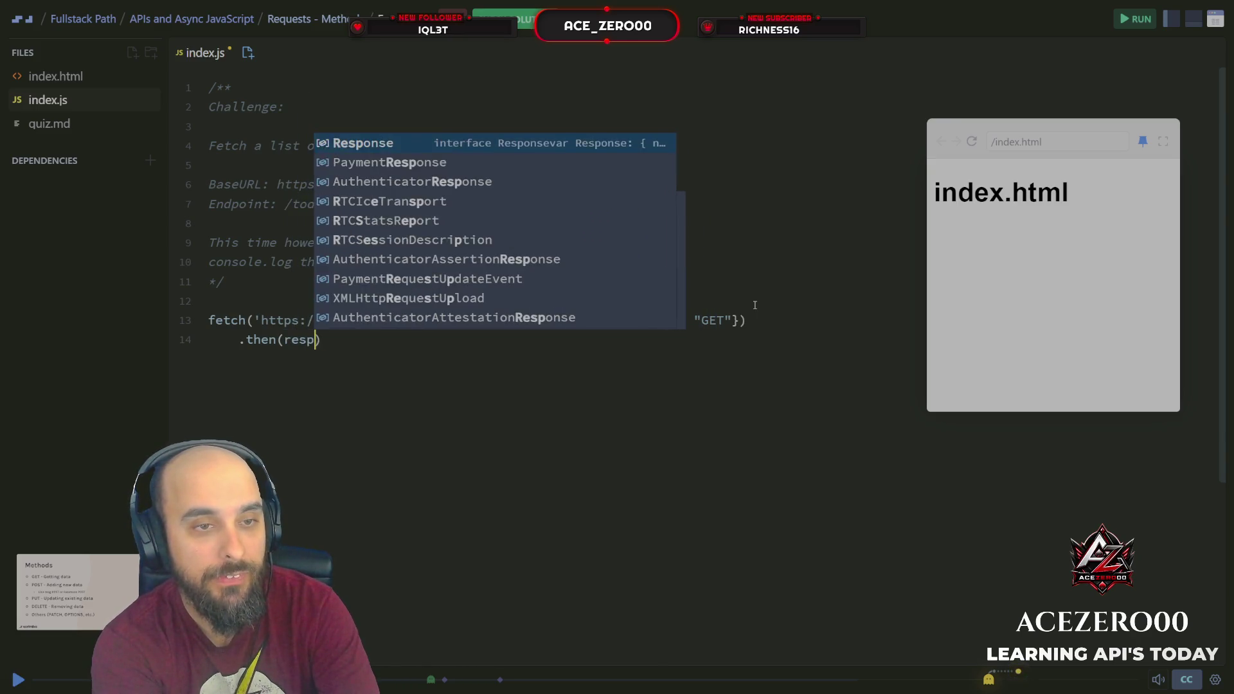
{"action": "type", "text": "e "}
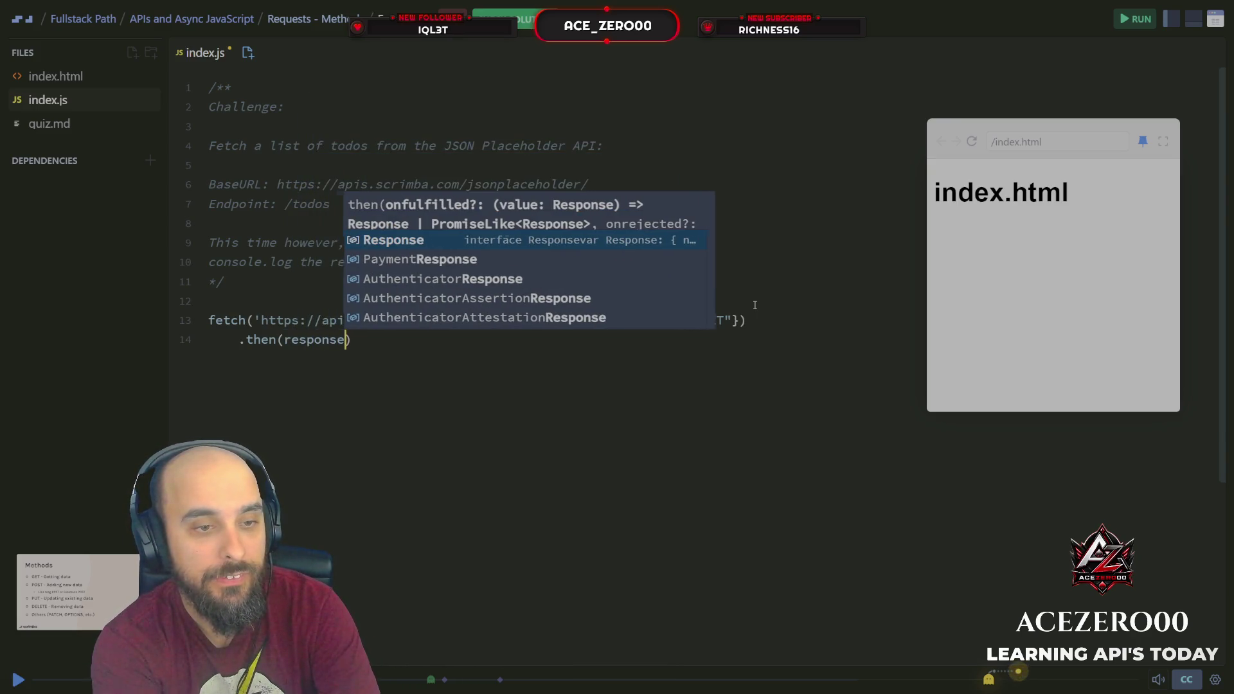
{"action": "type", "text": "=> "}
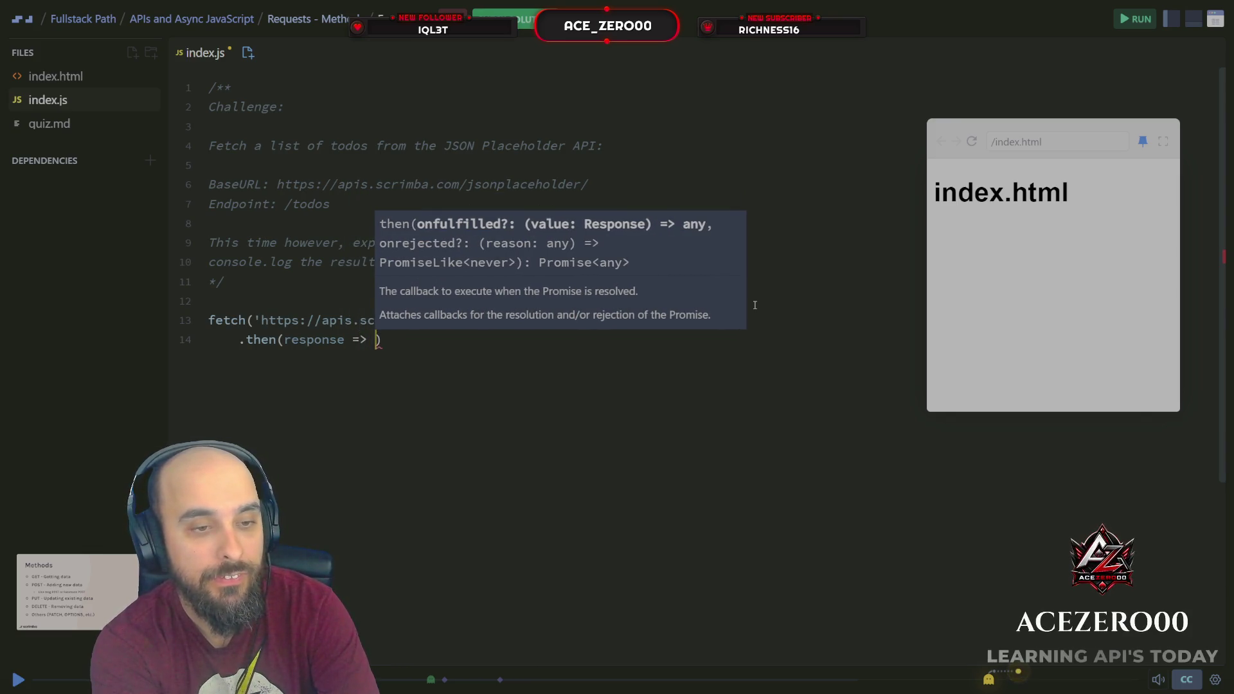
{"action": "type", "text": "response"}
{"action": "type", "text": ".json90"}
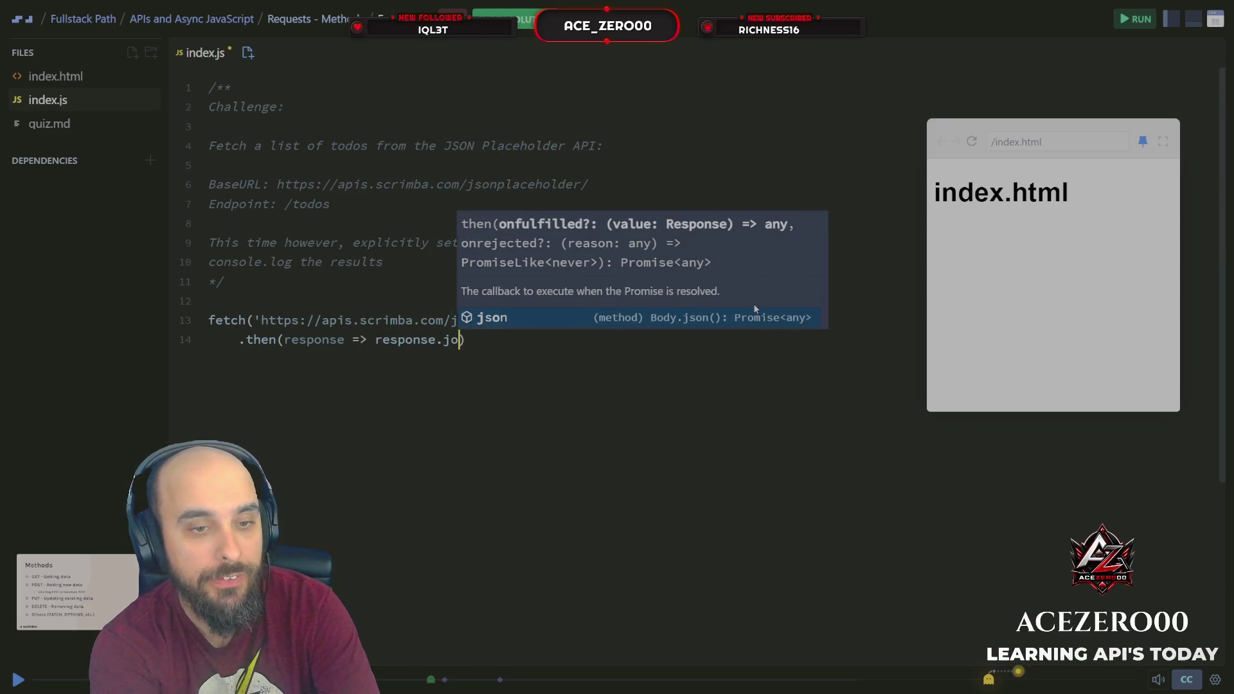
{"action": "key", "text": "BackSpace"}
{"action": "key", "text": "BackSpace"}
{"action": "type", "text": "()"}
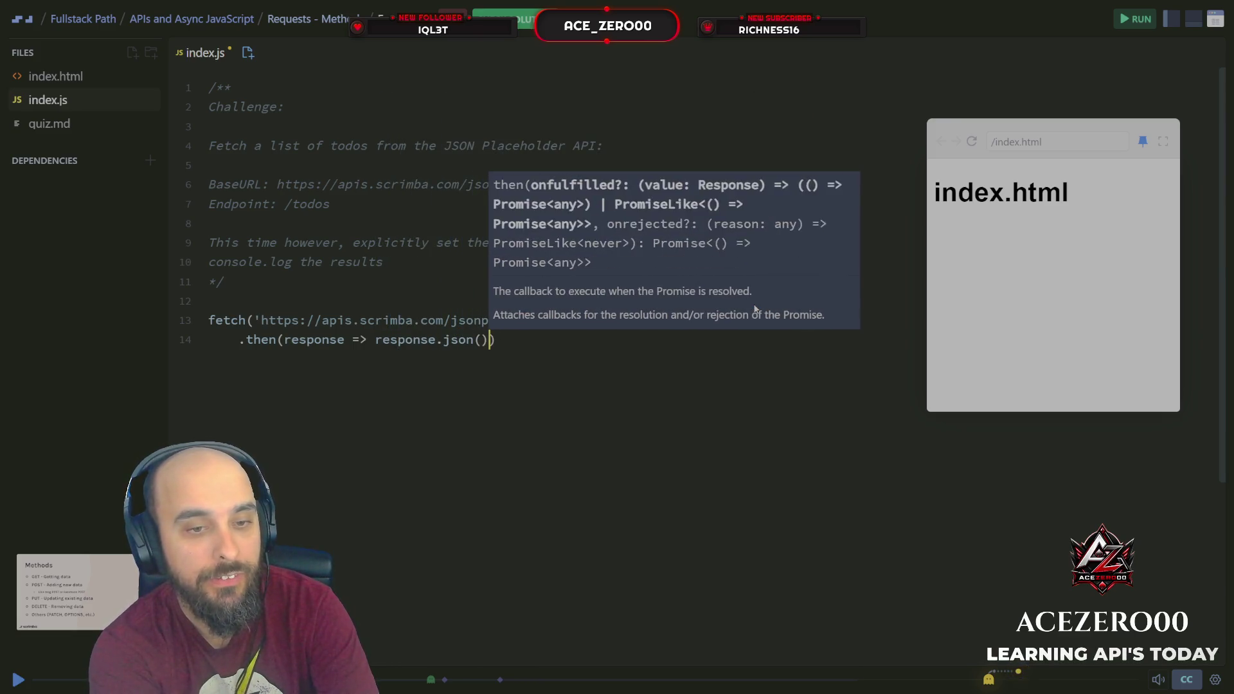
Add a second .then(data => console.log(data)) line and begin a .catch after it.
{"action": "key", "text": "Return"}
{"action": "type", "text": ".then("}
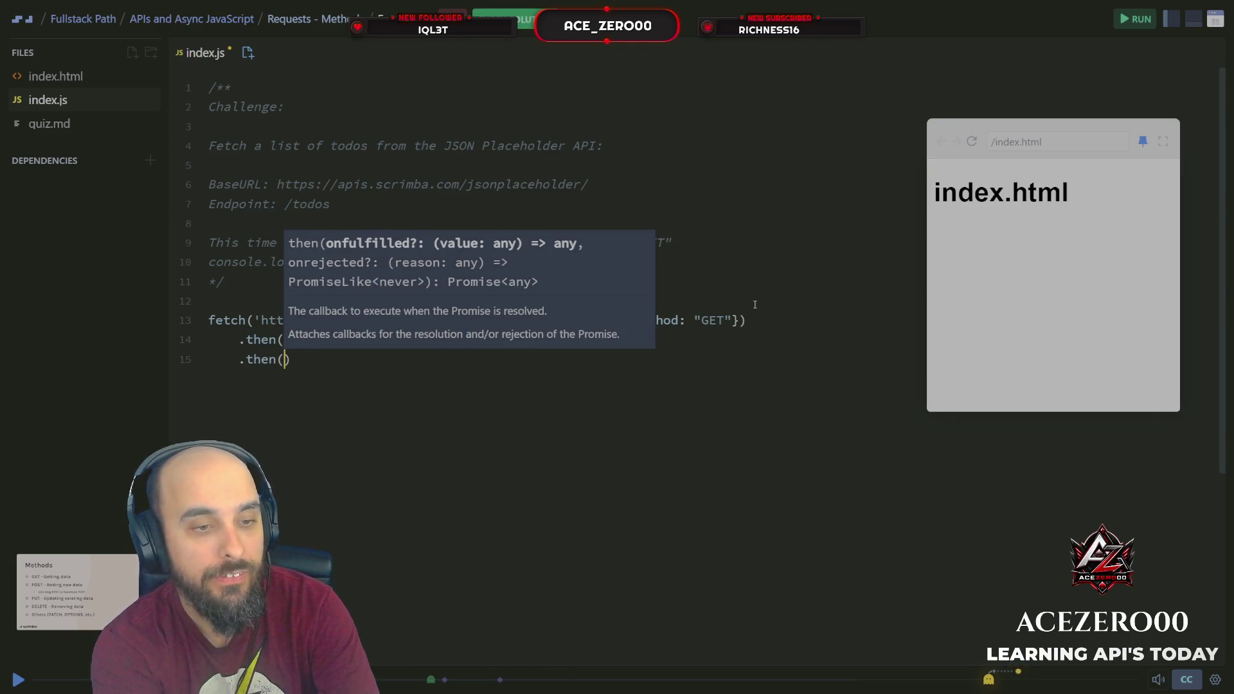
{"action": "type", "text": "data ="}
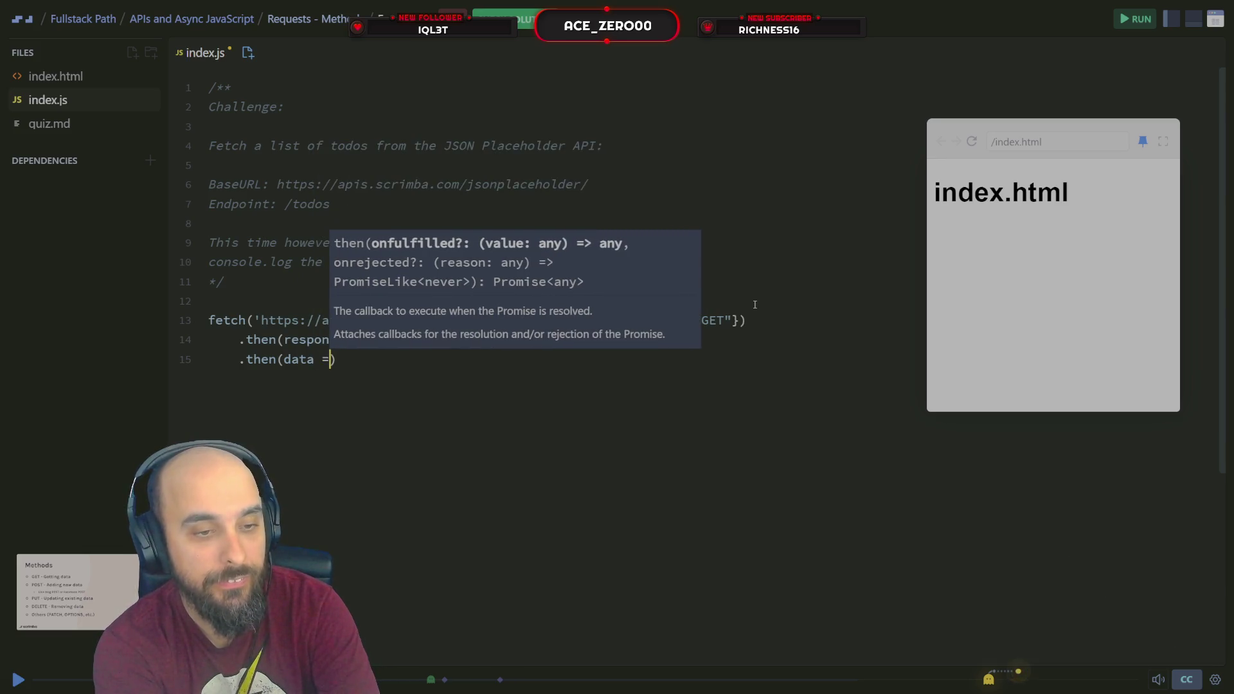
{"action": "type", "text": "> dat"}
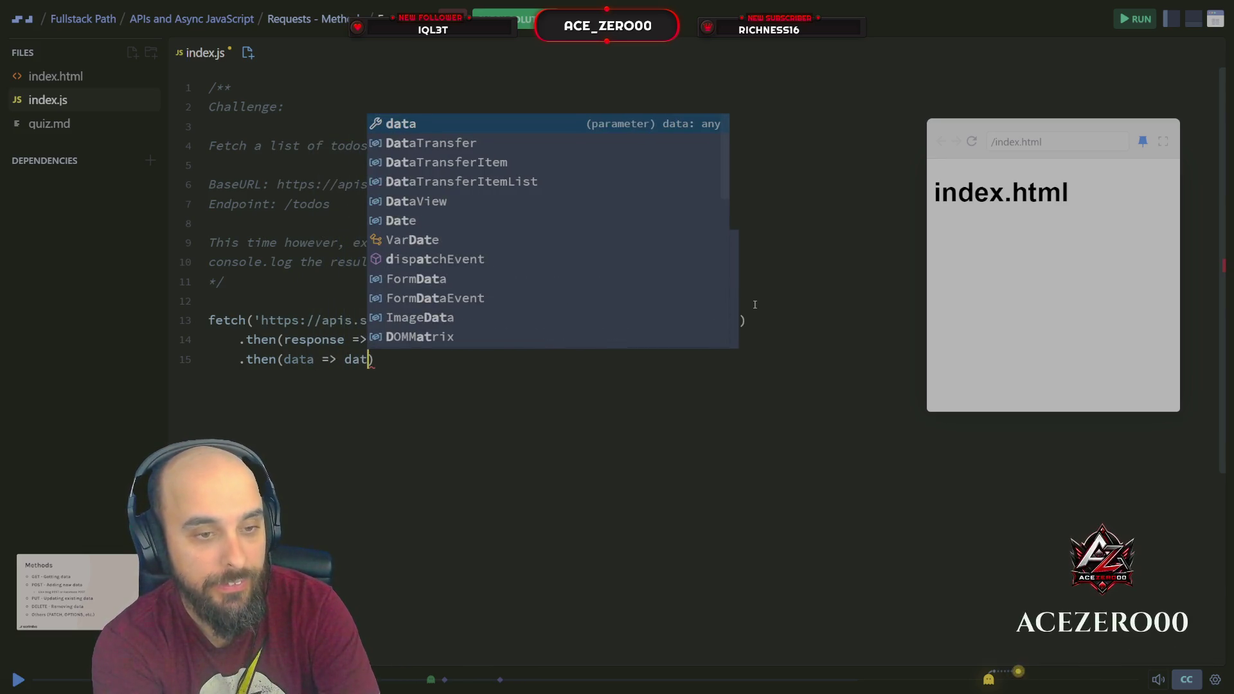
{"action": "type", "text": "a"}
{"action": "key", "text": "BackSpace"}
{"action": "key", "text": "BackSpace"}
{"action": "key", "text": "BackSpace"}
{"action": "type", "text": "con"}
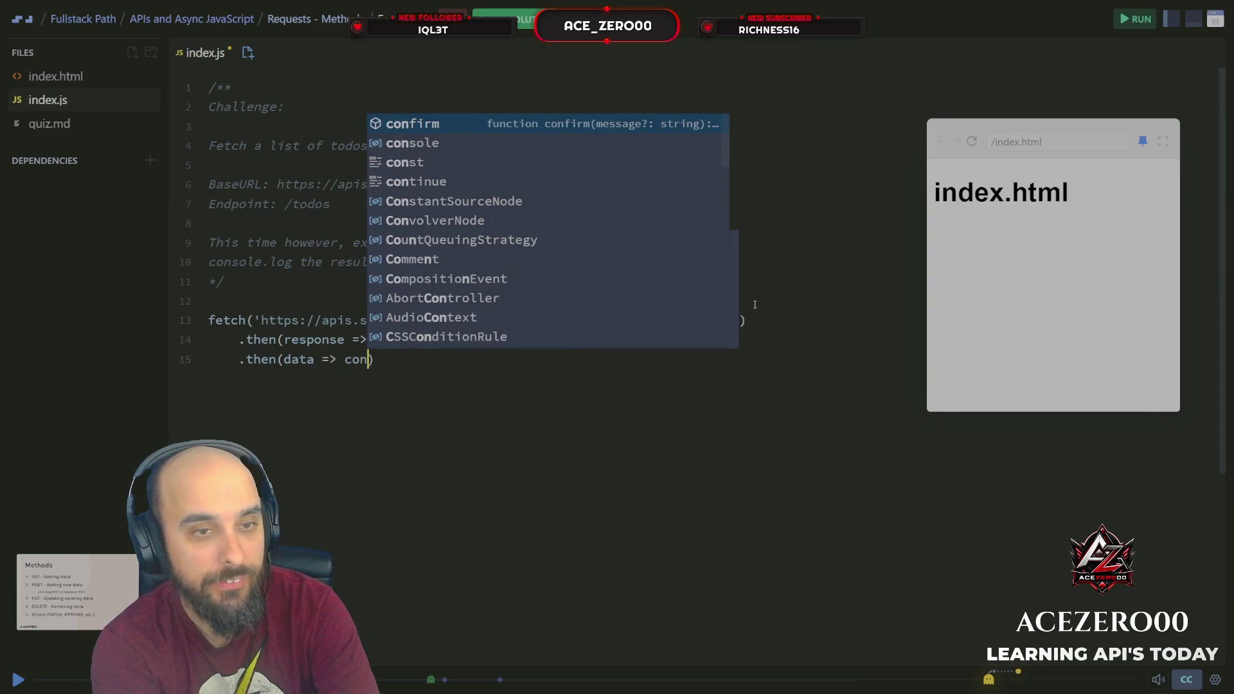
{"action": "type", "text": "sole.lo"}
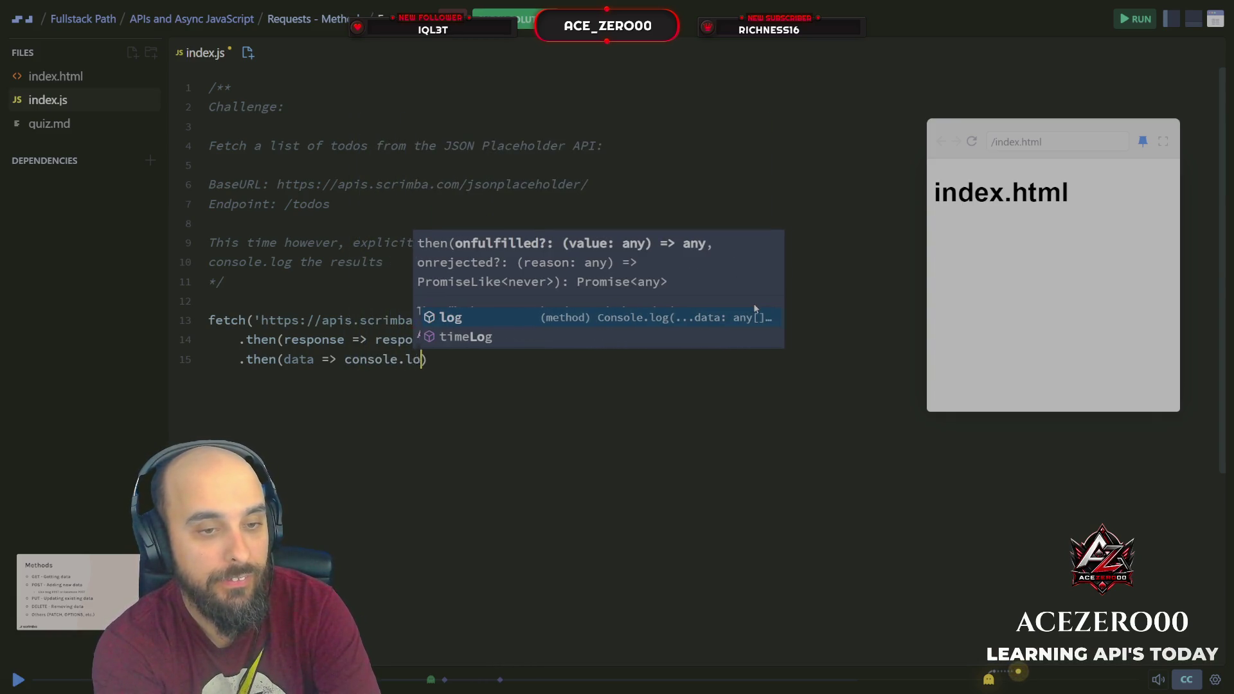
{"action": "type", "text": "g(data))"}
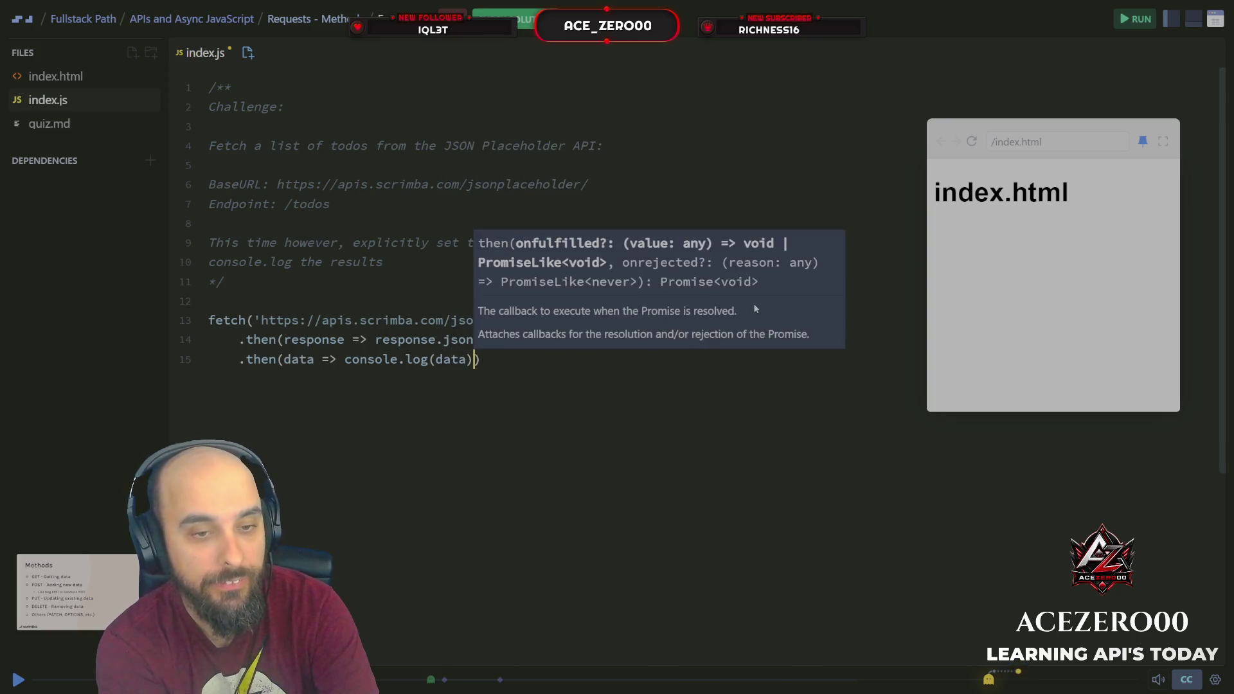
{"action": "type", "text": ".cath"}
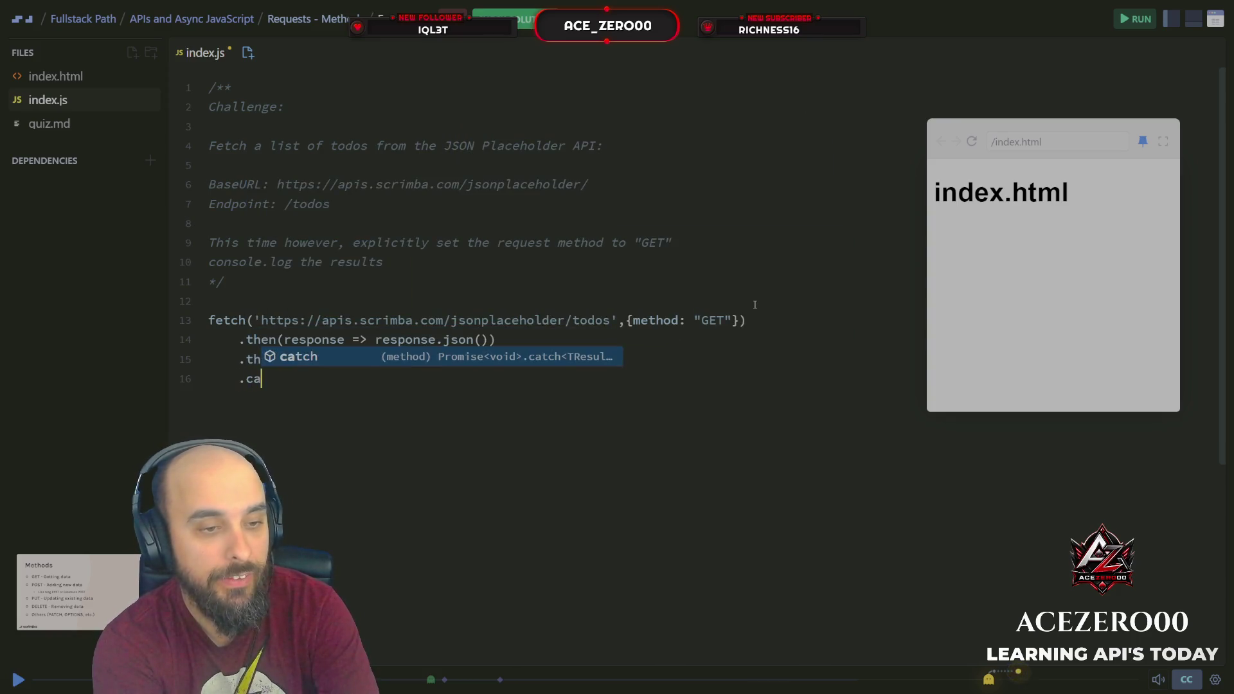
Complete .catch and give it an error => arrow callback.
{"action": "key", "text": "Tab"}
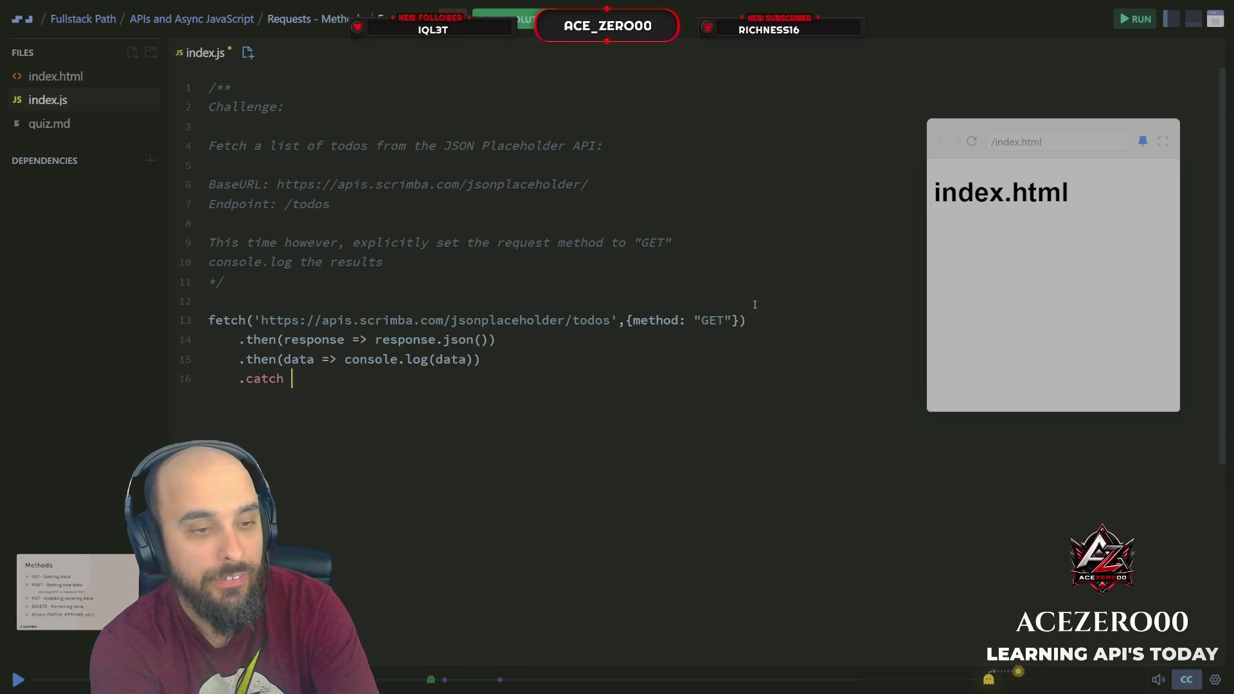
{"action": "type", "text": "(error"}
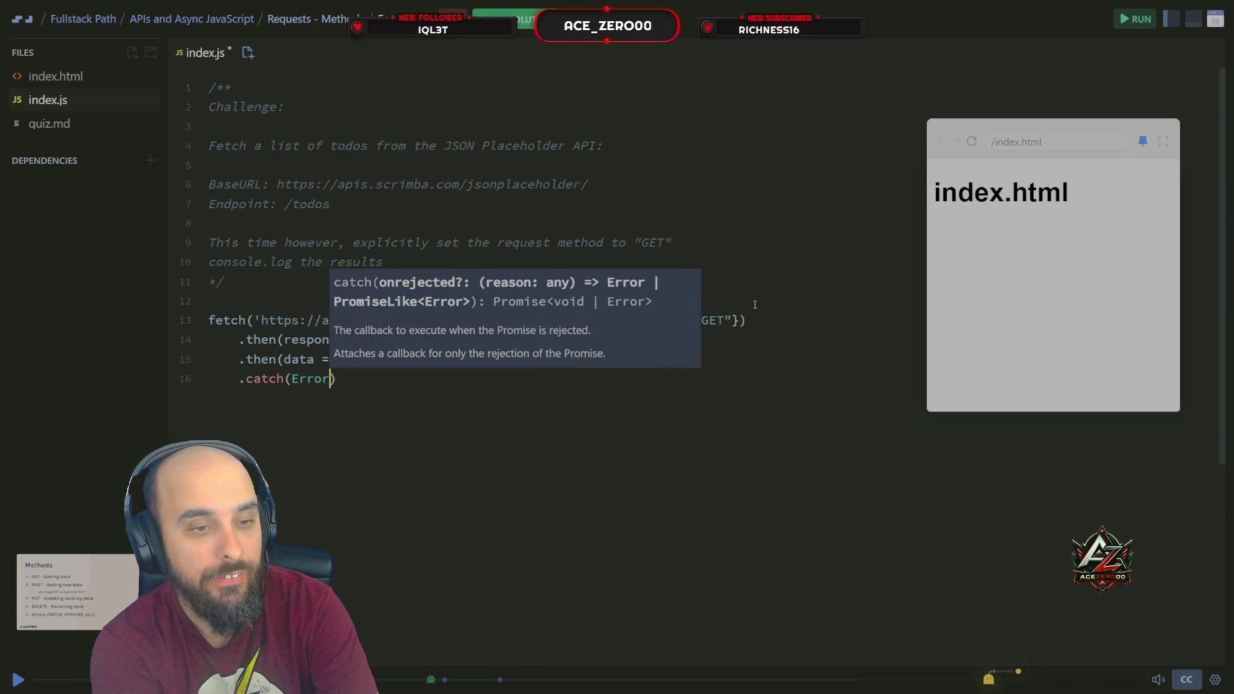
{"action": "key", "text": "BackSpace"}
{"action": "key", "text": "BackSpace"}
{"action": "key", "text": "BackSpace"}
{"action": "type", "text": "rror "}
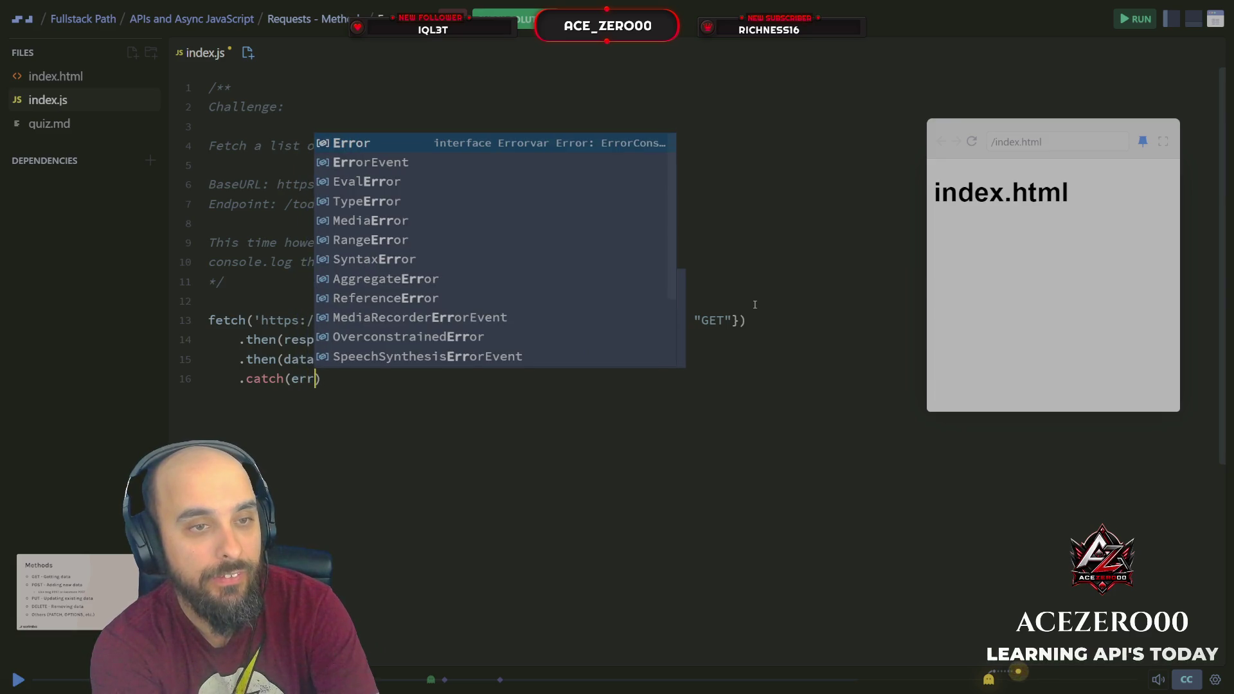
{"action": "type", "text": "="}
{"action": "key", "text": "BackSpace"}
{"action": "key", "text": "BackSpace"}
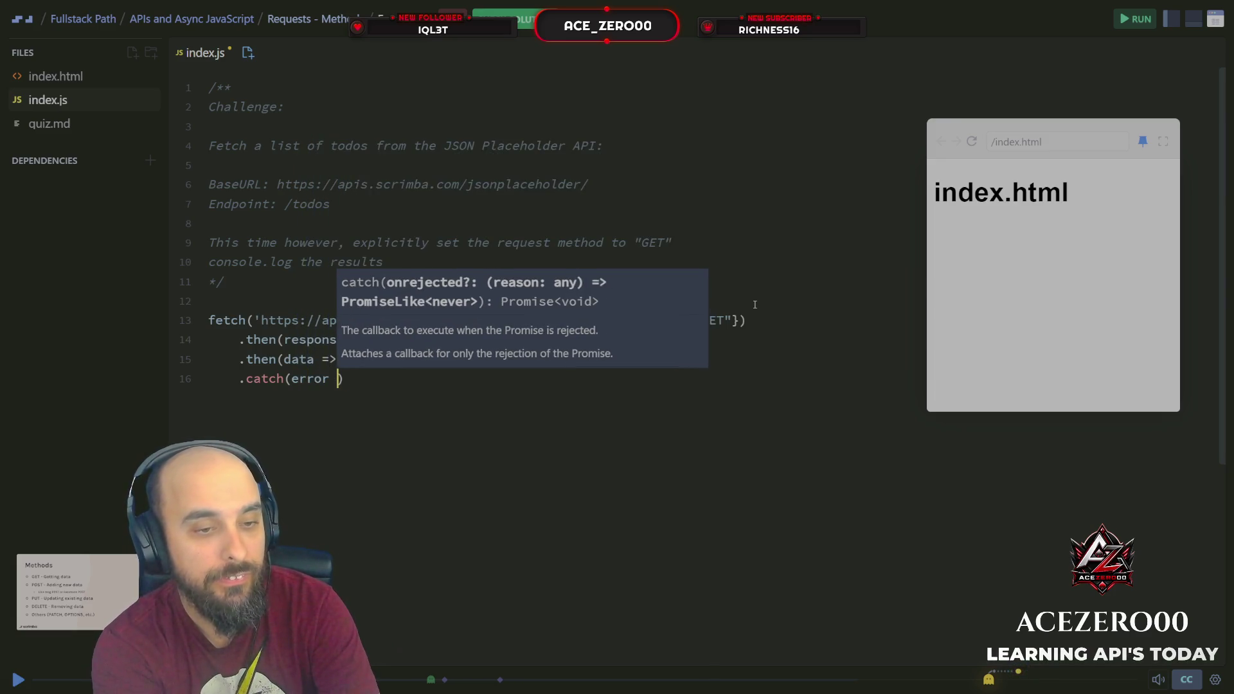
{"action": "type", "text": "="}
{"action": "key", "text": "BackSpace"}
Make the catch callback console.log('Fetch Error:'), fixing typos along the way.
{"action": "type", "text": "=> "}
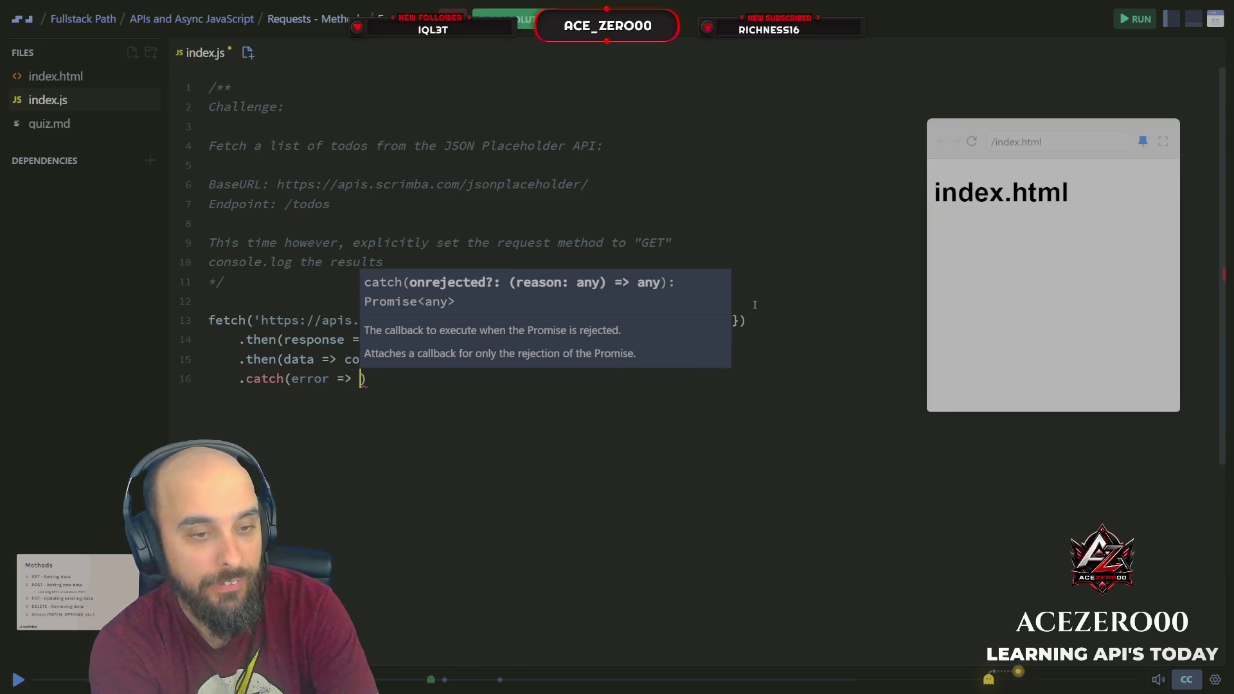
{"action": "type", "text": "col"}
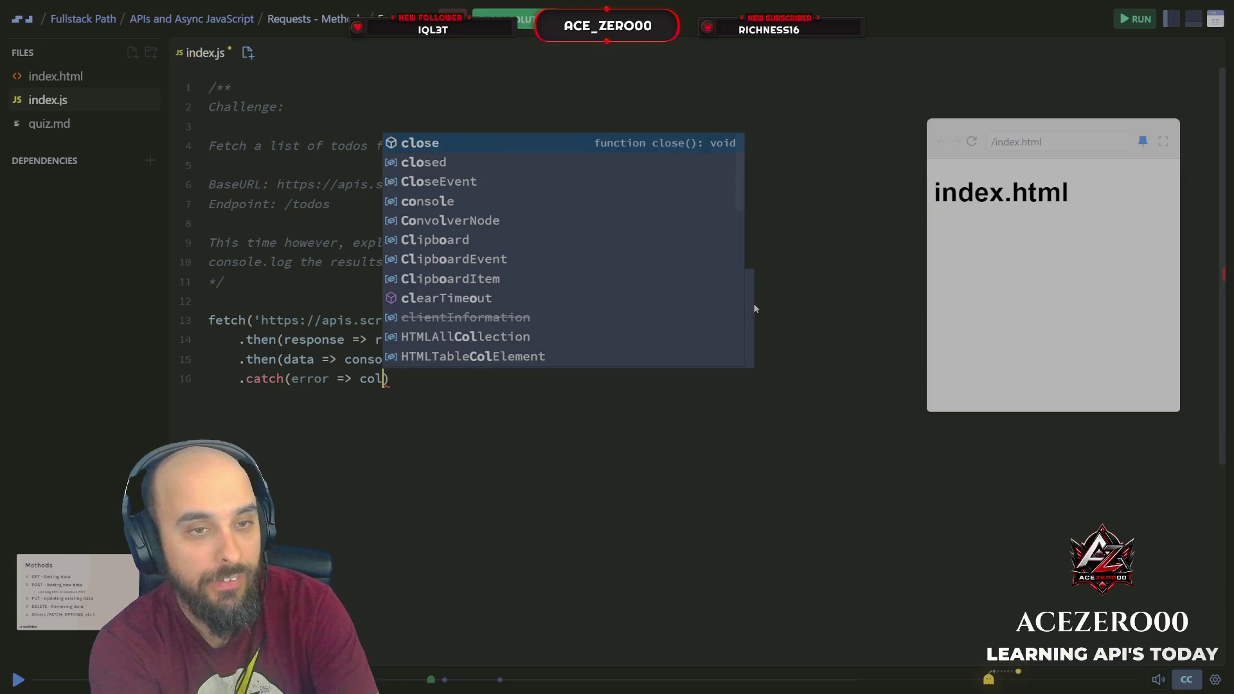
{"action": "key", "text": "BackSpace"}
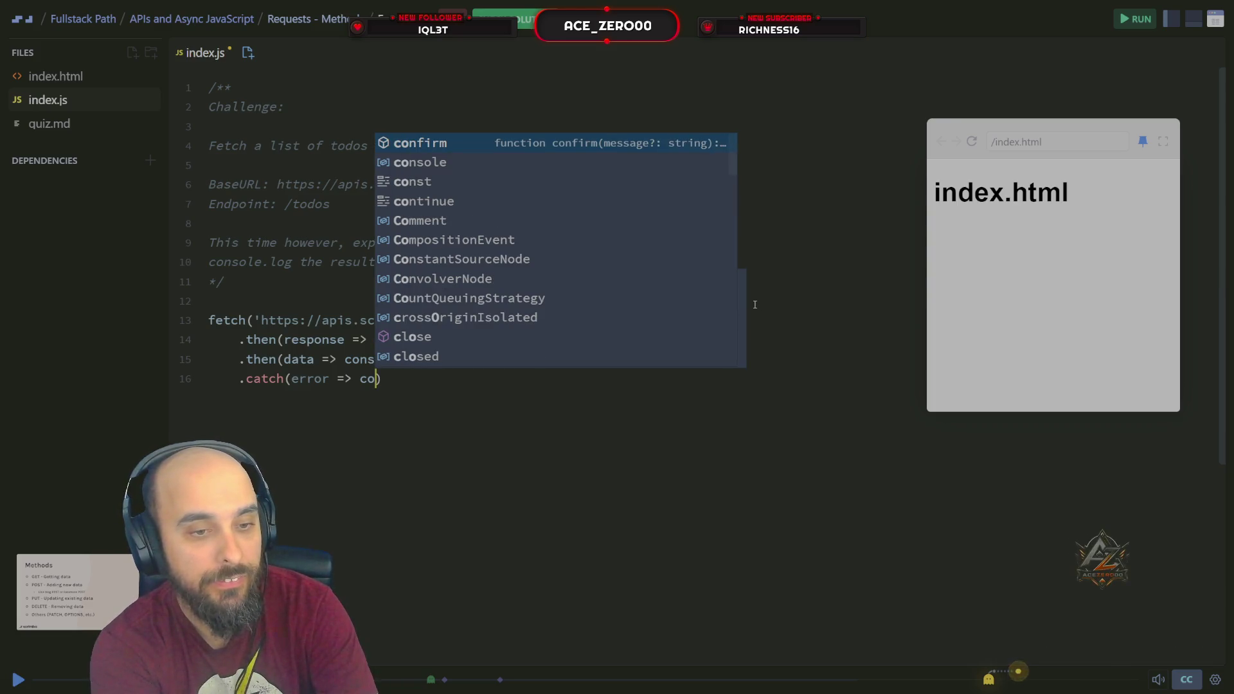
{"action": "type", "text": "ns"}
{"action": "type", "text": "ole.lgo"}
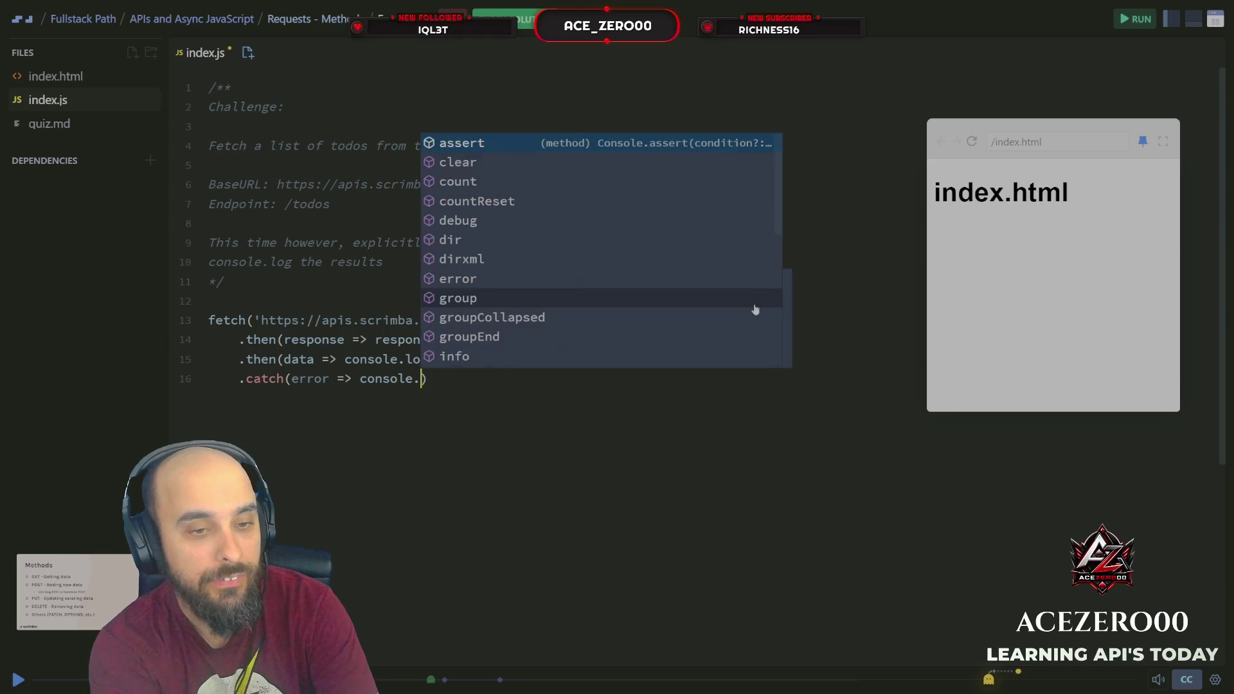
{"action": "key", "text": "Return"}
{"action": "type", "text": "("}
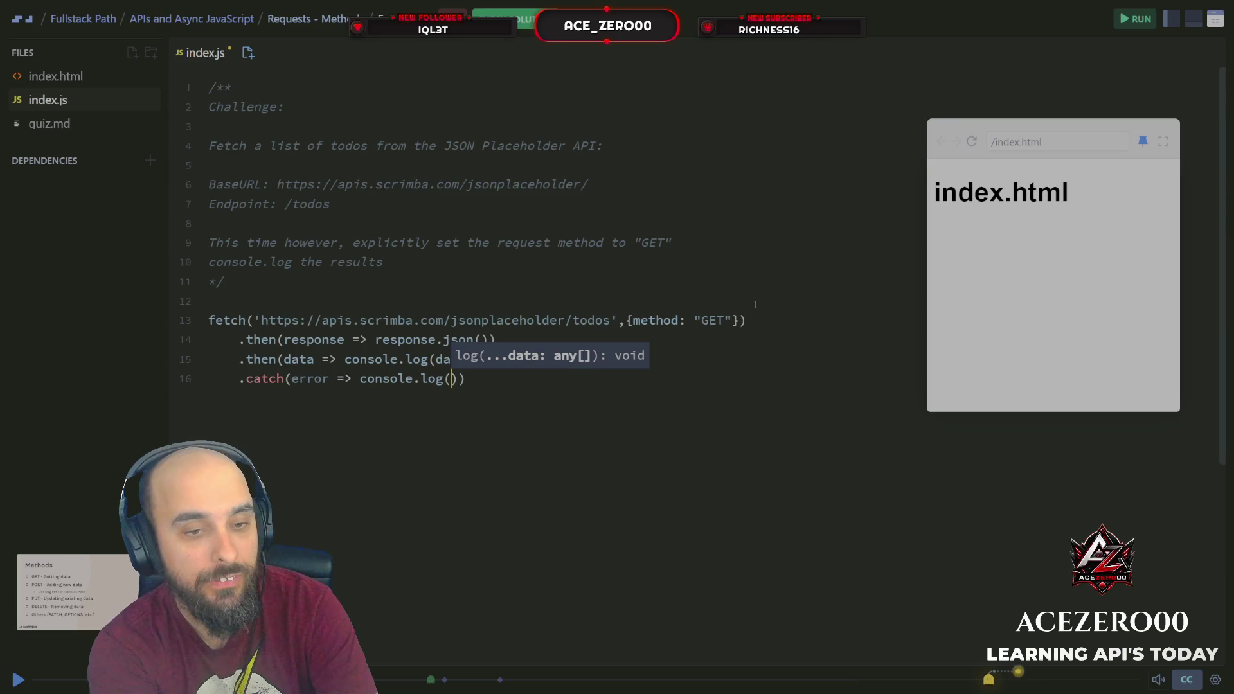
{"action": "type", "text": "'"}
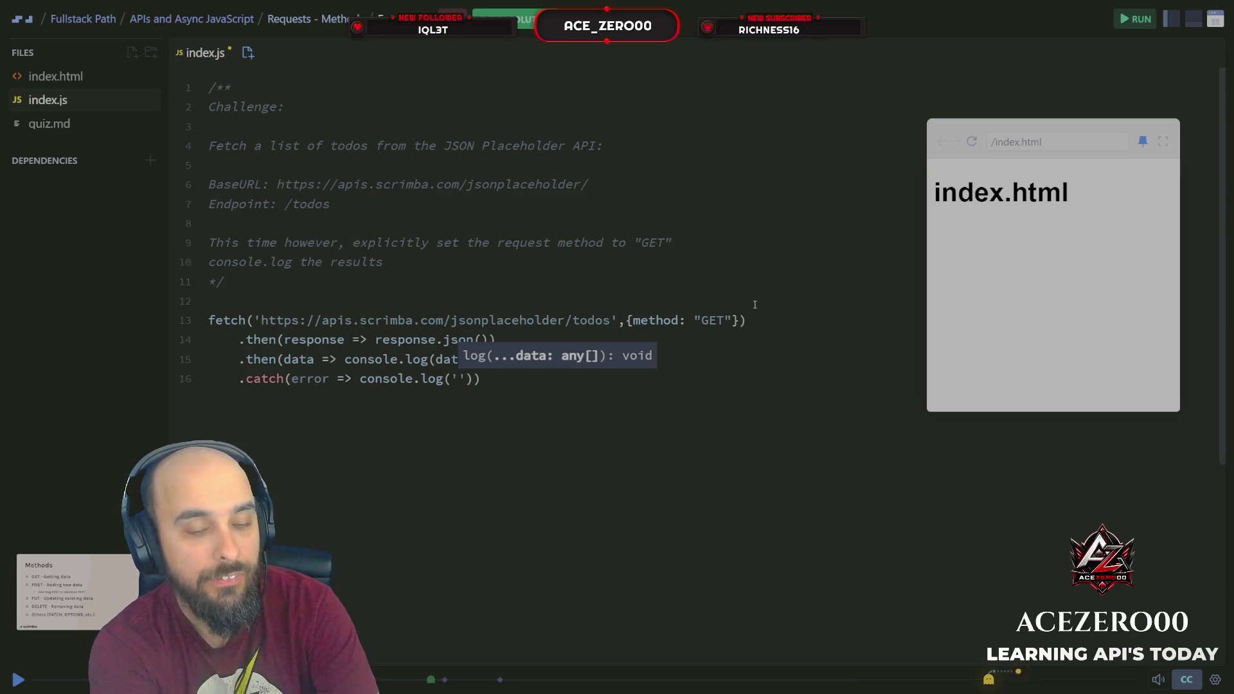
{"action": "type", "text": "Fetch "}
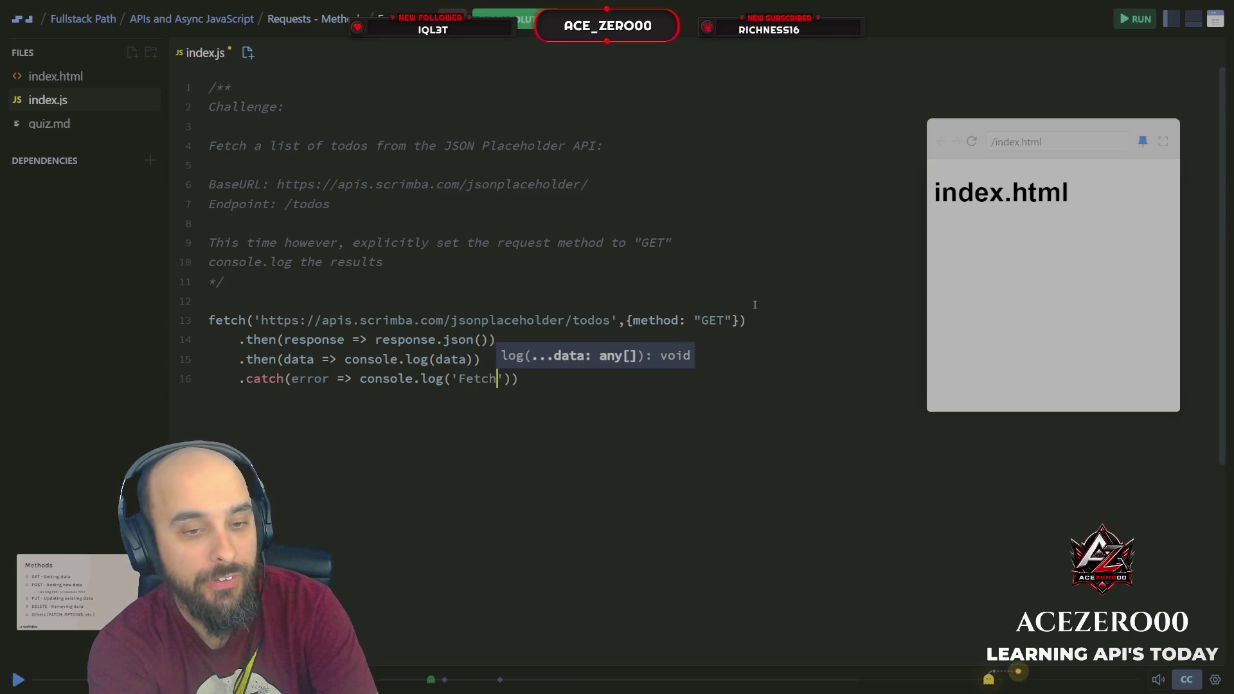
{"action": "type", "text": "Errr"}
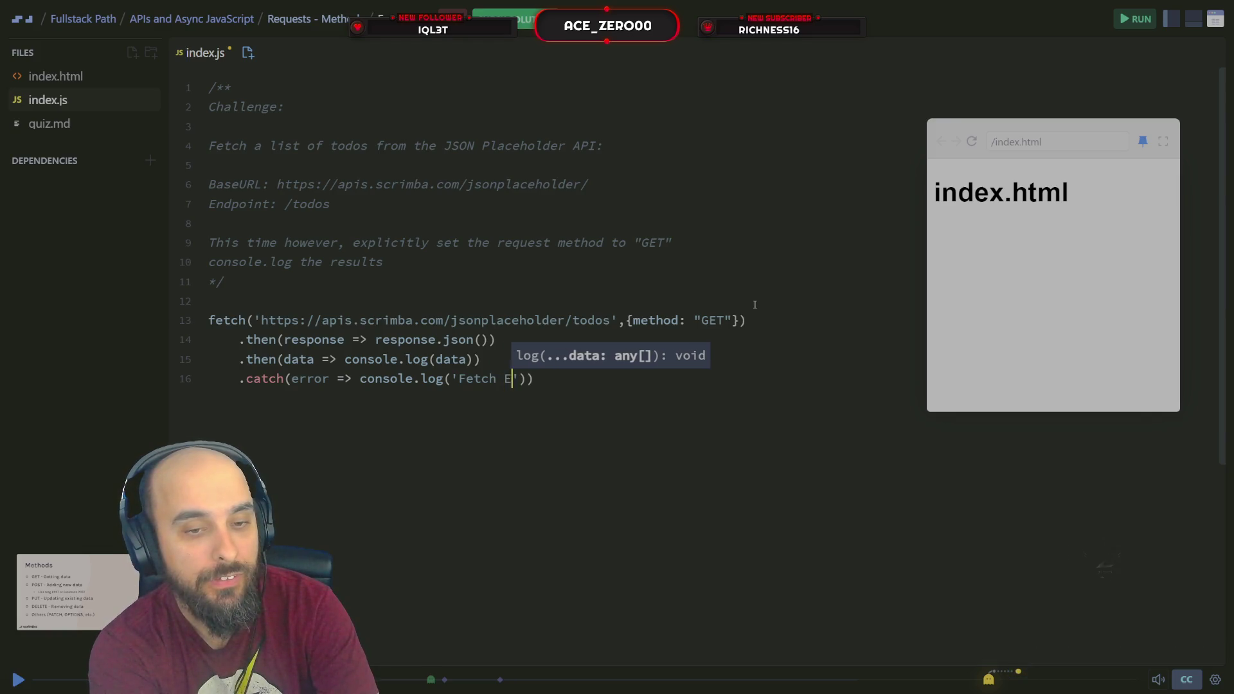
{"action": "key", "text": "BackSpace"}
{"action": "key", "text": "BackSpace"}
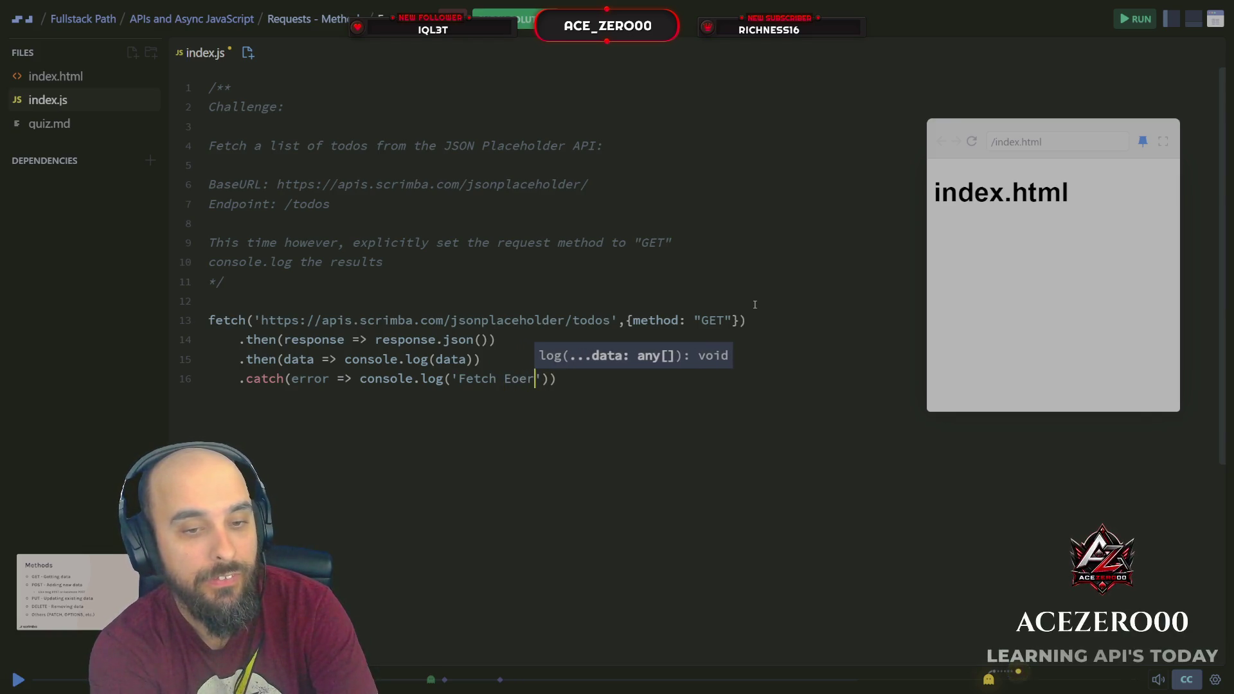
{"action": "type", "text": "ror:"}
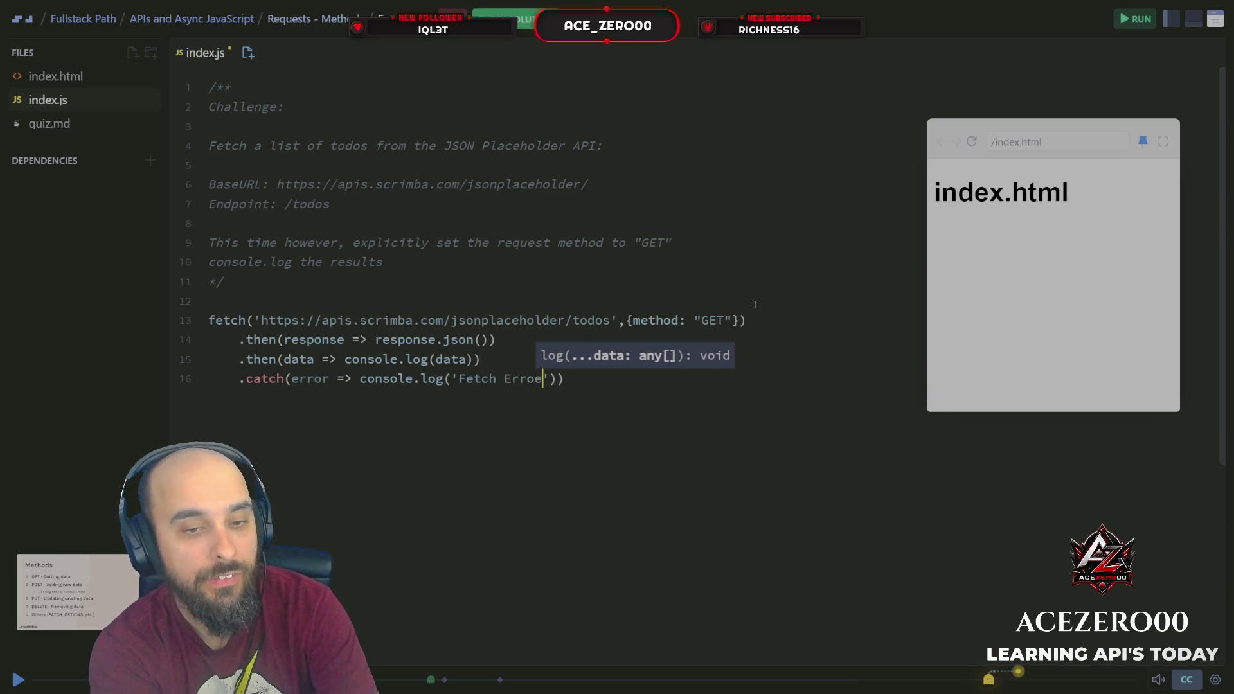
{"action": "type", "text": "' err"}
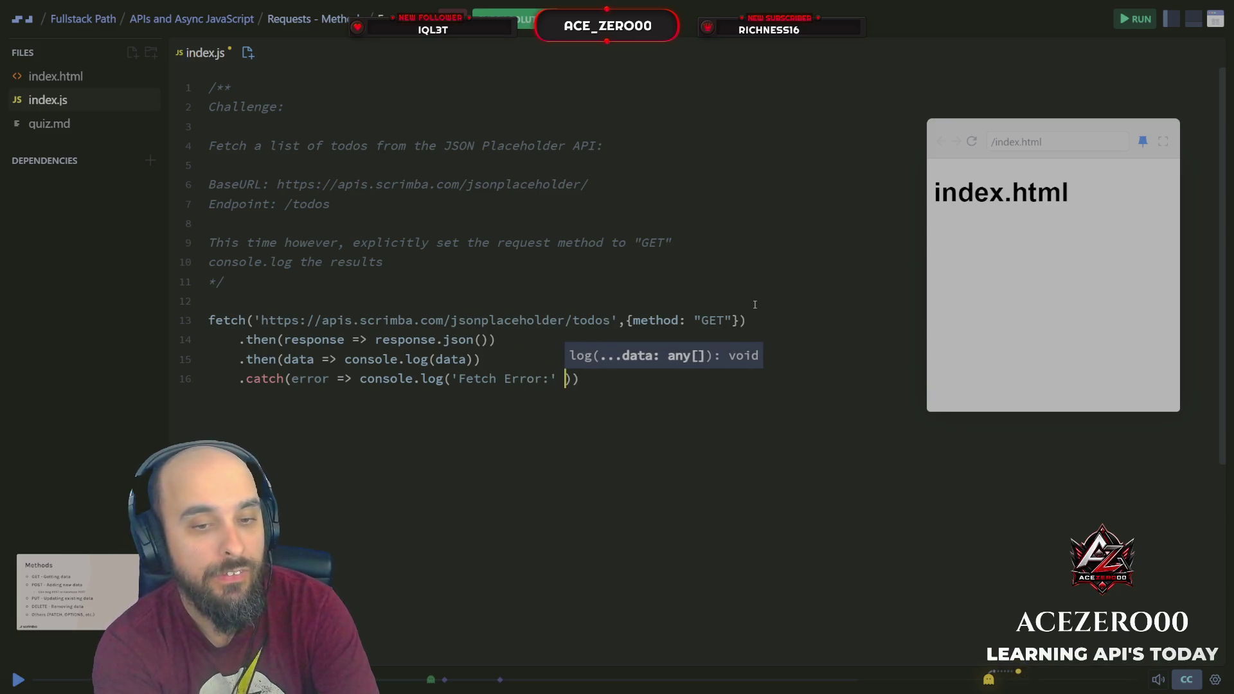
{"action": "key", "text": "BackSpace"}
{"action": "key", "text": "BackSpace"}
{"action": "key", "text": "BackSpace"}
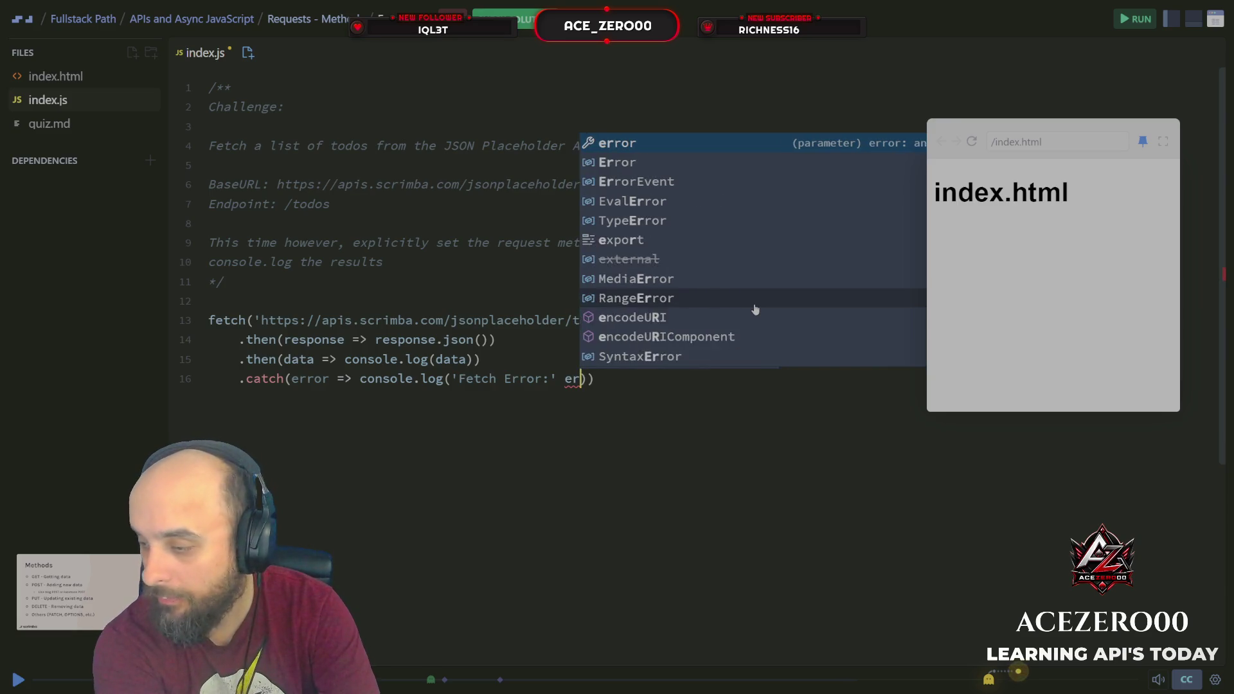
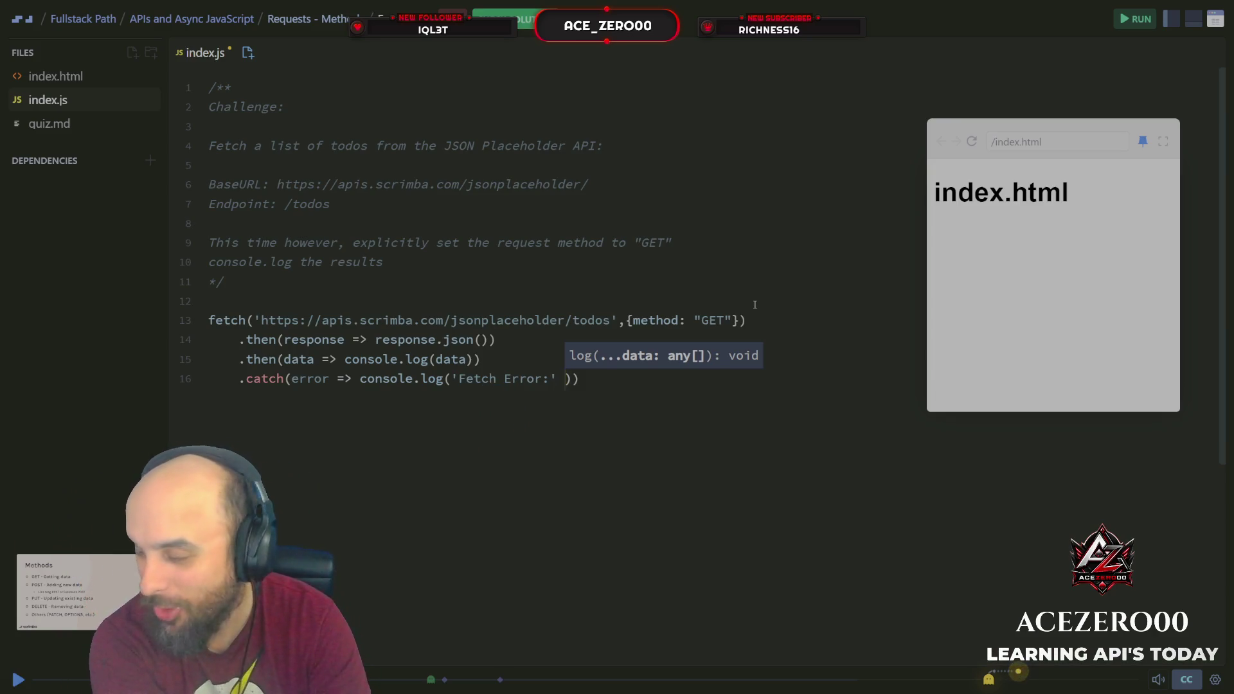
Make line 16's catch log 'Fetch Error:' + error.error instead of the bare error.
{"action": "type", "text": "err"}
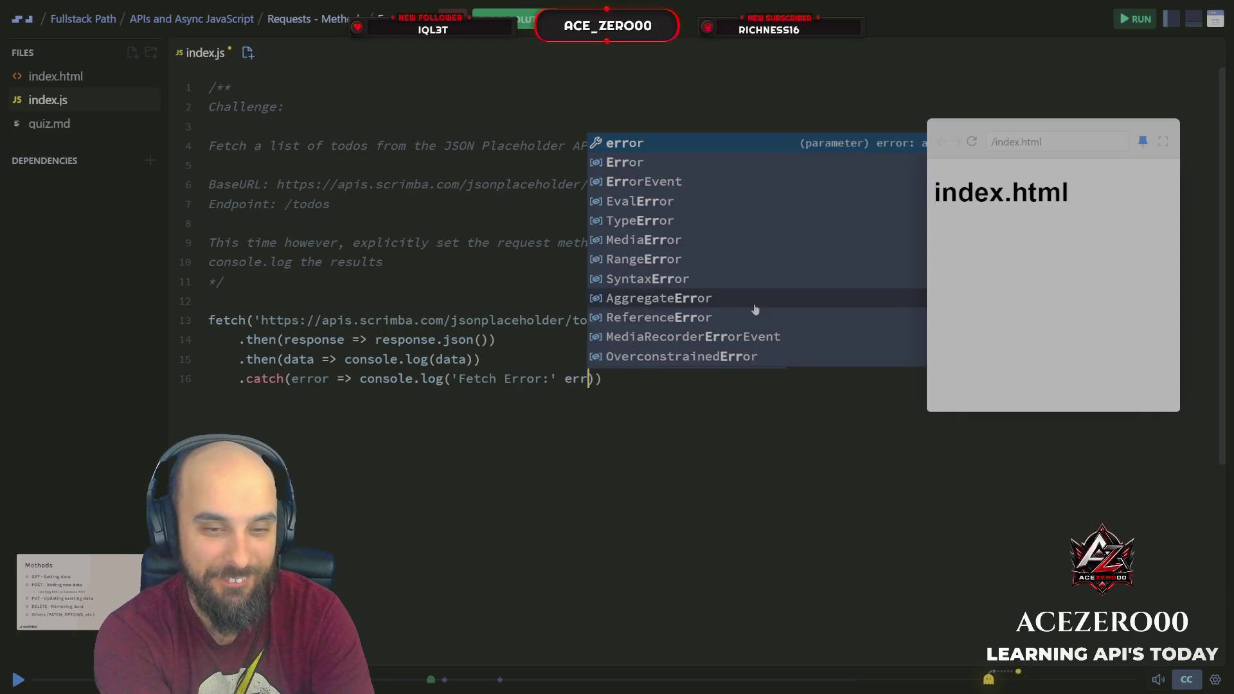
{"action": "key", "text": "Tab"}
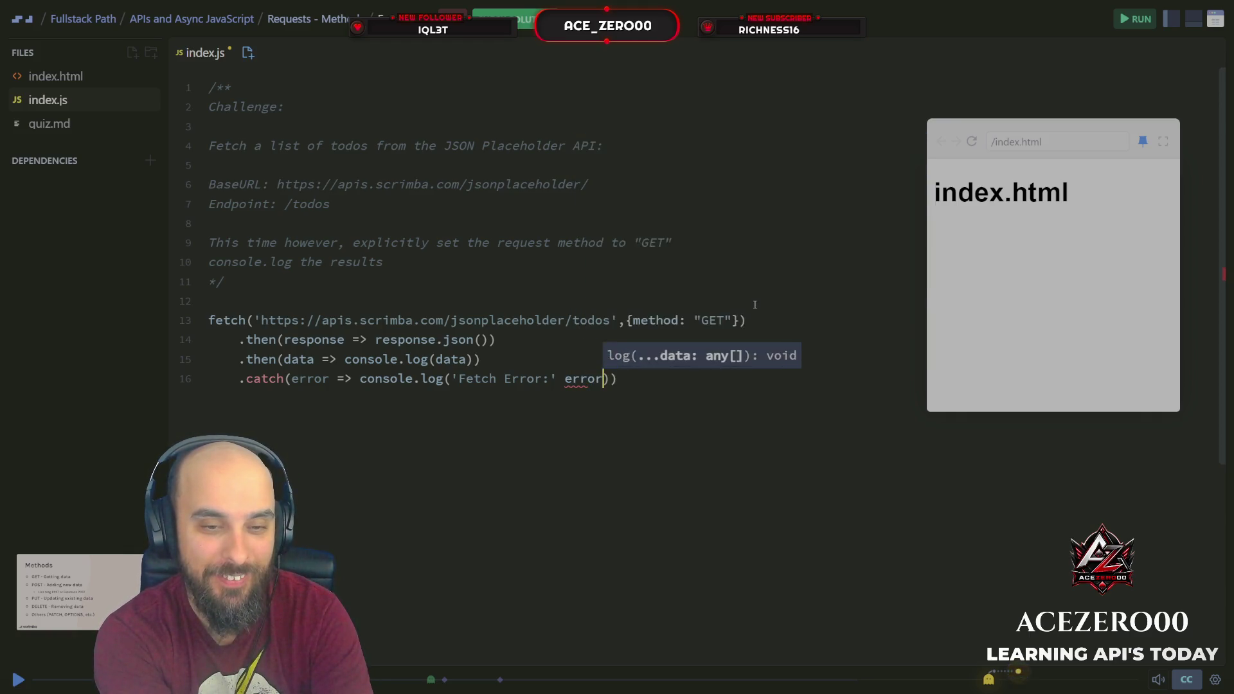
{"action": "type", "text": ".r"}
{"action": "key", "text": "Tab"}
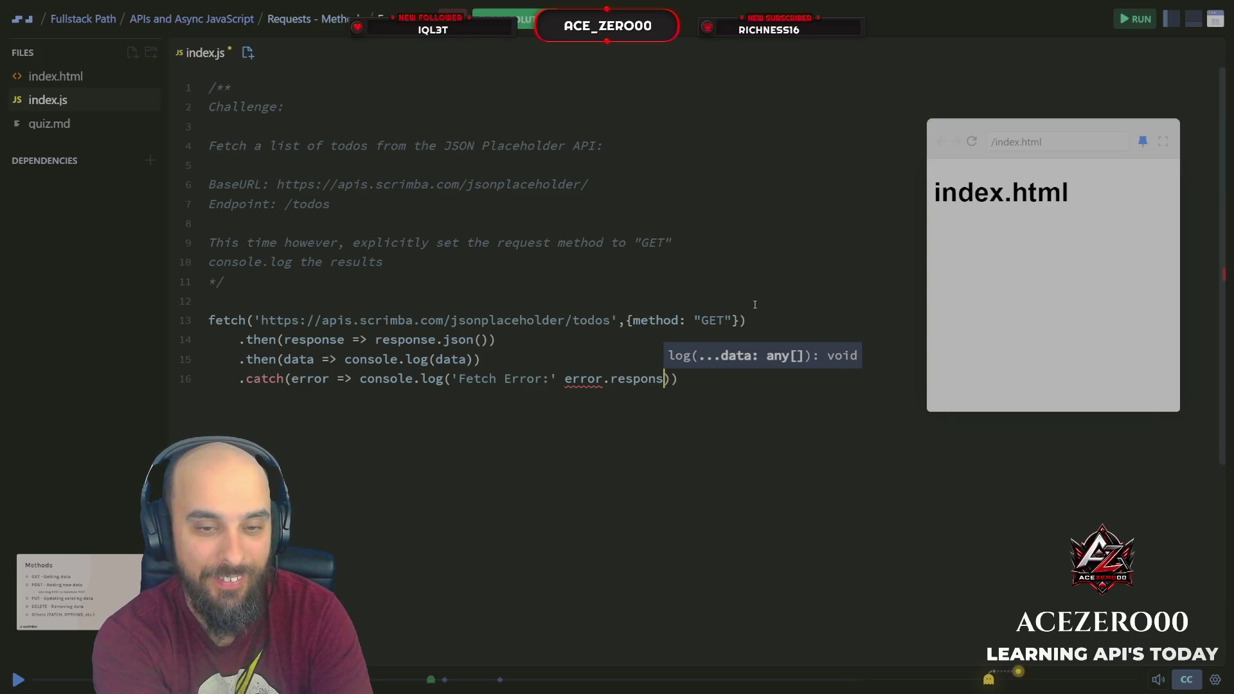
{"action": "key", "text": "BackSpace"}
{"action": "key", "text": "BackSpace"}
{"action": "key", "text": "BackSpace"}
{"action": "type", "text": "er"}
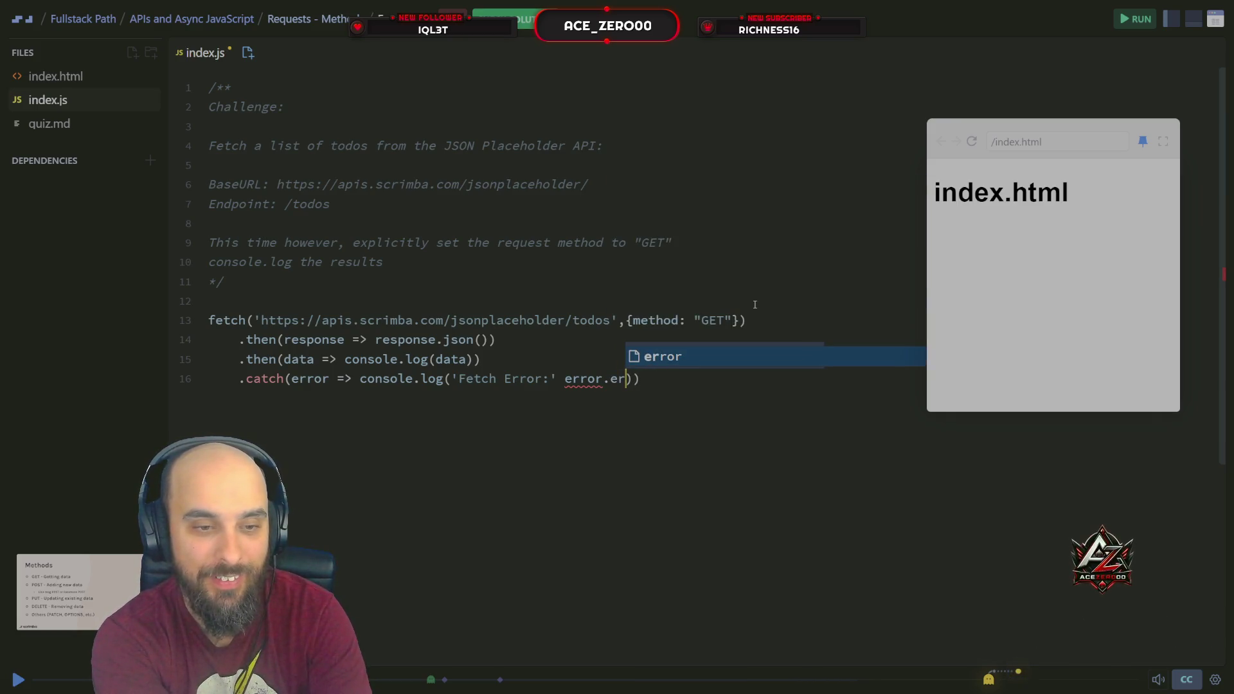
{"action": "type", "text": "ro"}
{"action": "key", "text": "BackSpace"}
{"action": "key", "text": "BackSpace"}
{"action": "key", "text": "BackSpace"}
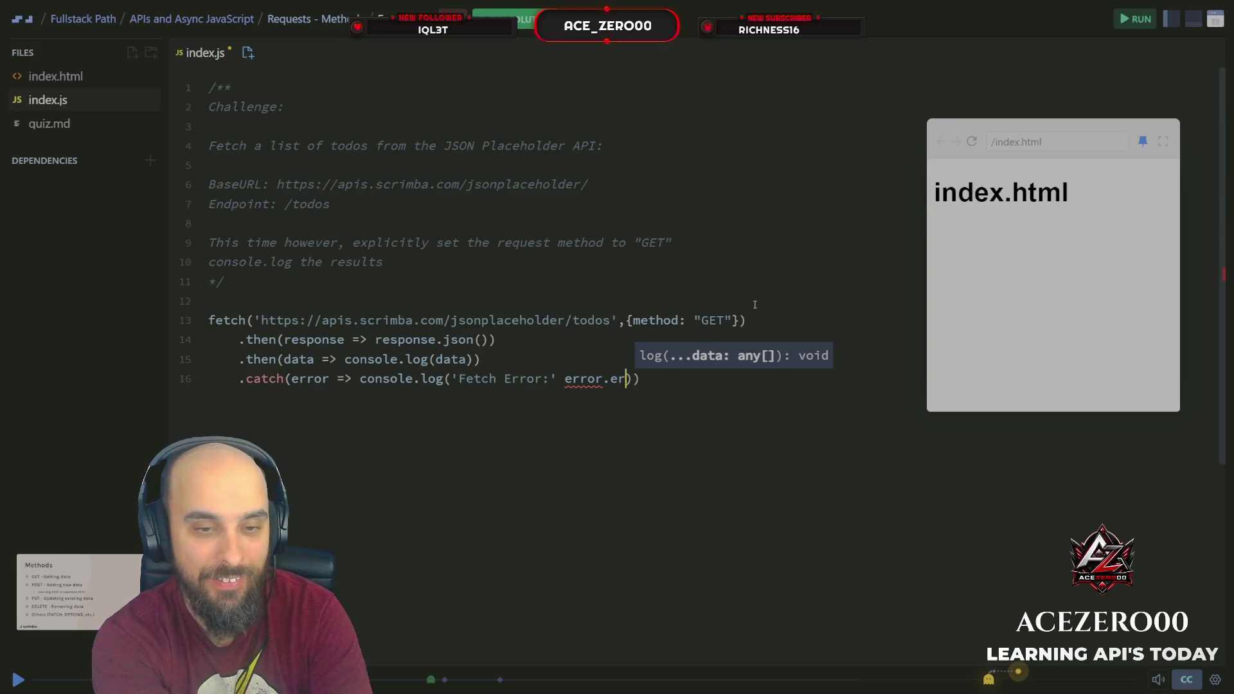
{"action": "type", "text": "+ e"}
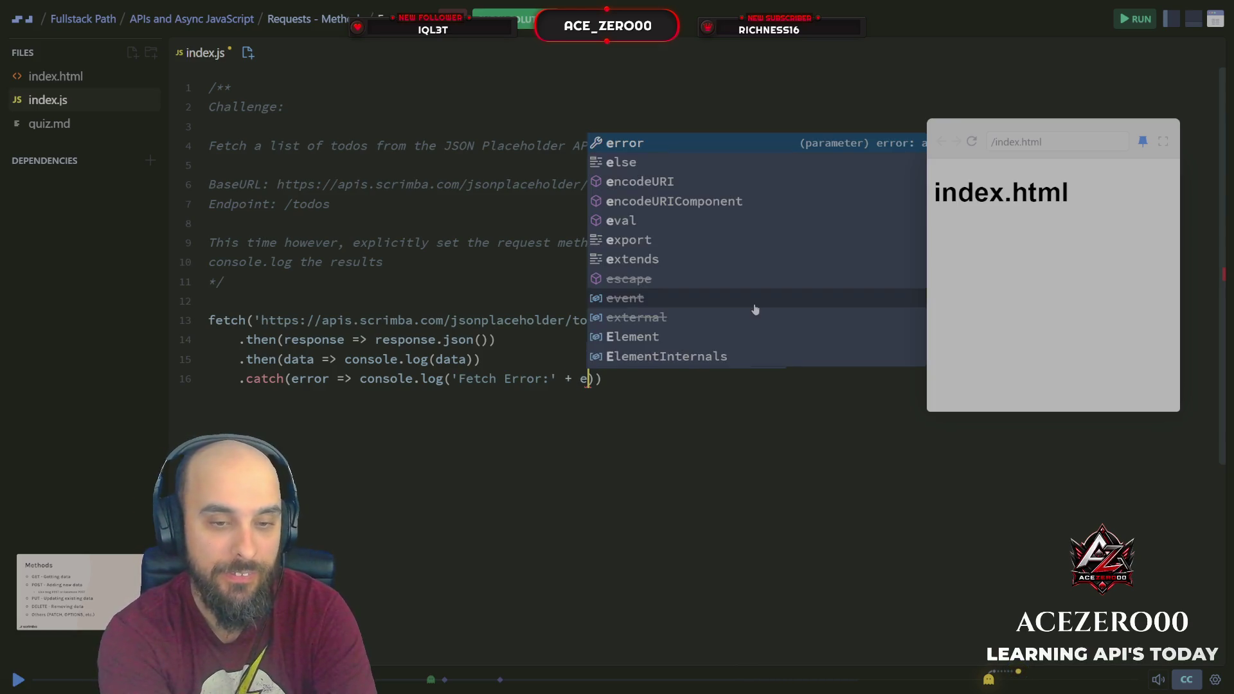
{"action": "type", "text": "rror.er"}
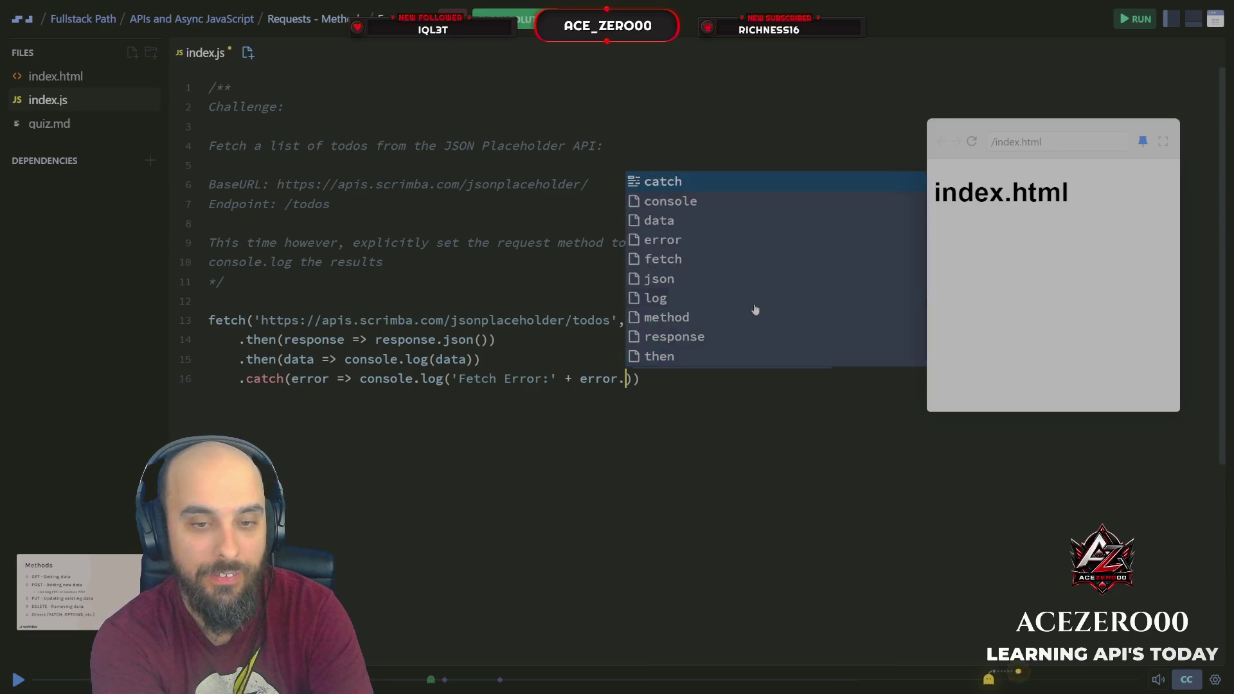
{"action": "type", "text": "ror"}
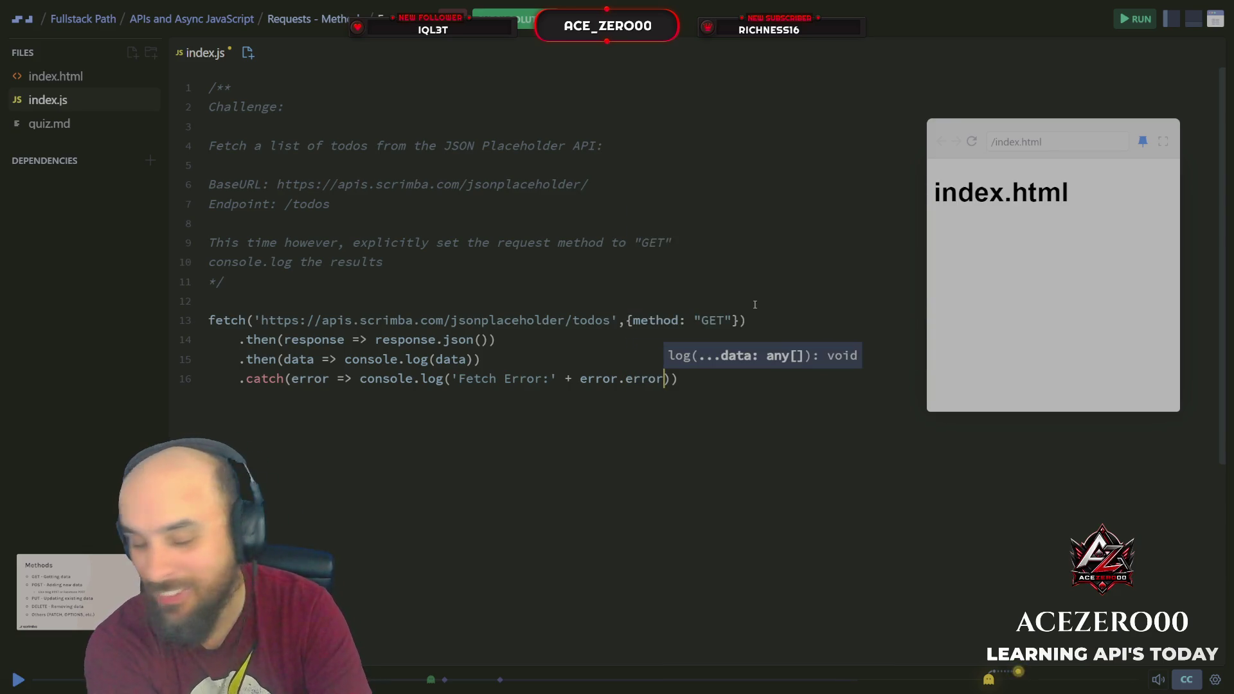
{"action": "key", "text": "Right"}
{"action": "key", "text": "Right"}
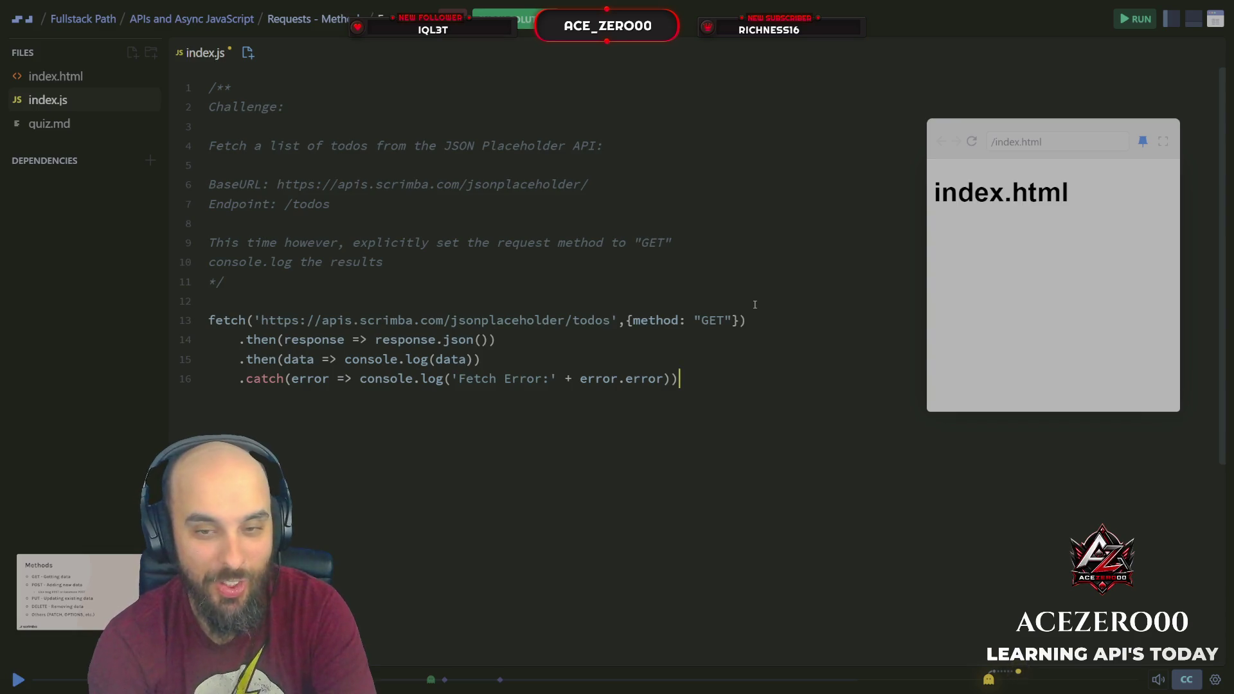
Run the todos fetch and check the console's todo objects, rerunning after viewing index.html.
{"action": "left_click", "coordinate": [1144, 25]}
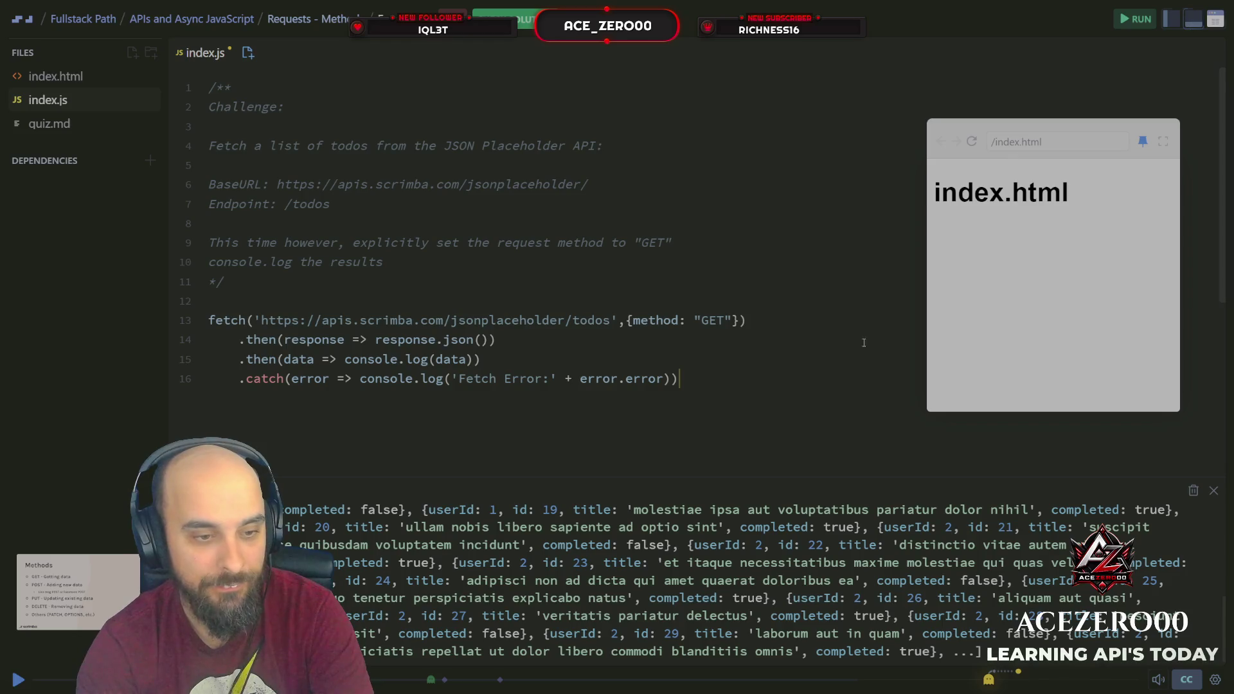
{"action": "scroll", "coordinate": [776, 524], "scroll_direction": "up", "scroll_amount": 10}
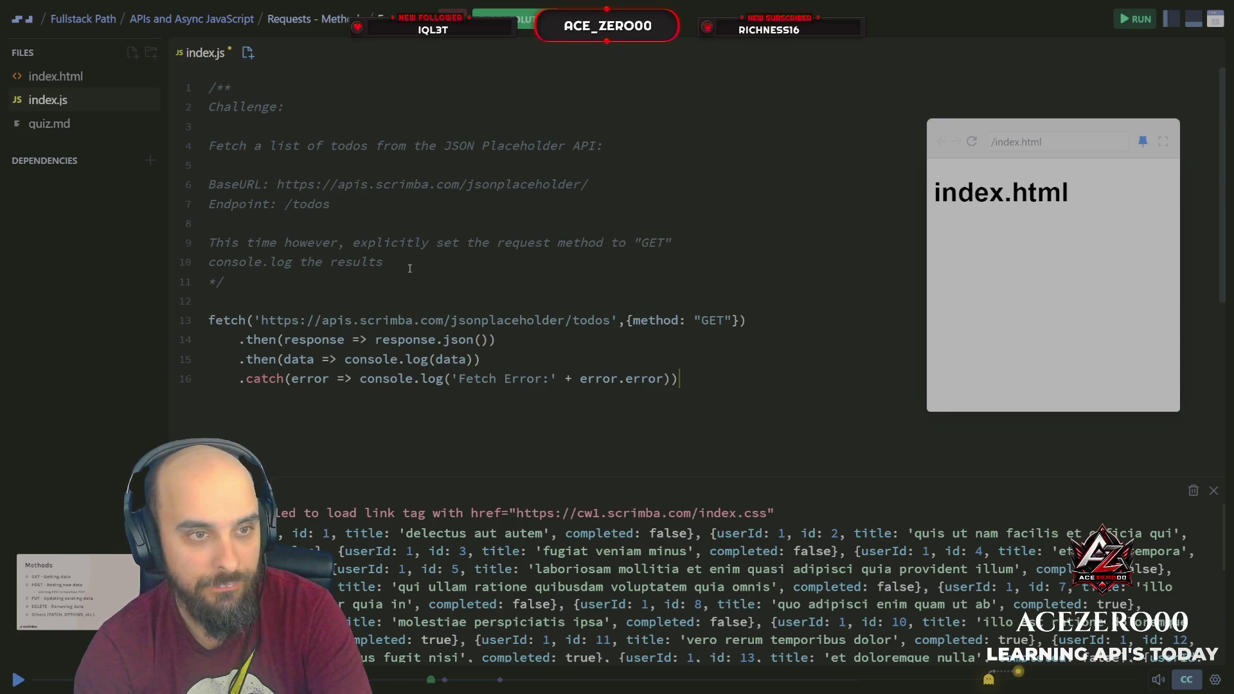
{"action": "left_click", "coordinate": [105, 77]}
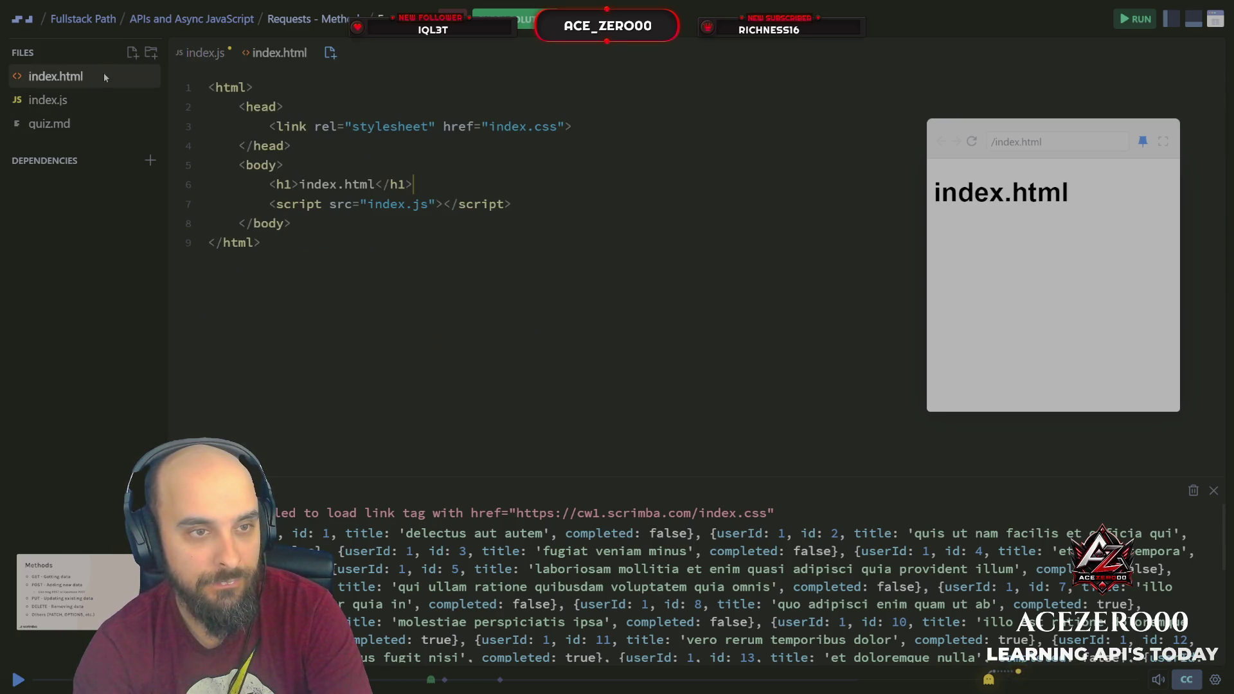
{"action": "left_click", "coordinate": [99, 102]}
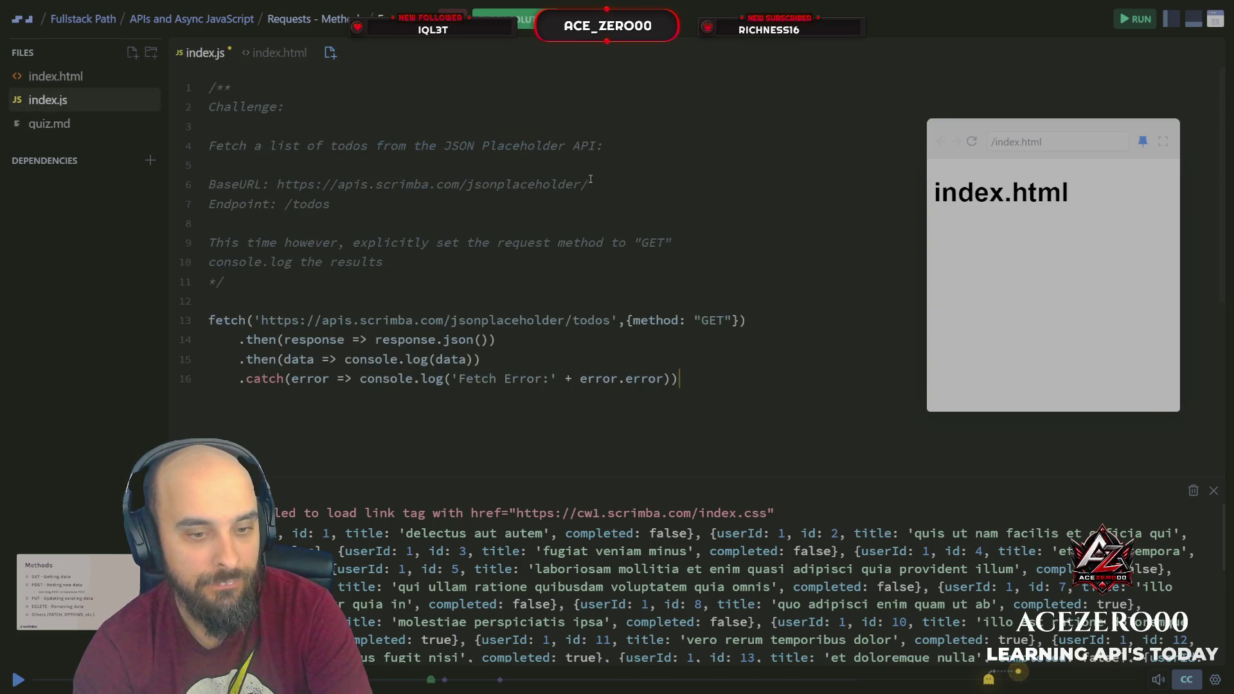
{"action": "left_click", "coordinate": [1123, 18]}
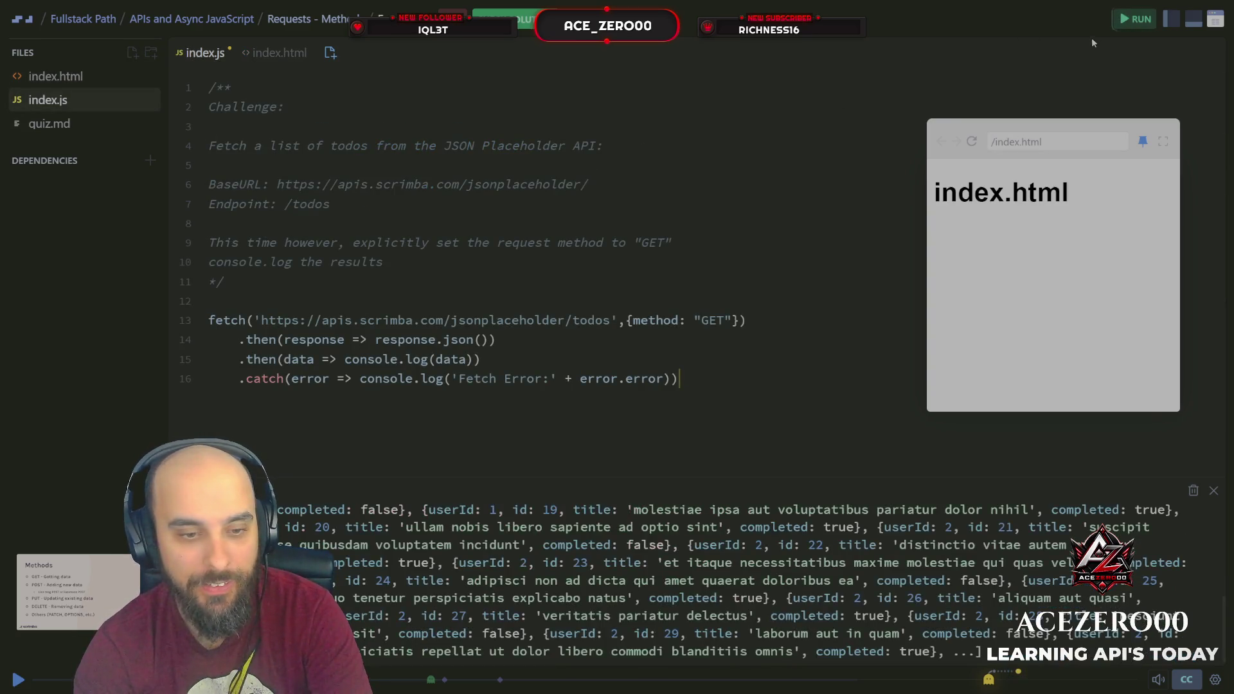
{"action": "scroll", "coordinate": [591, 531], "scroll_direction": "up", "scroll_amount": 10}
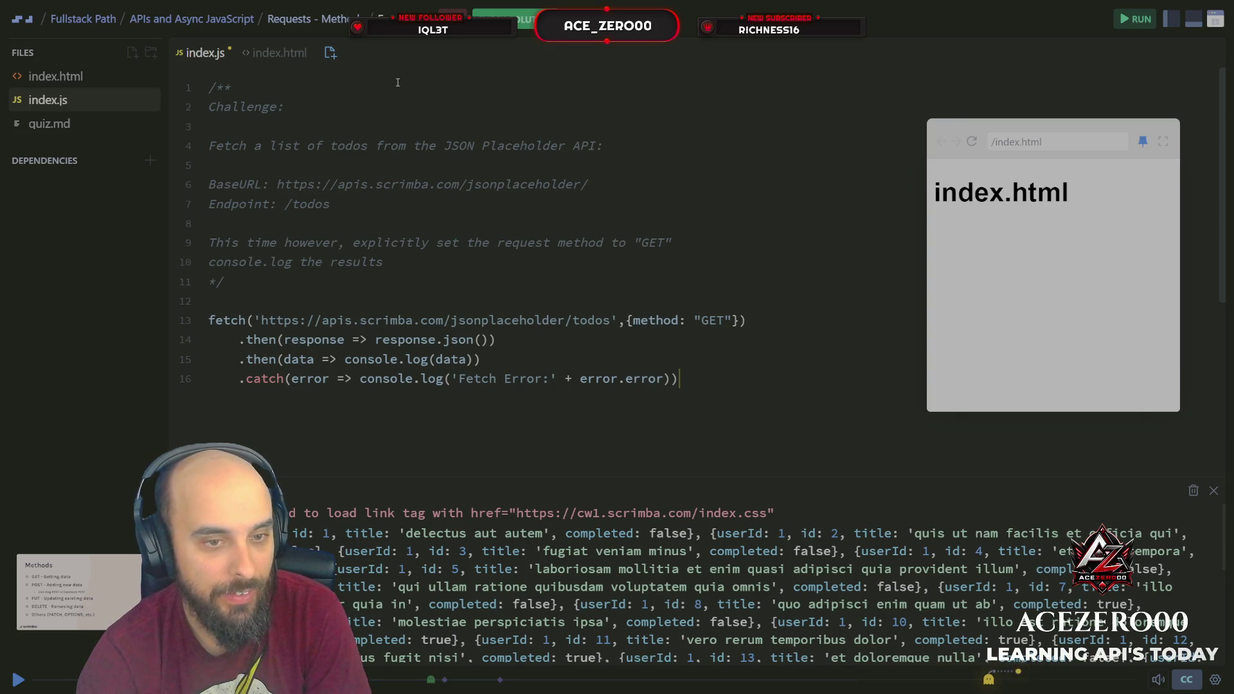
Compare the console's stylesheet error with index.html, then open quiz.md.
{"action": "left_click", "coordinate": [90, 84]}
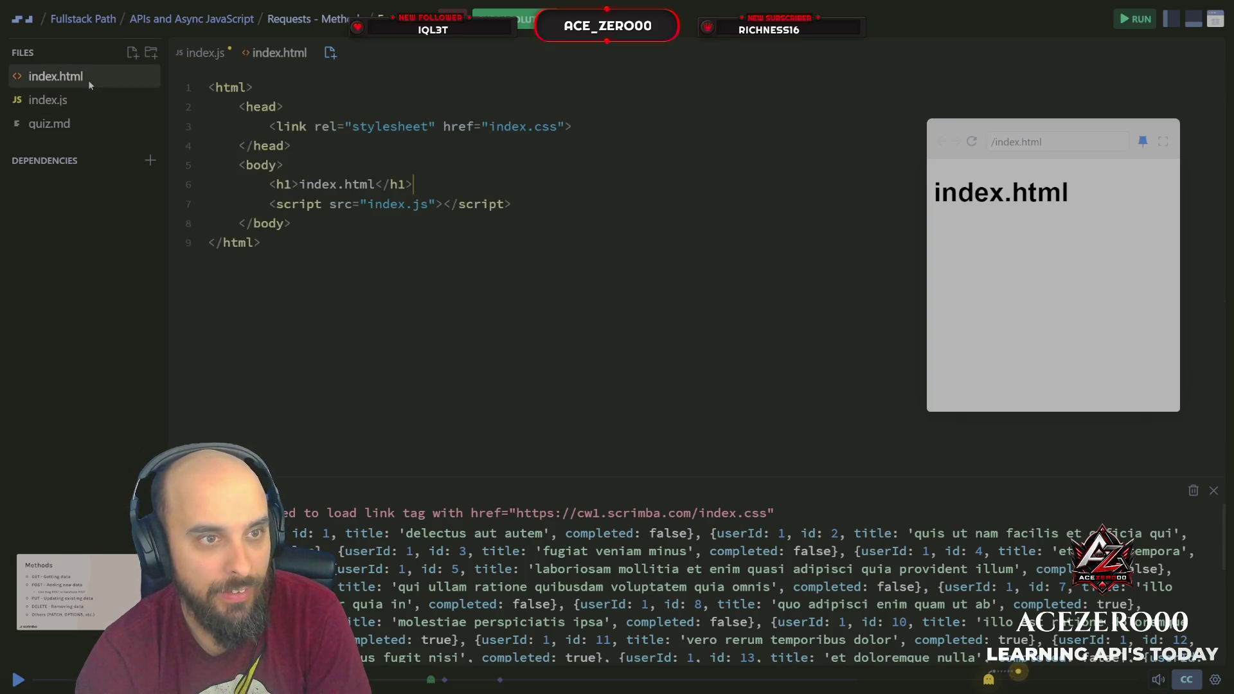
{"action": "left_click", "coordinate": [83, 99]}
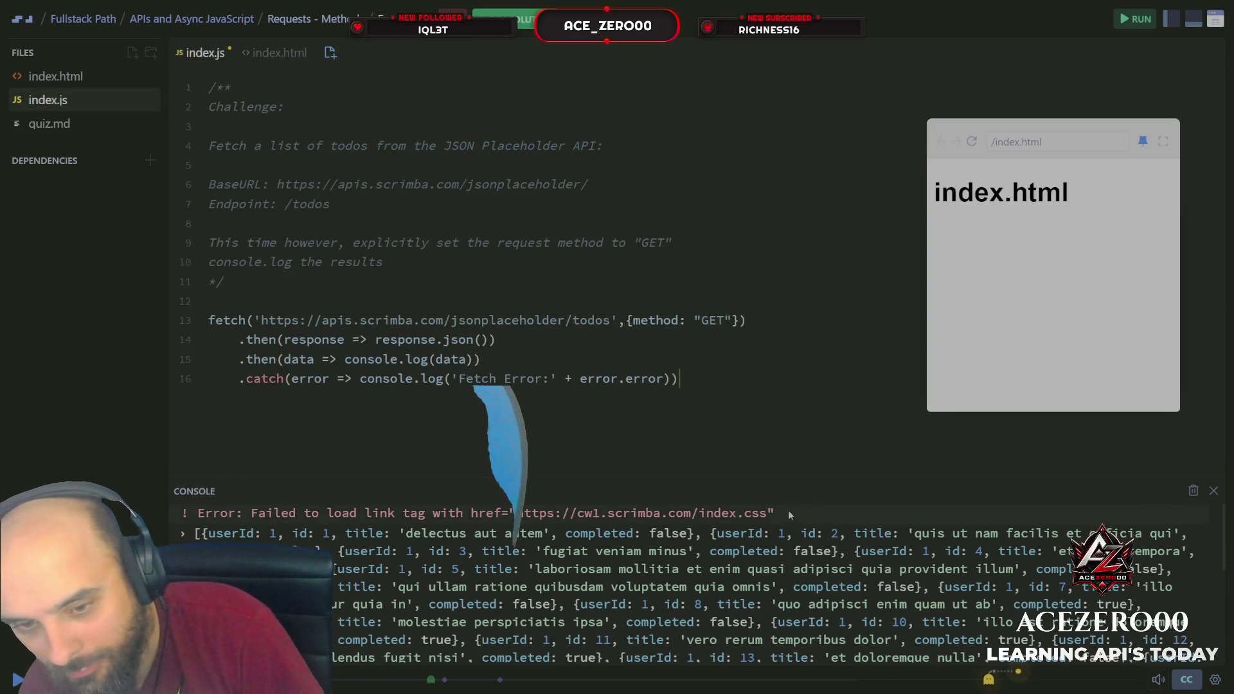
{"action": "left_click_drag", "start_coordinate": [788, 510], "coordinate": [389, 477]}
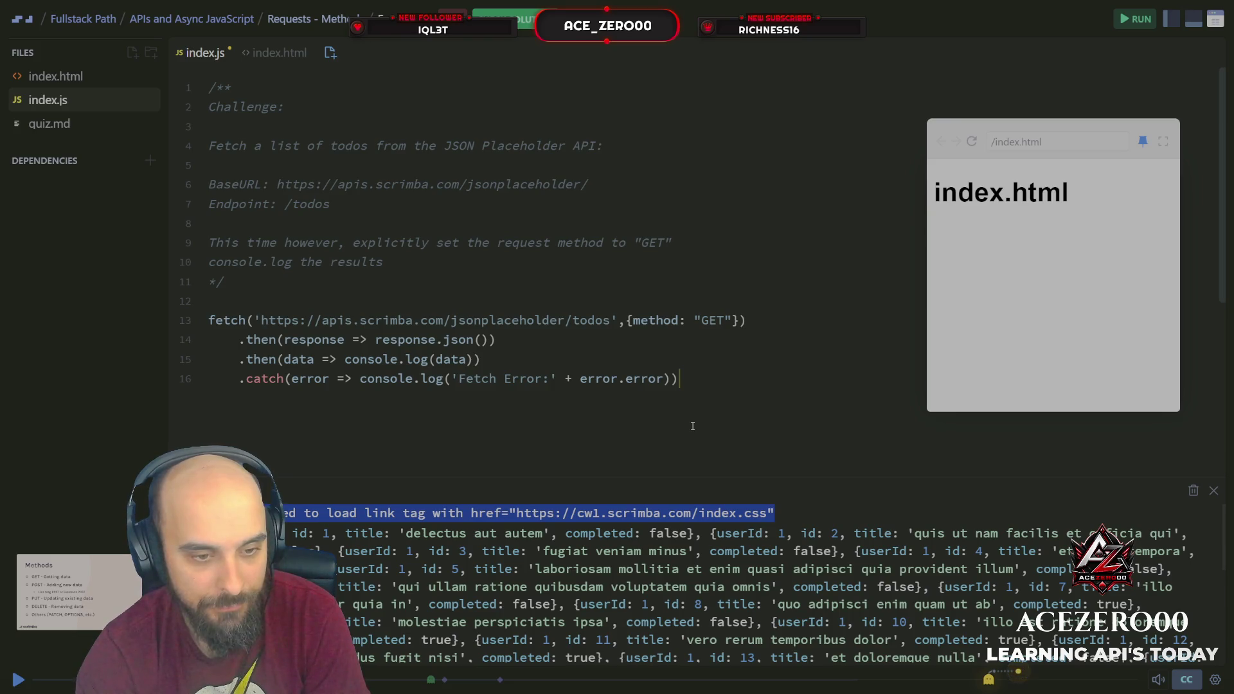
{"action": "left_click", "coordinate": [56, 76]}
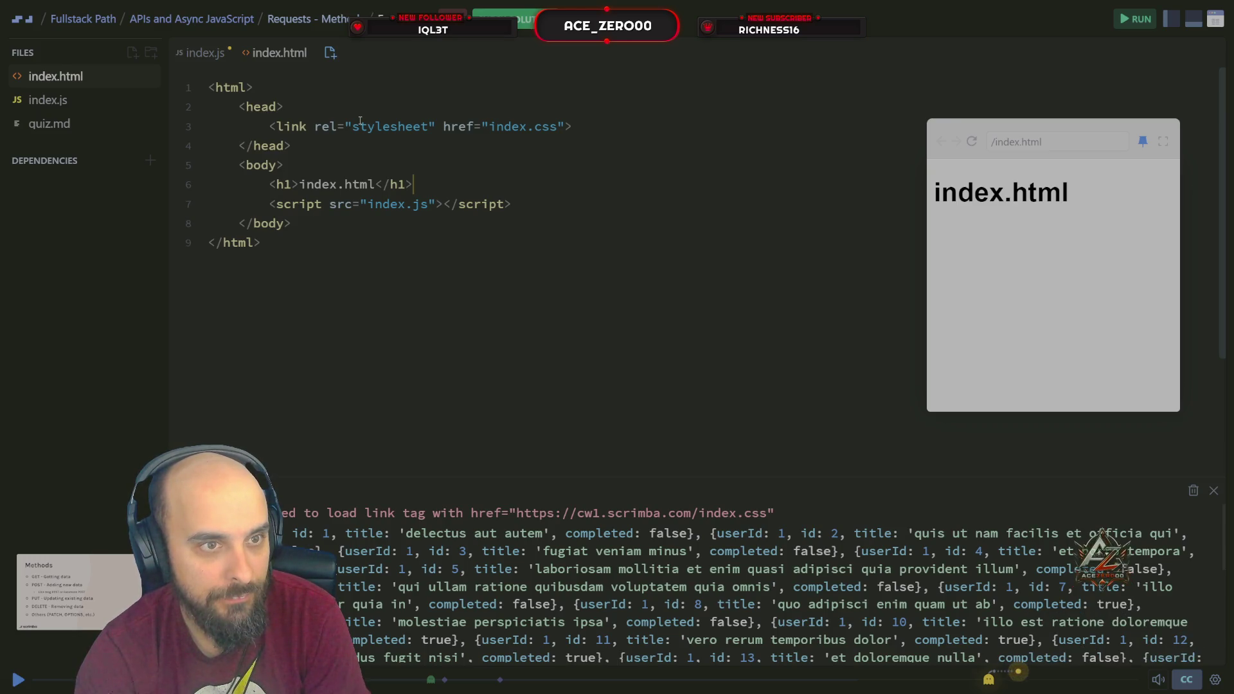
{"action": "left_click", "coordinate": [117, 104]}
{"action": "left_click", "coordinate": [113, 126]}
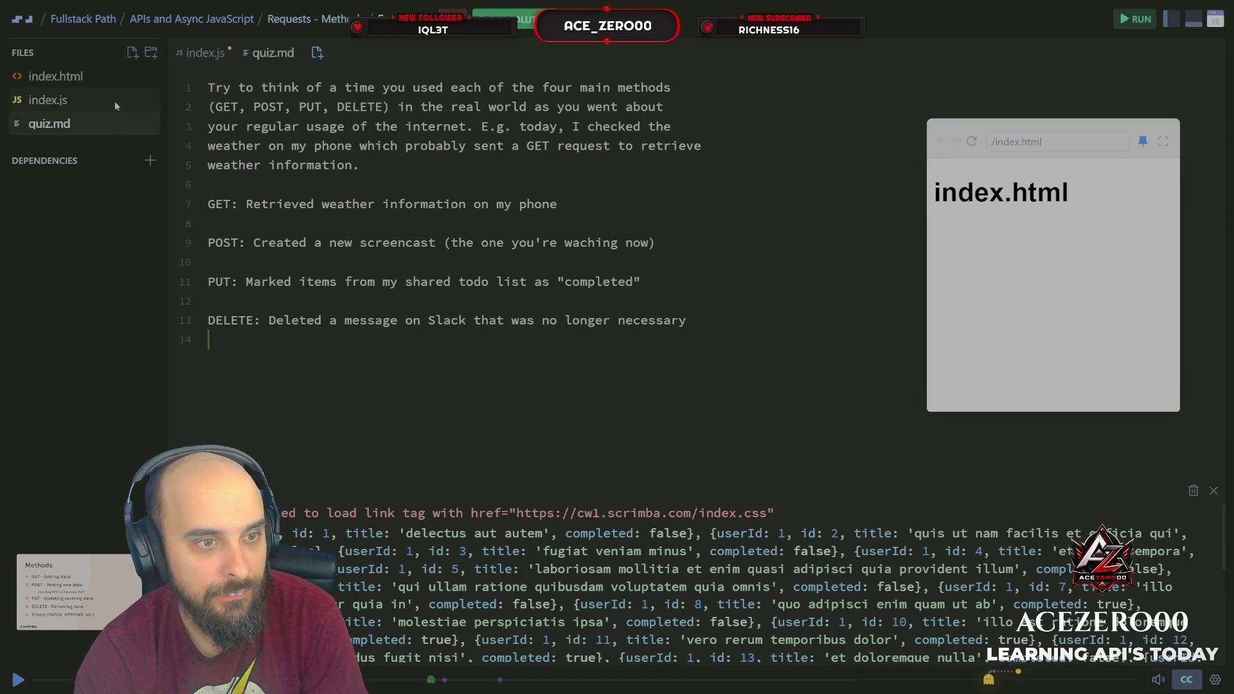
Submit the todos GET solution from index.js with Ctrl+S.
{"action": "left_click", "coordinate": [115, 105]}
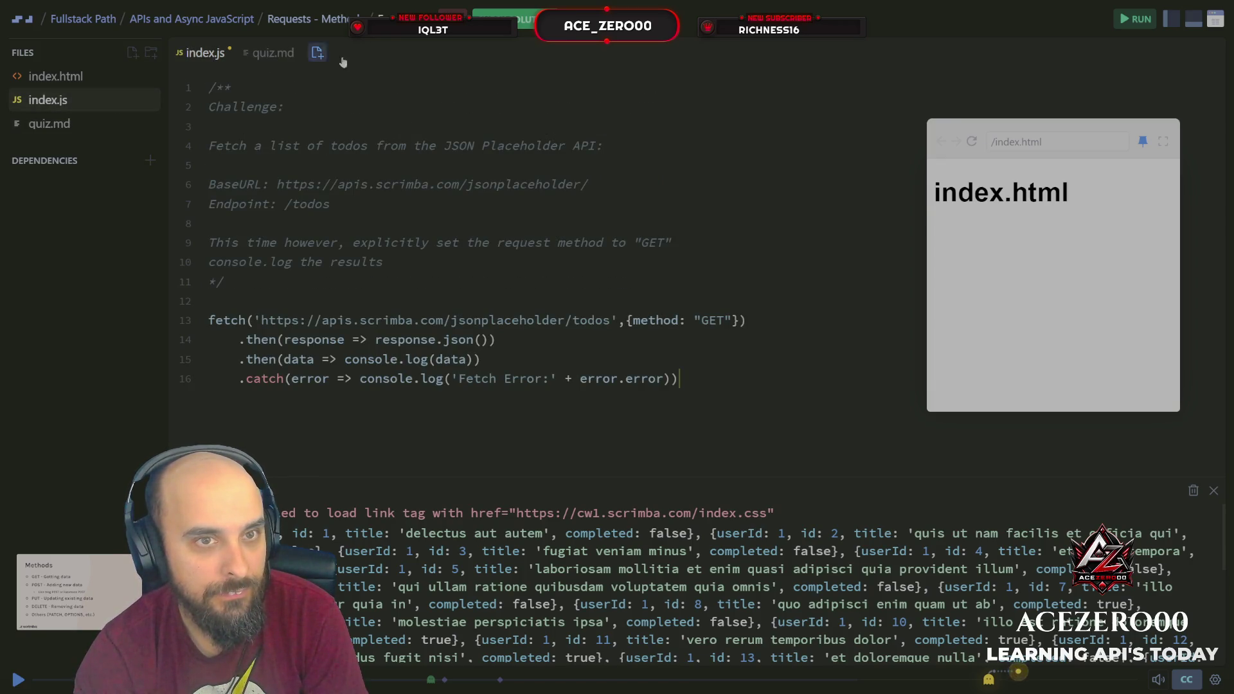
{"action": "key", "text": "ctrl+s"}
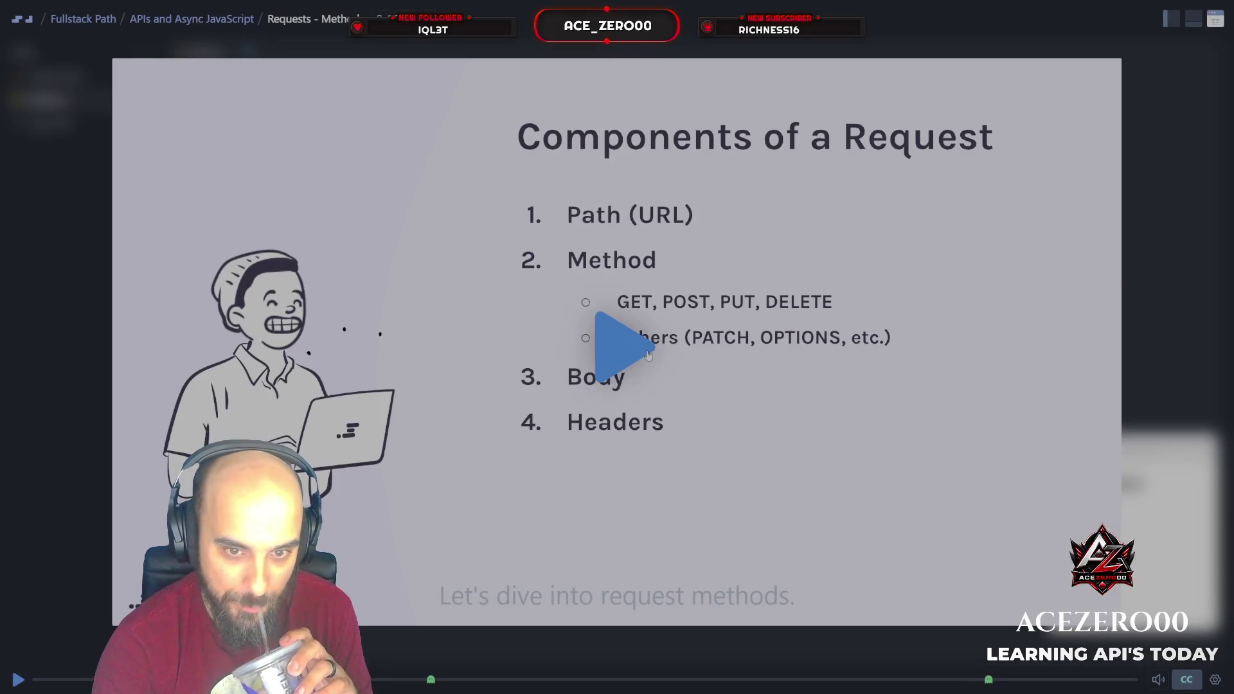
Play the instructor's todos solution to the end, pausing once along the way.
{"action": "left_click", "coordinate": [648, 355]}
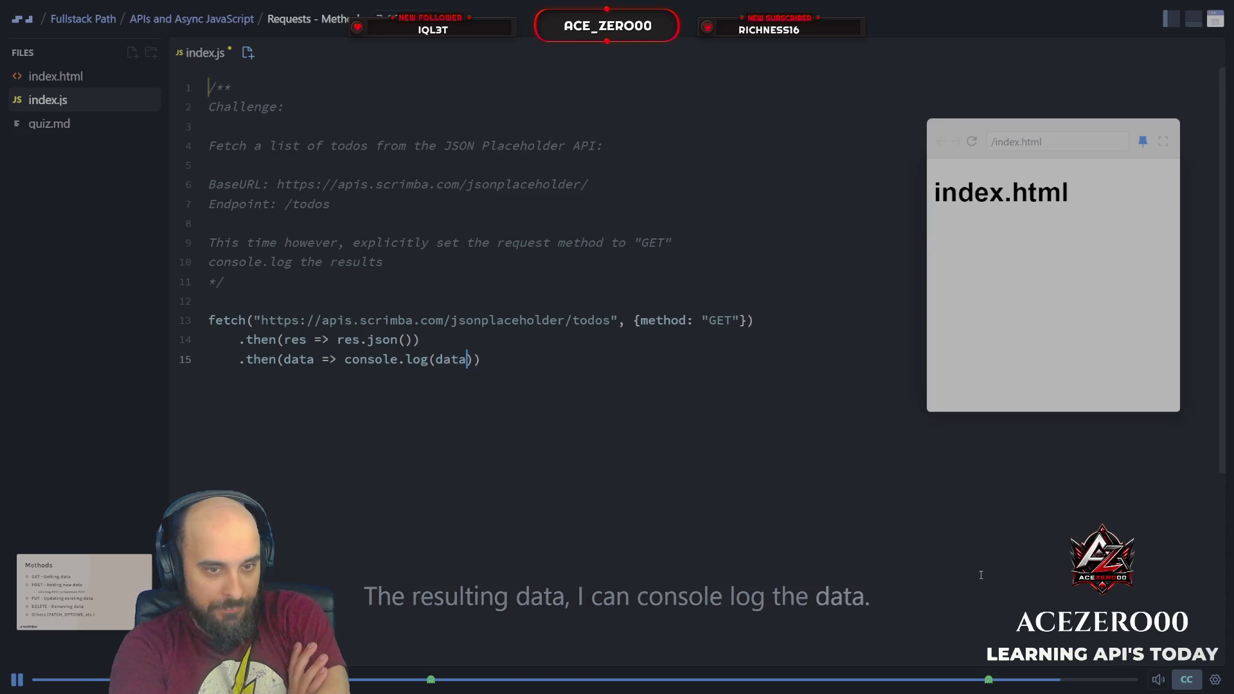
{"action": "left_click", "coordinate": [619, 328]}
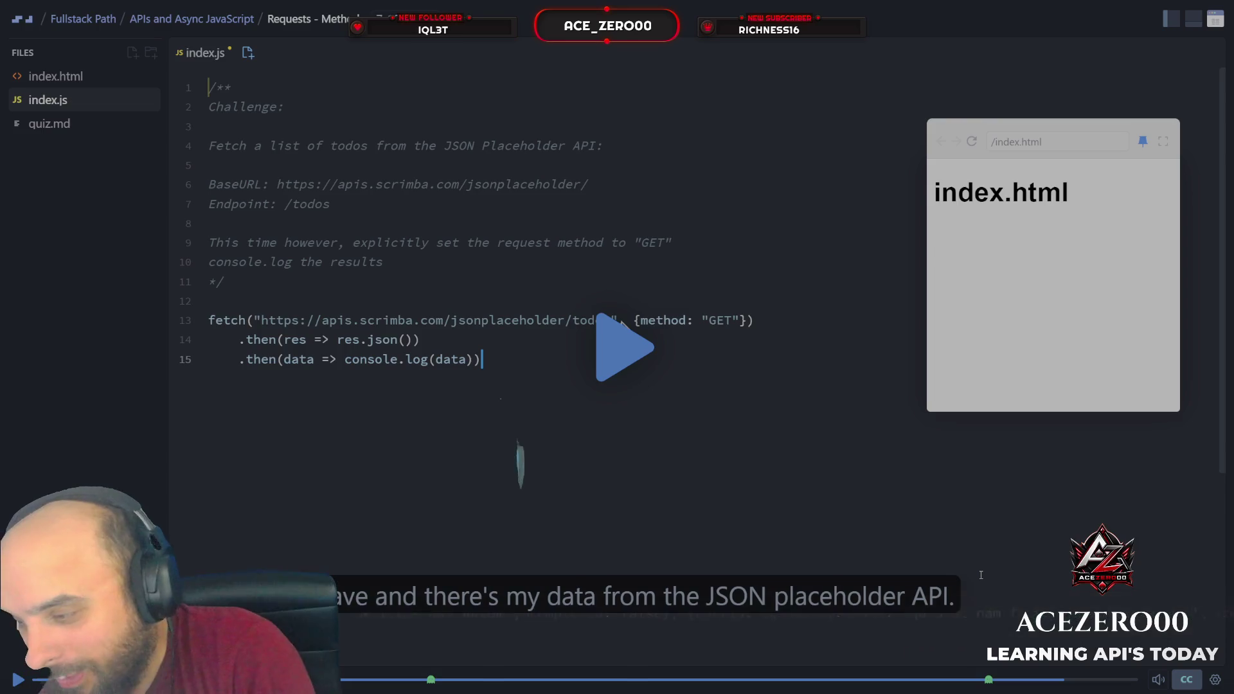
{"action": "left_click", "coordinate": [980, 575]}
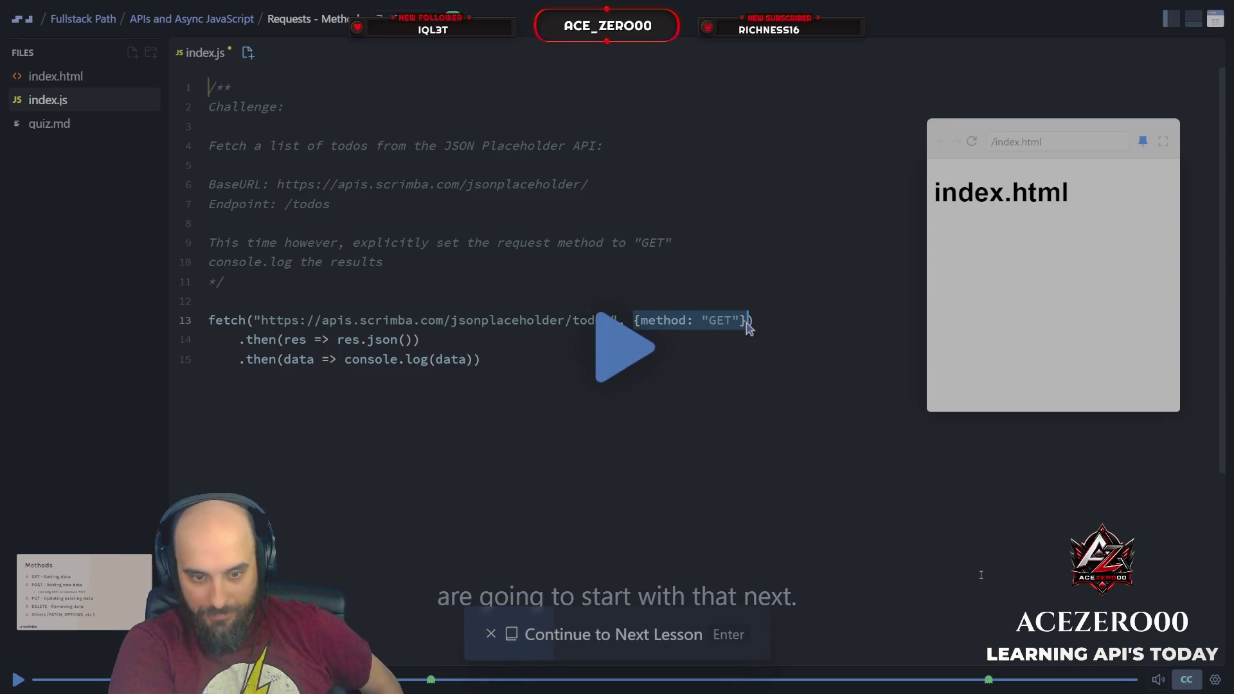
Continue to the BlogSpace lesson and play it until the posts challenge appears.
{"action": "key", "text": "Return"}
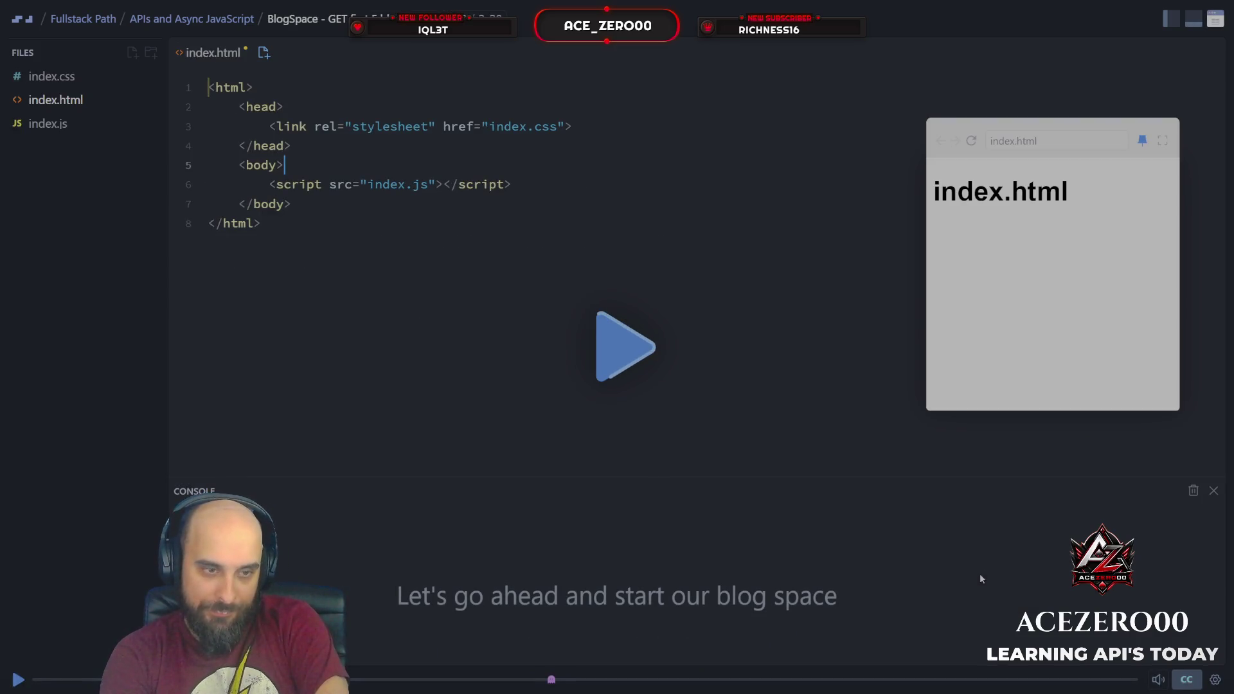
{"action": "key", "text": "space"}
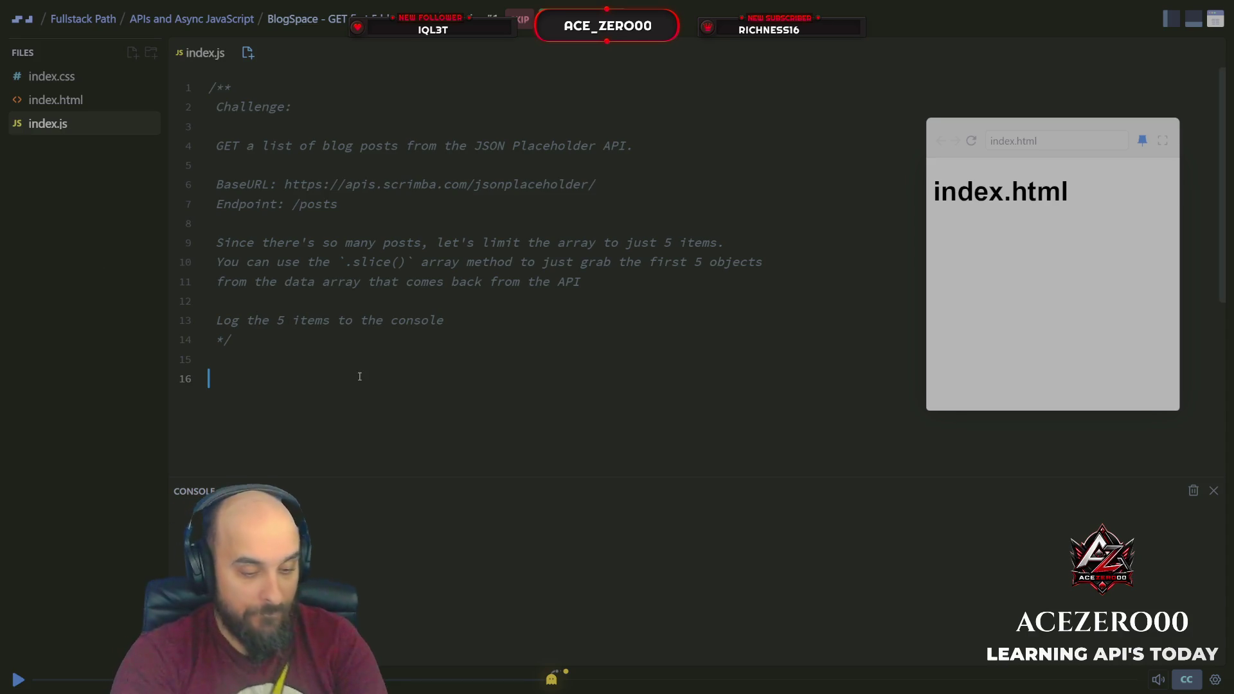
Write a fetch call to the pasted BaseURL plus /posts.
{"action": "type", "text": "f"}
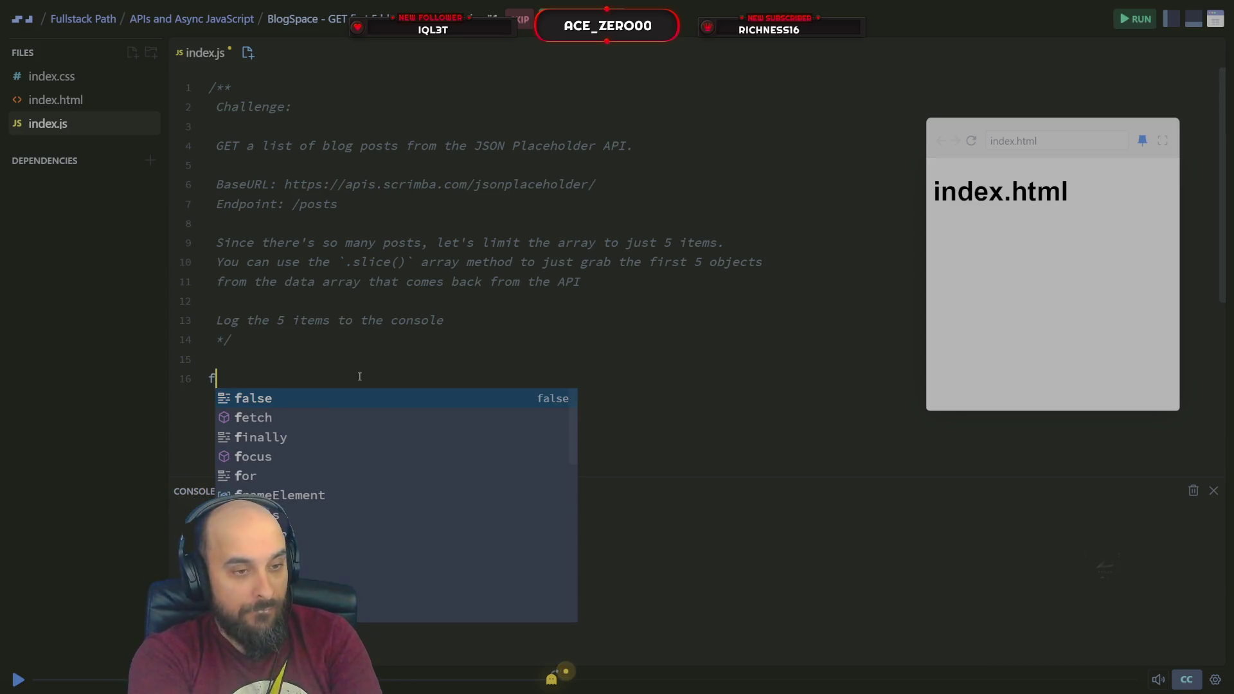
{"action": "key", "text": "Tab"}
{"action": "type", "text": "("}
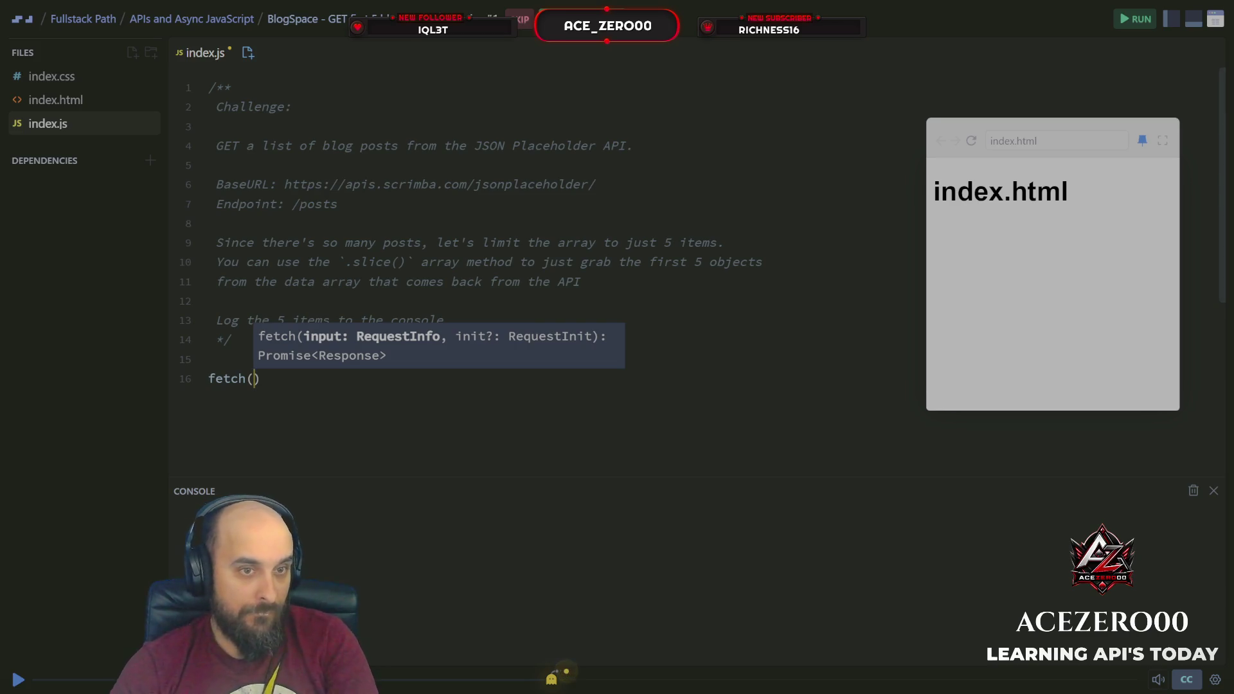
{"action": "mouse_move", "coordinate": [598, 184]}
{"action": "left_mouse_down"}
{"action": "mouse_move", "coordinate": [318, 184]}
{"action": "mouse_move", "coordinate": [216, 165]}
{"action": "mouse_move", "coordinate": [293, 184]}
{"action": "left_mouse_up"}
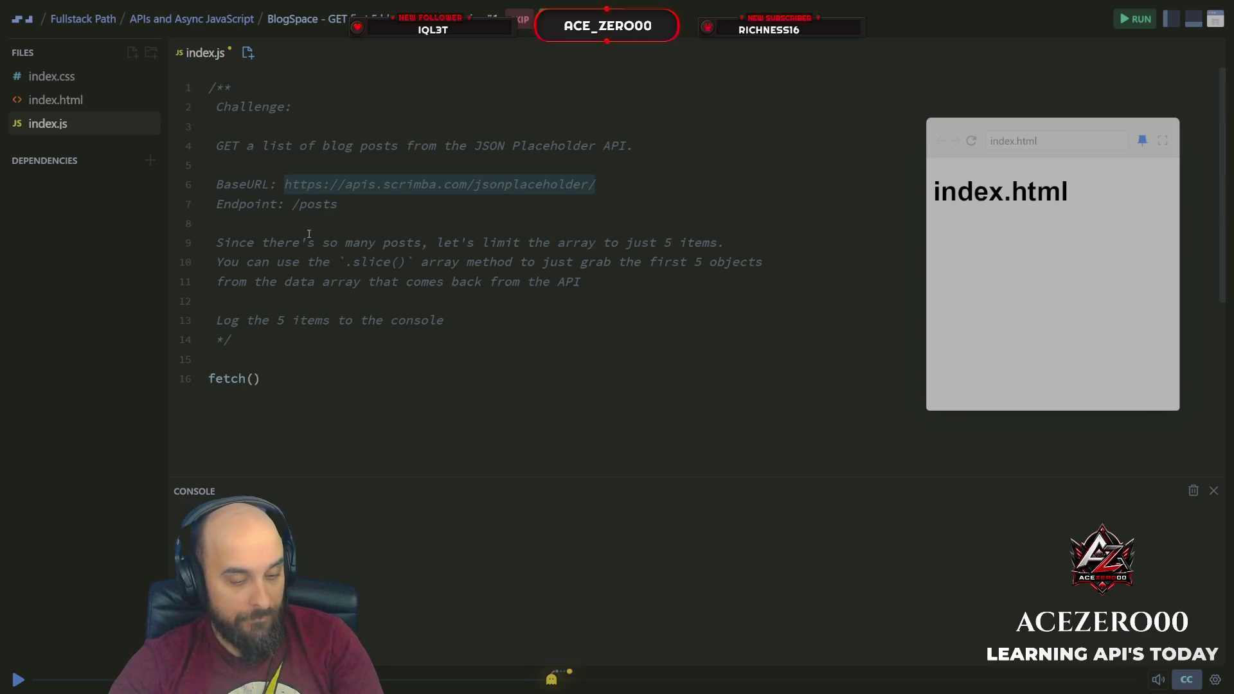
{"action": "left_click", "coordinate": [272, 384]}
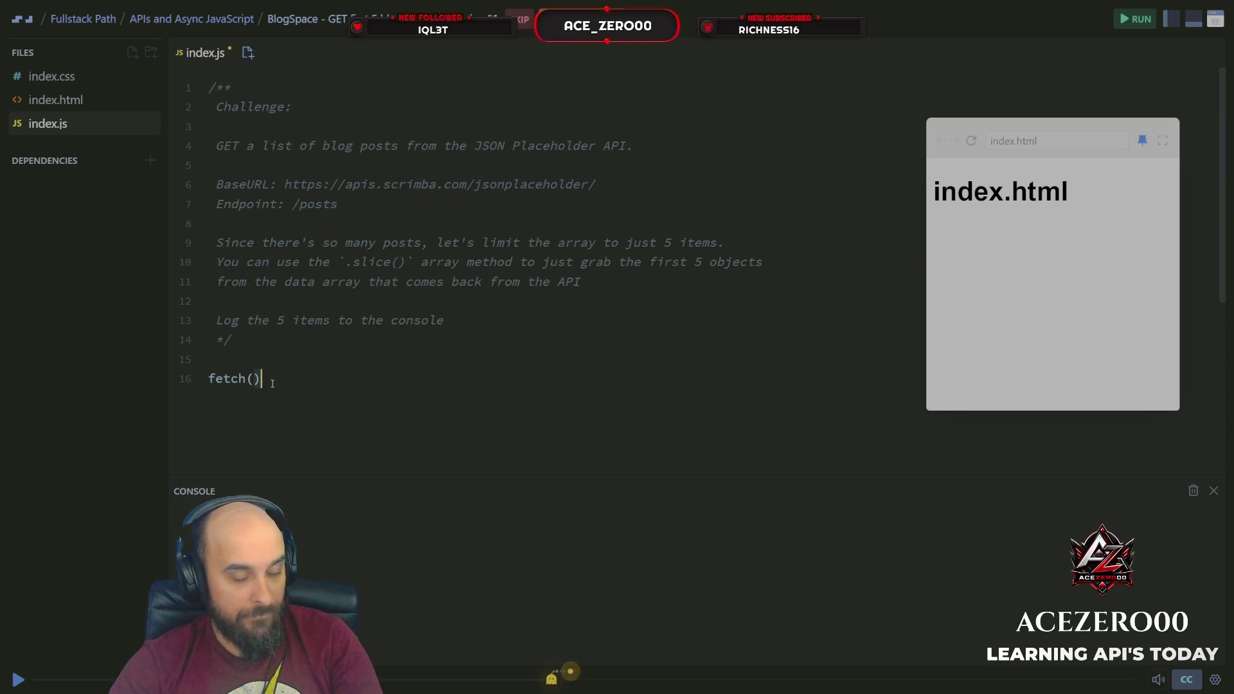
{"action": "type", "text": "https://apis.scrimba.com/jsonplaceholder/"}
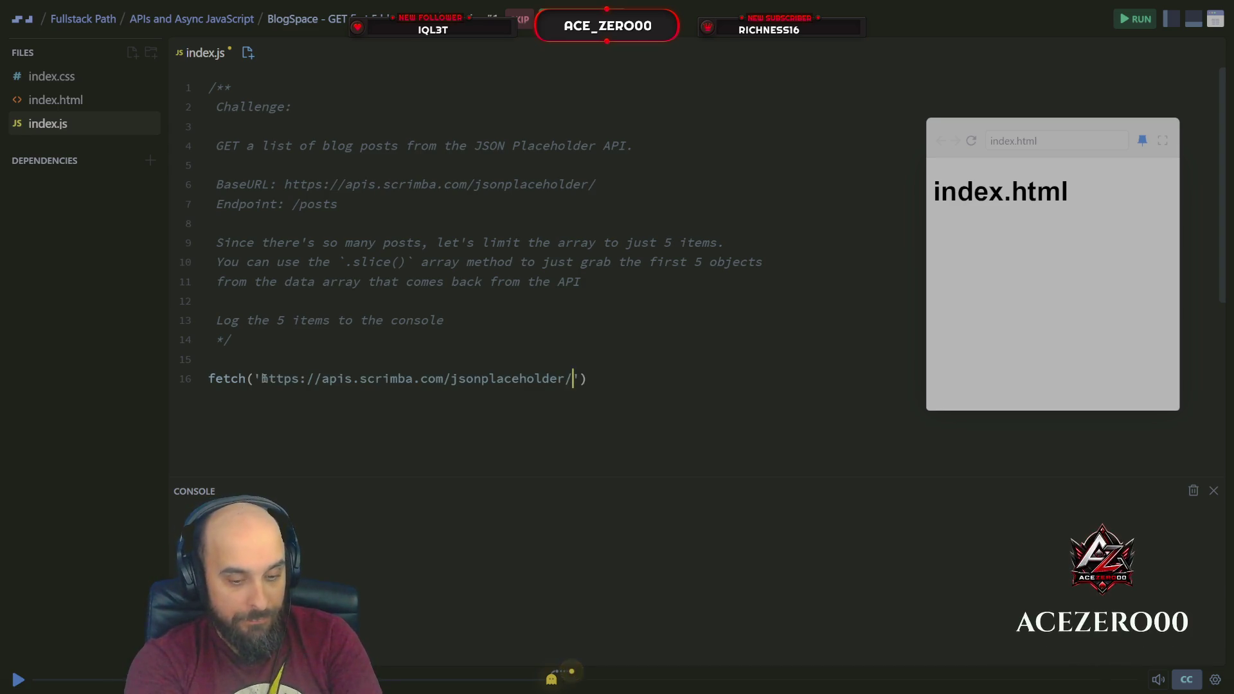
{"action": "type", "text": "posts"}
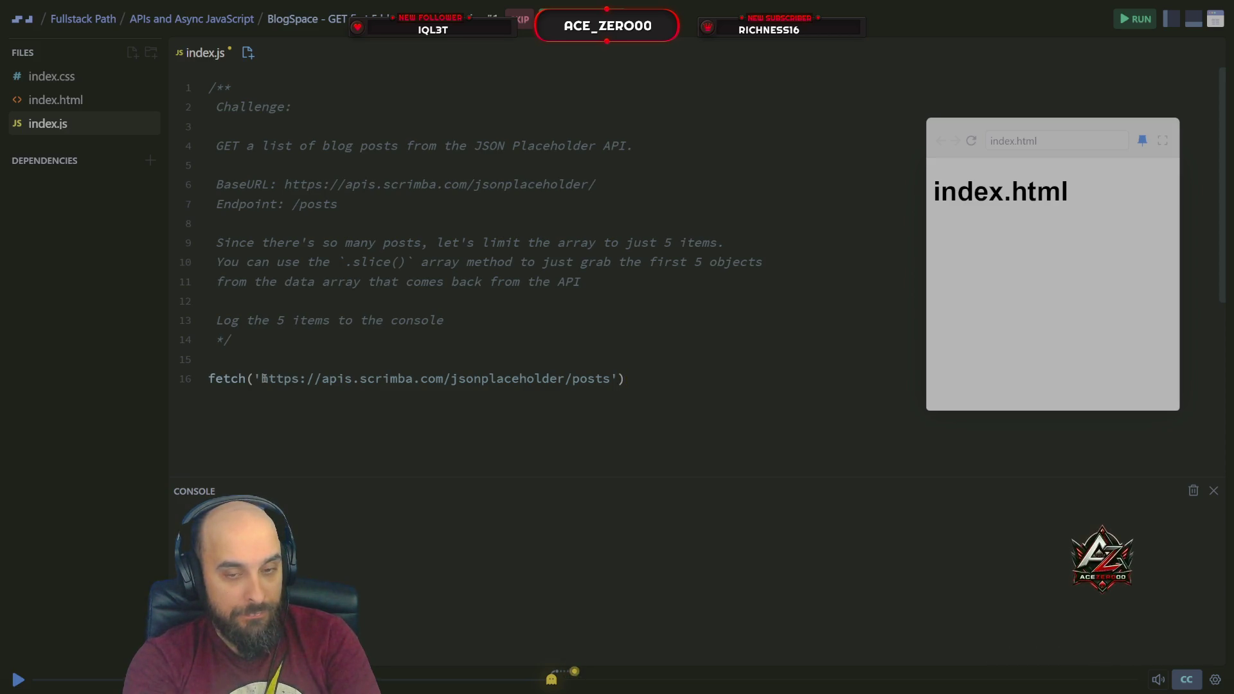
Chain .then(response => response.json()) onto the fetch.
{"action": "key", "text": "Return"}
{"action": "key", "text": "Tab"}
{"action": "type", "text": "."}
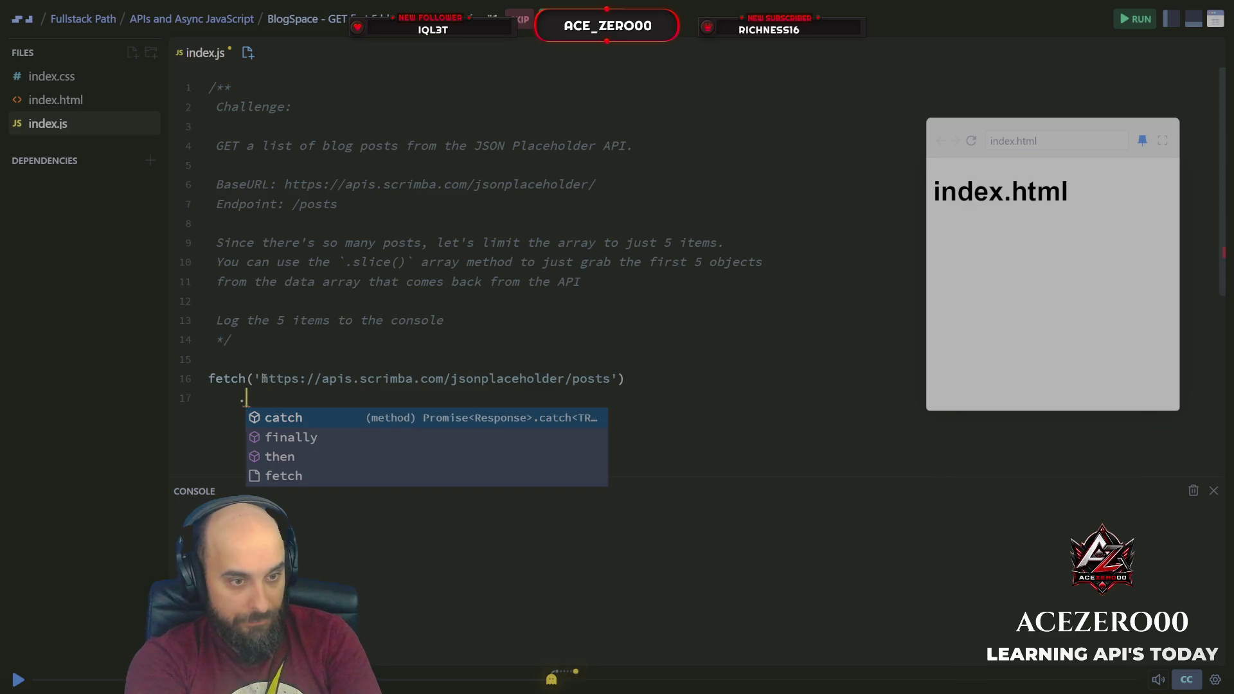
{"action": "type", "text": "then("}
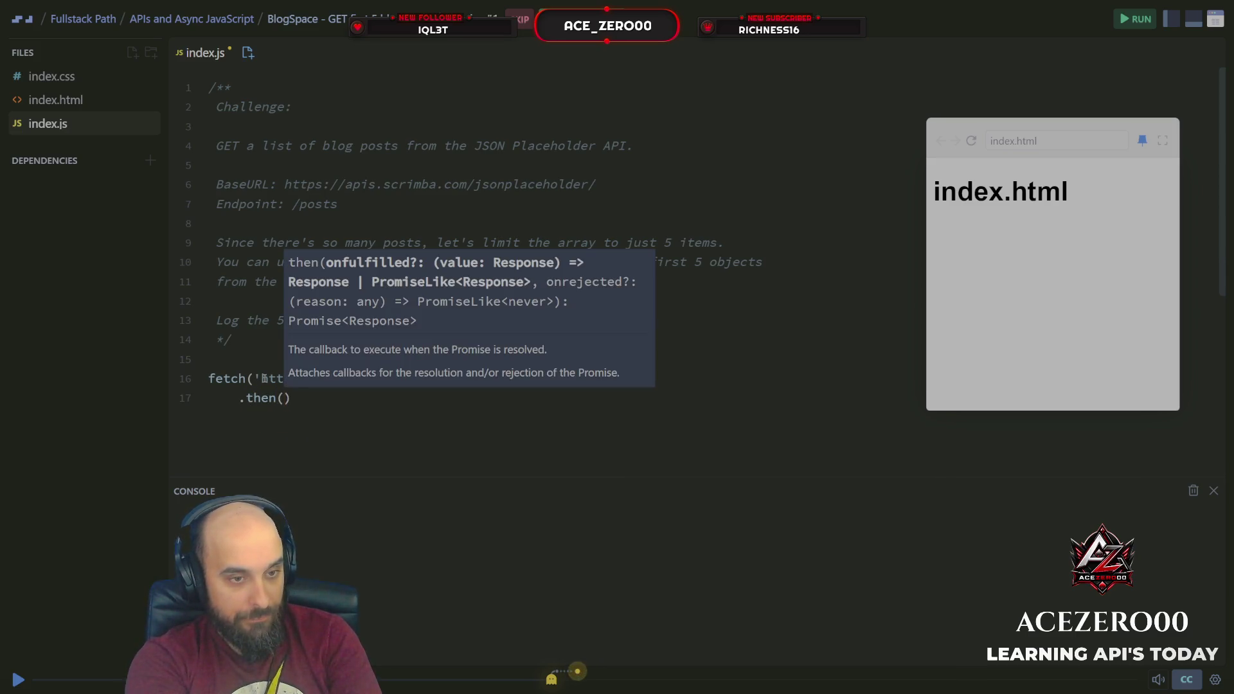
{"action": "type", "text": "resp"}
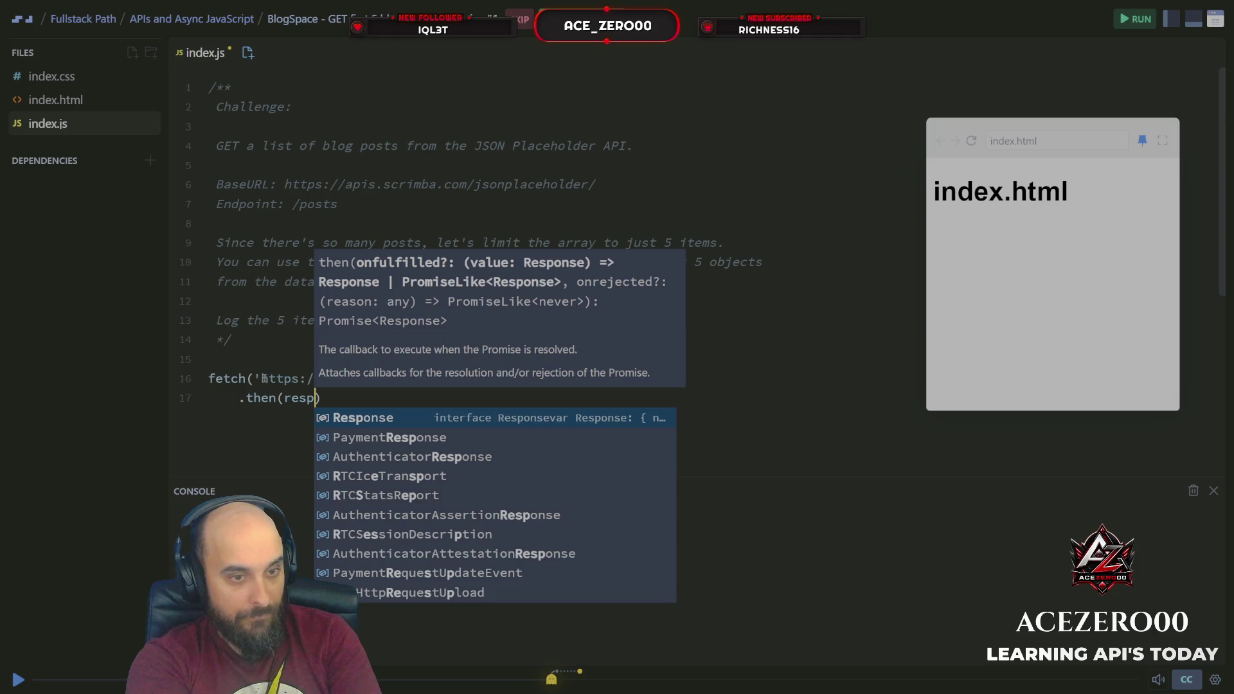
{"action": "type", "text": "onse"}
{"action": "key", "text": "BackSpace"}
{"action": "key", "text": "BackSpace"}
{"action": "key", "text": "BackSpace"}
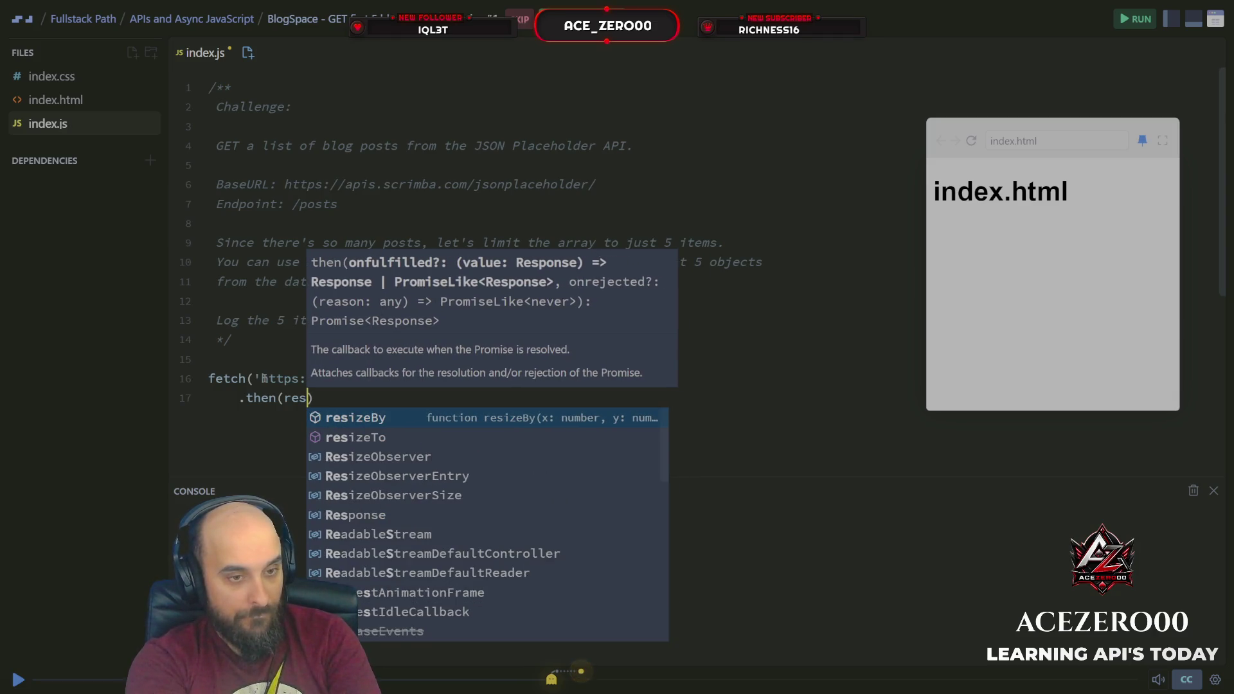
{"action": "type", "text": "ponse "}
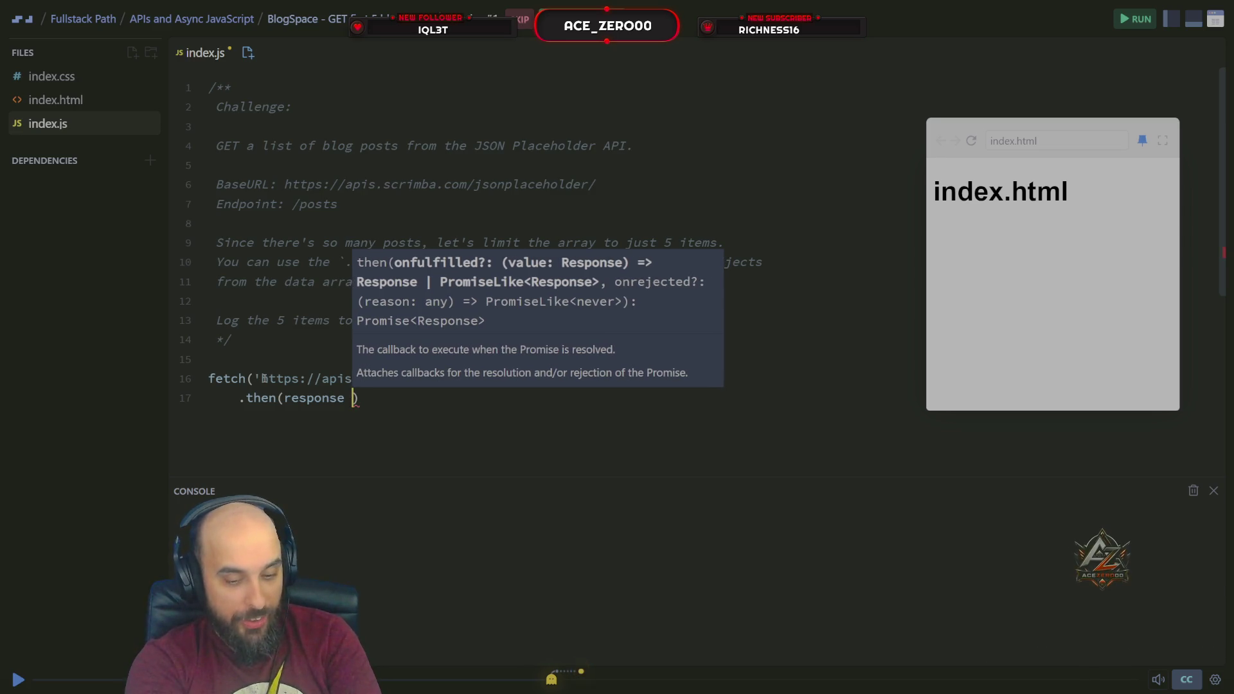
{"action": "type", "text": "=> "}
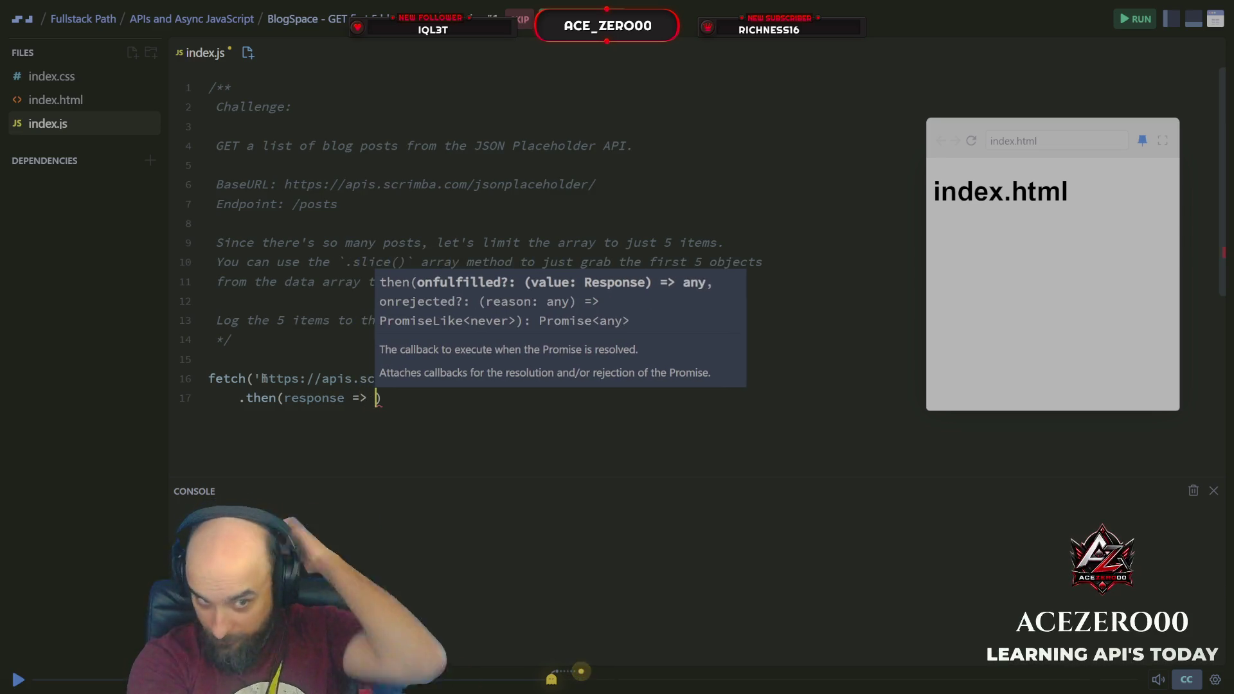
{"action": "type", "text": "re"}
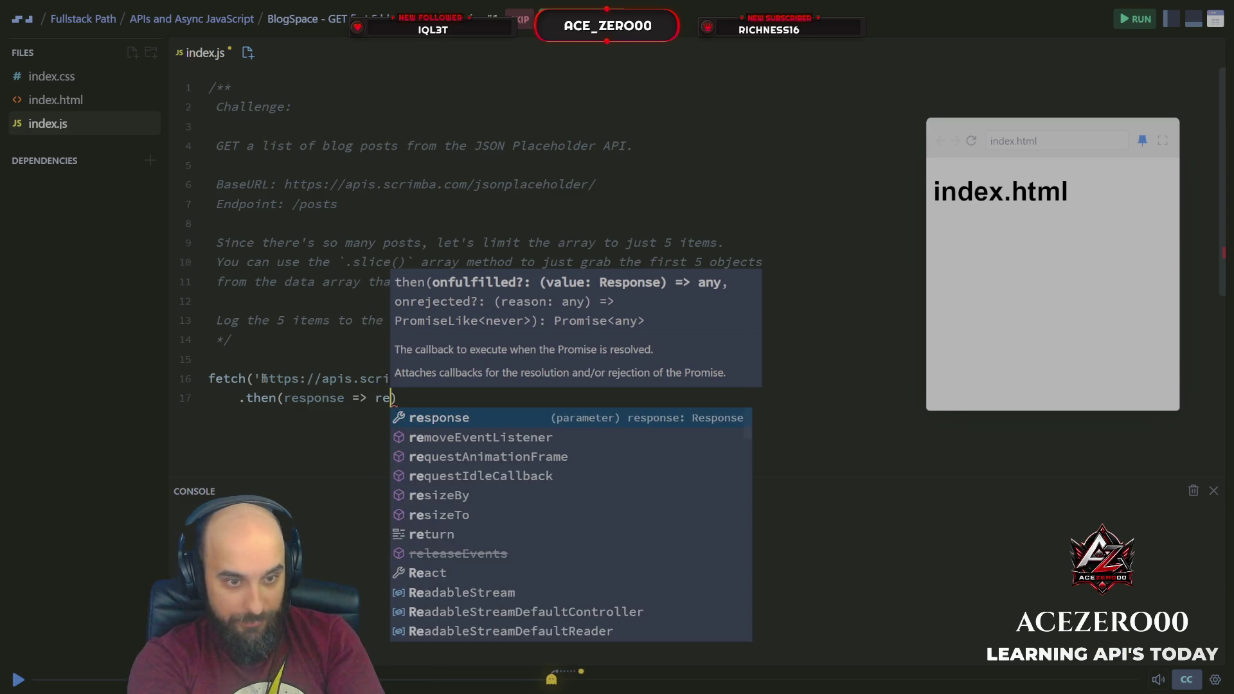
{"action": "key", "text": "Tab"}
{"action": "type", "text": ".j"}
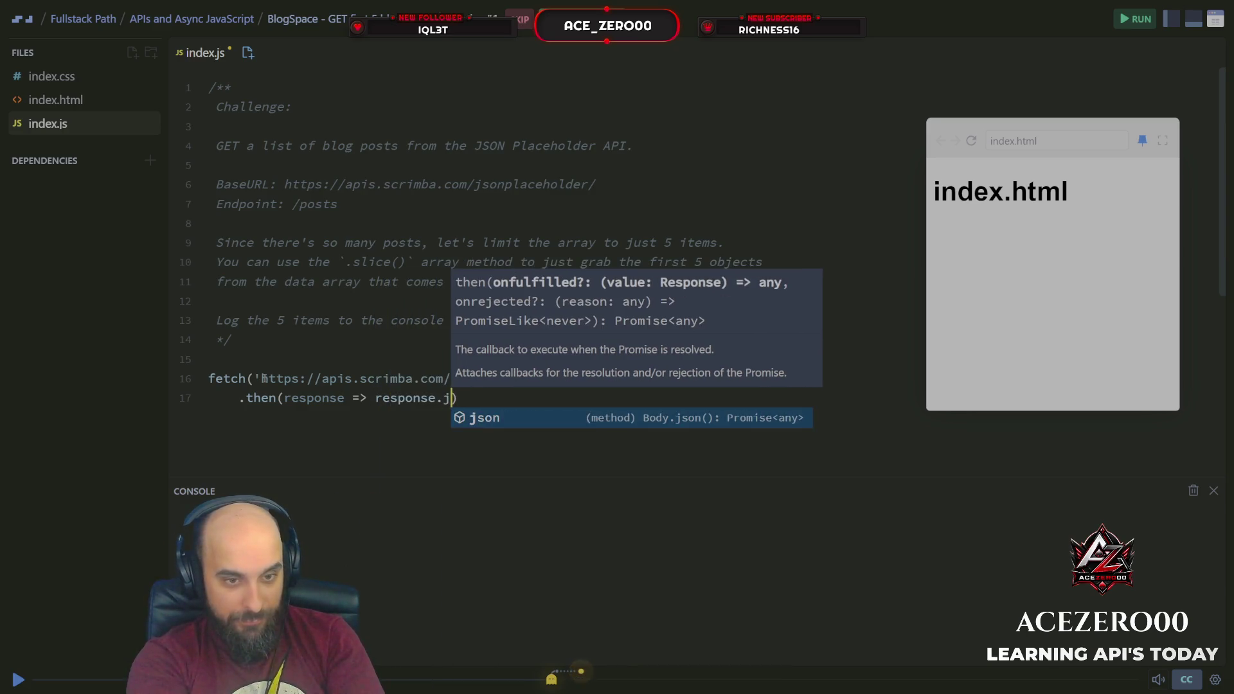
{"action": "key", "text": "Tab"}
{"action": "type", "text": "("}
{"action": "key", "text": "Right"}
{"action": "key", "text": "Right"}
Add a second .then that passes data to console.log.
{"action": "key", "text": "Return"}
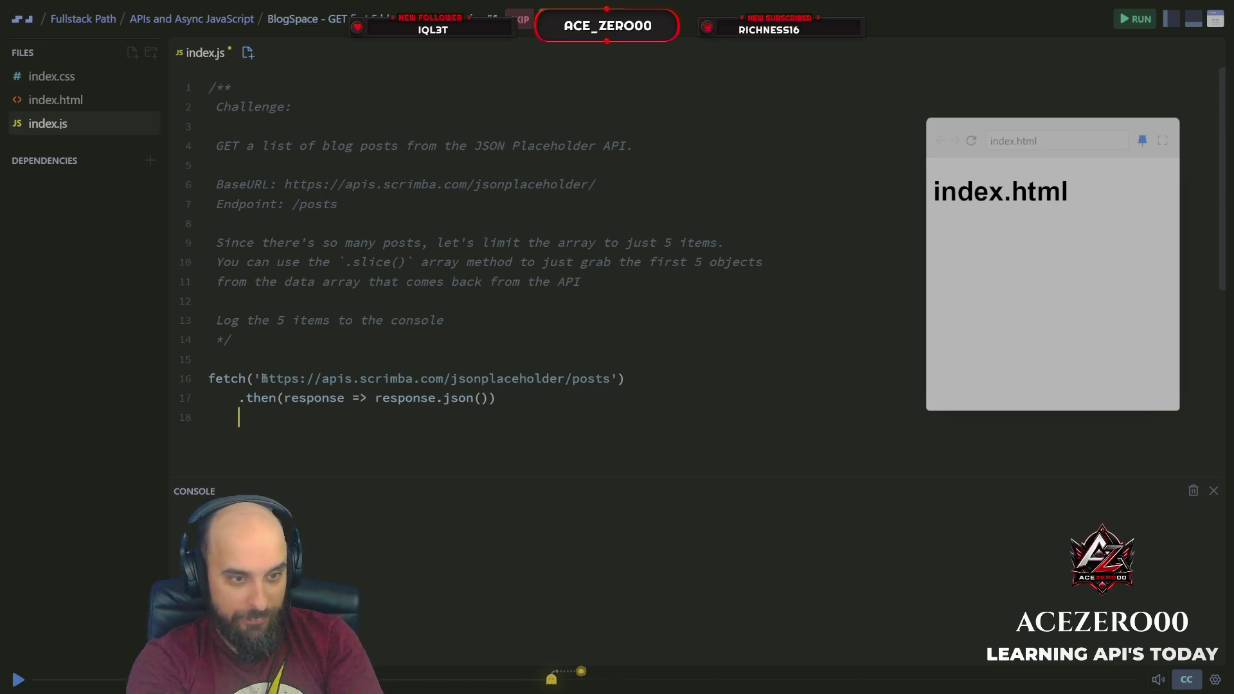
{"action": "type", "text": ".then"}
{"action": "key", "text": "Tab"}
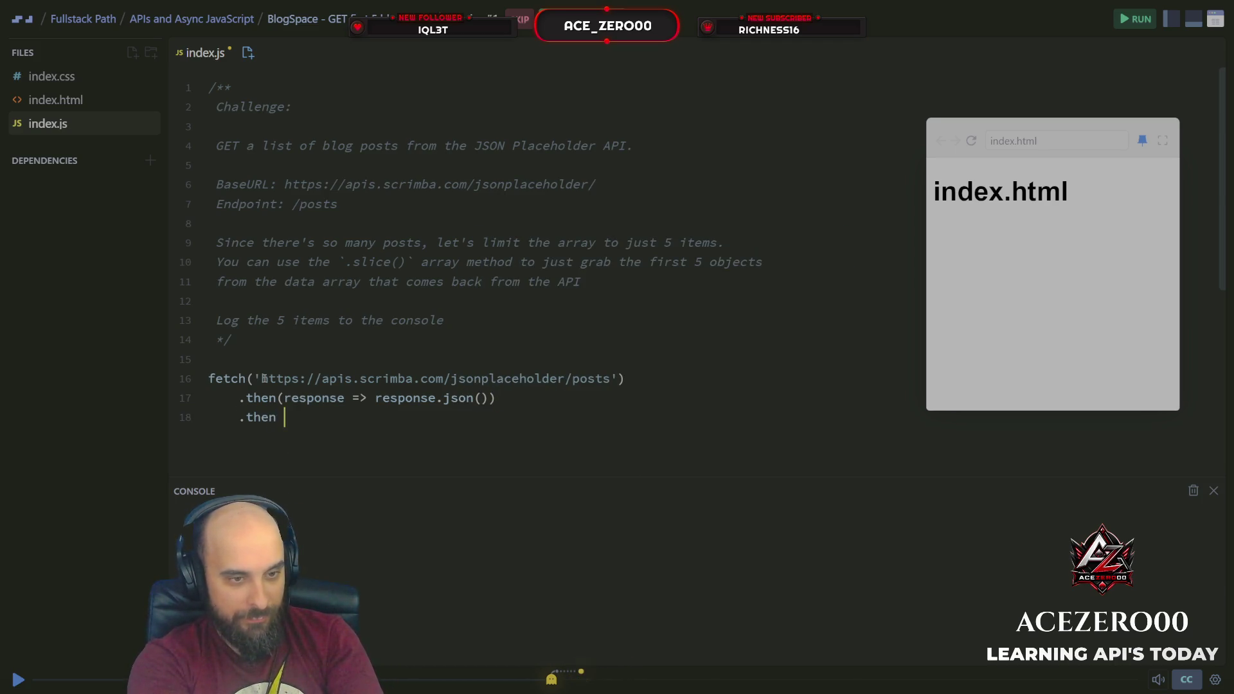
{"action": "type", "text": "(re"}
{"action": "key", "text": "BackSpace"}
{"action": "key", "text": "BackSpace"}
{"action": "type", "text": "data"}
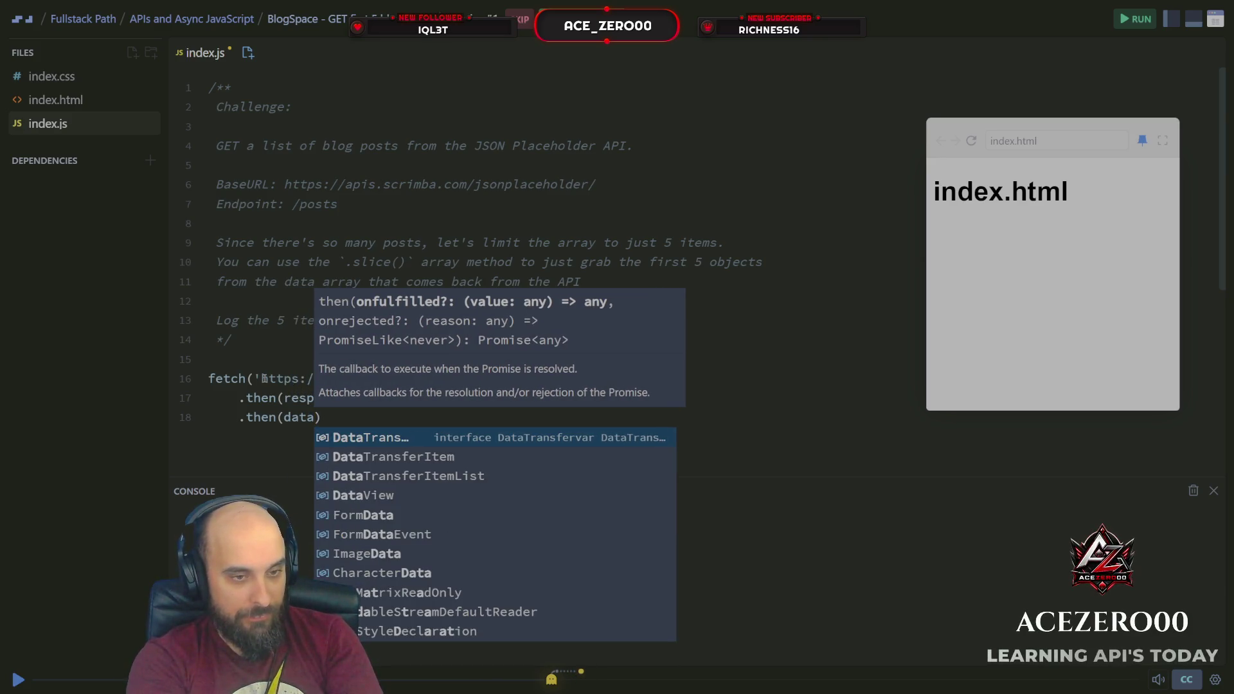
{"action": "type", "text": " => da"}
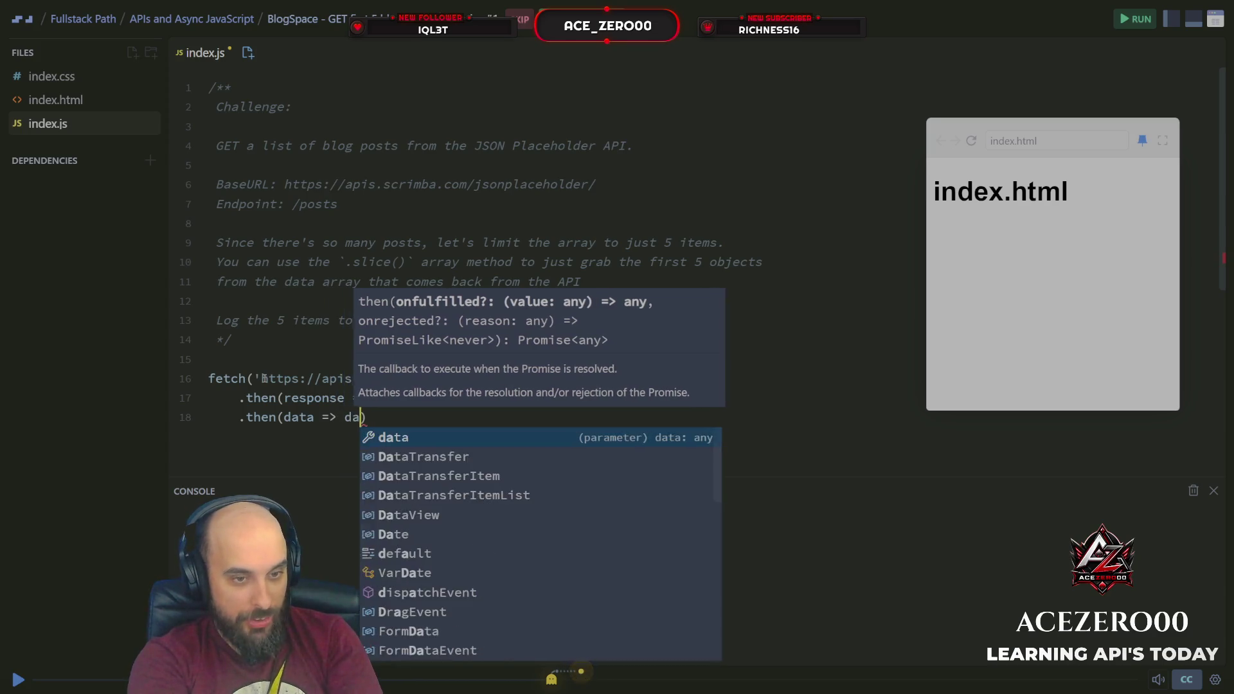
{"action": "key", "text": "BackSpace"}
{"action": "key", "text": "BackSpace"}
{"action": "type", "text": "co"}
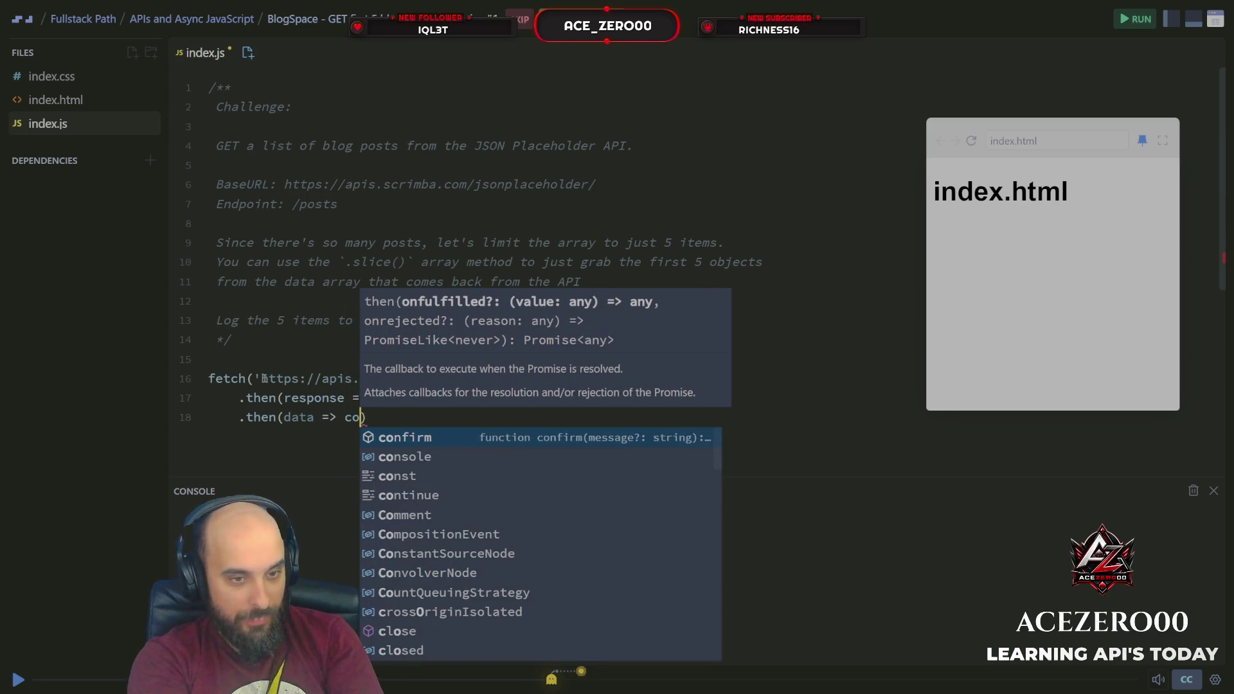
{"action": "key", "text": "Down"}
{"action": "key", "text": "Tab"}
{"action": "type", "text": ".l"}
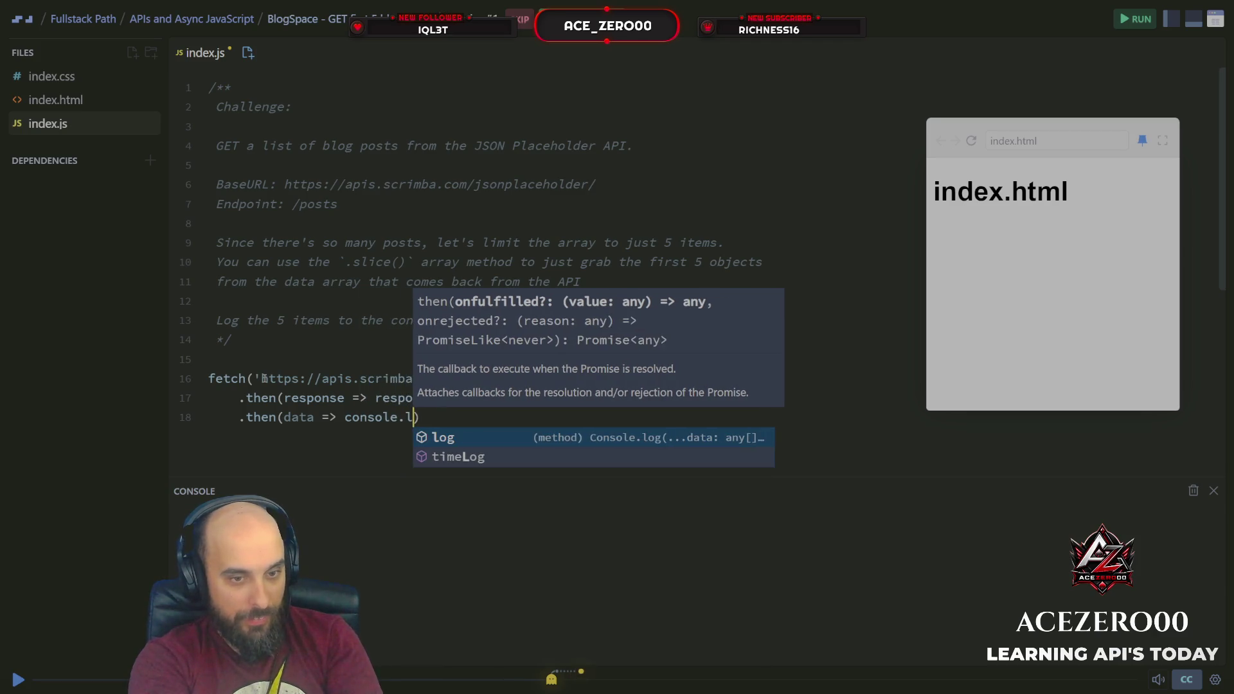
{"action": "key", "text": "Tab"}
Log data.slice(1,5) and begin a new line for error handling.
{"action": "type", "text": "("}
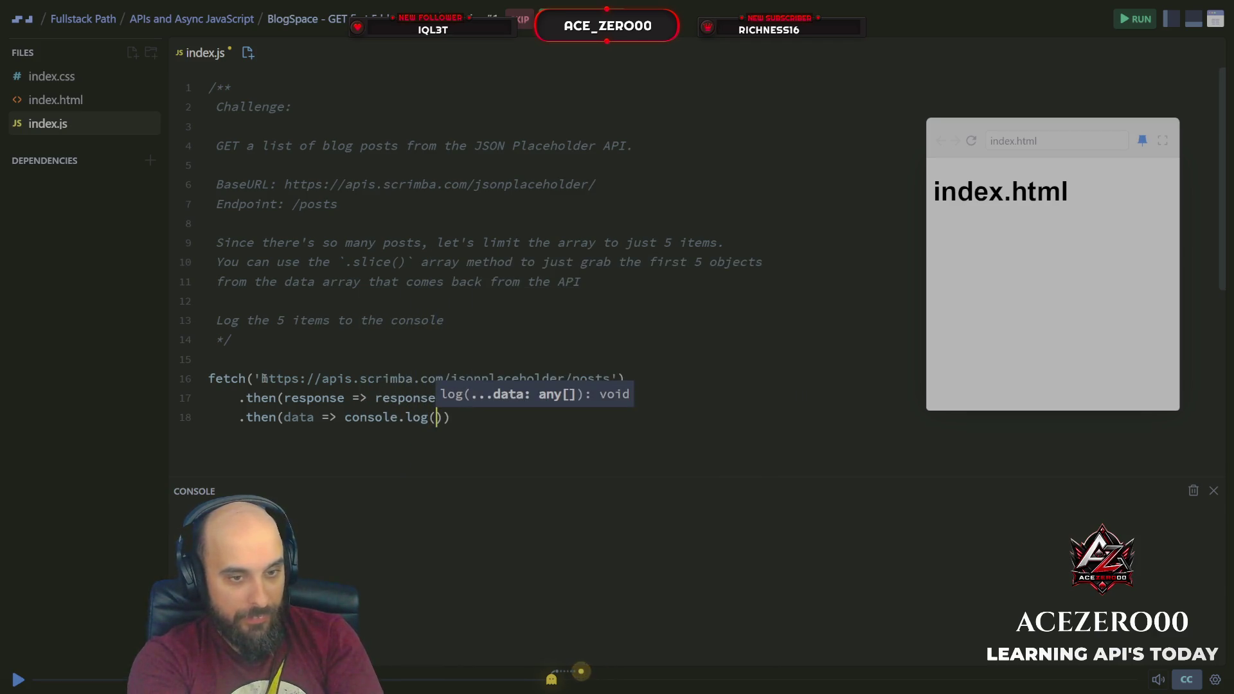
{"action": "type", "text": "dat"}
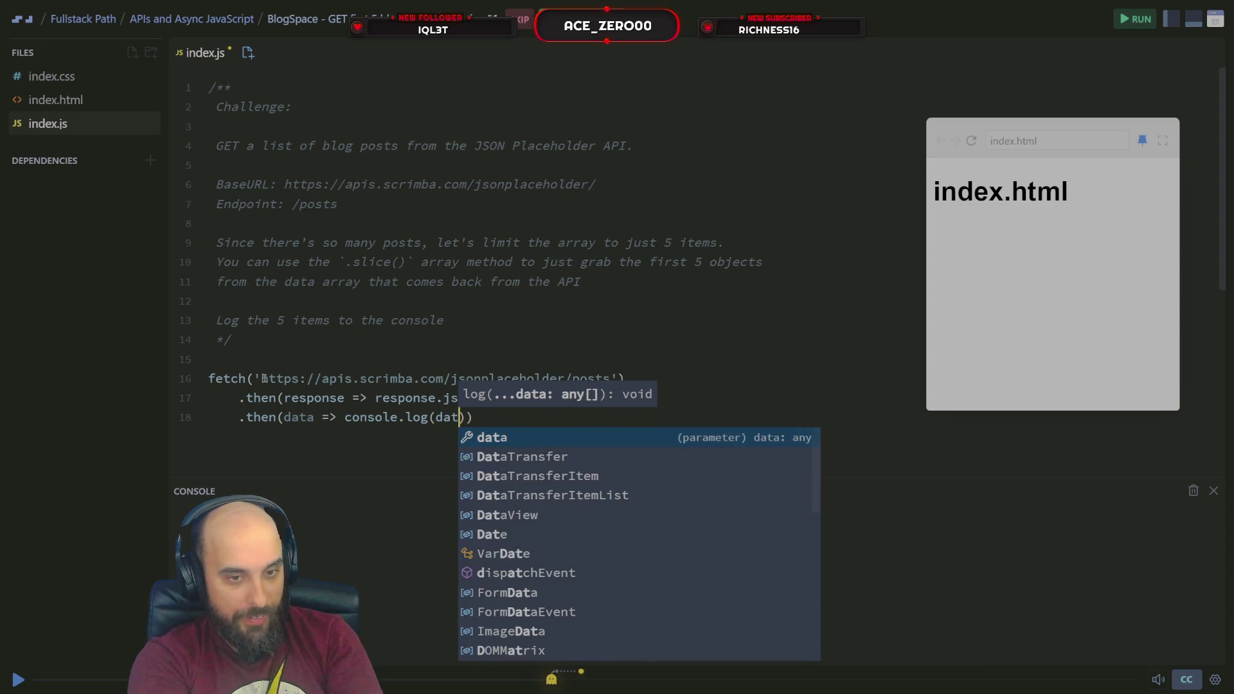
{"action": "type", "text": "a.s"}
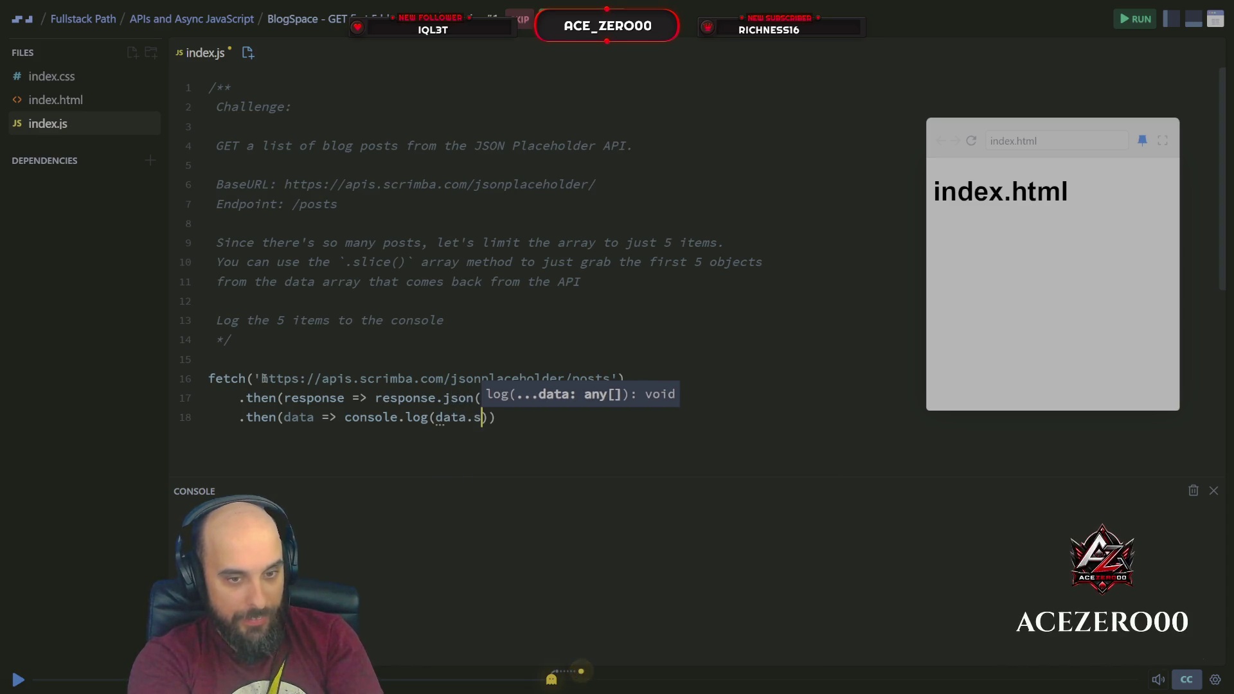
{"action": "key", "text": "BackSpace"}
{"action": "key", "text": "BackSpace"}
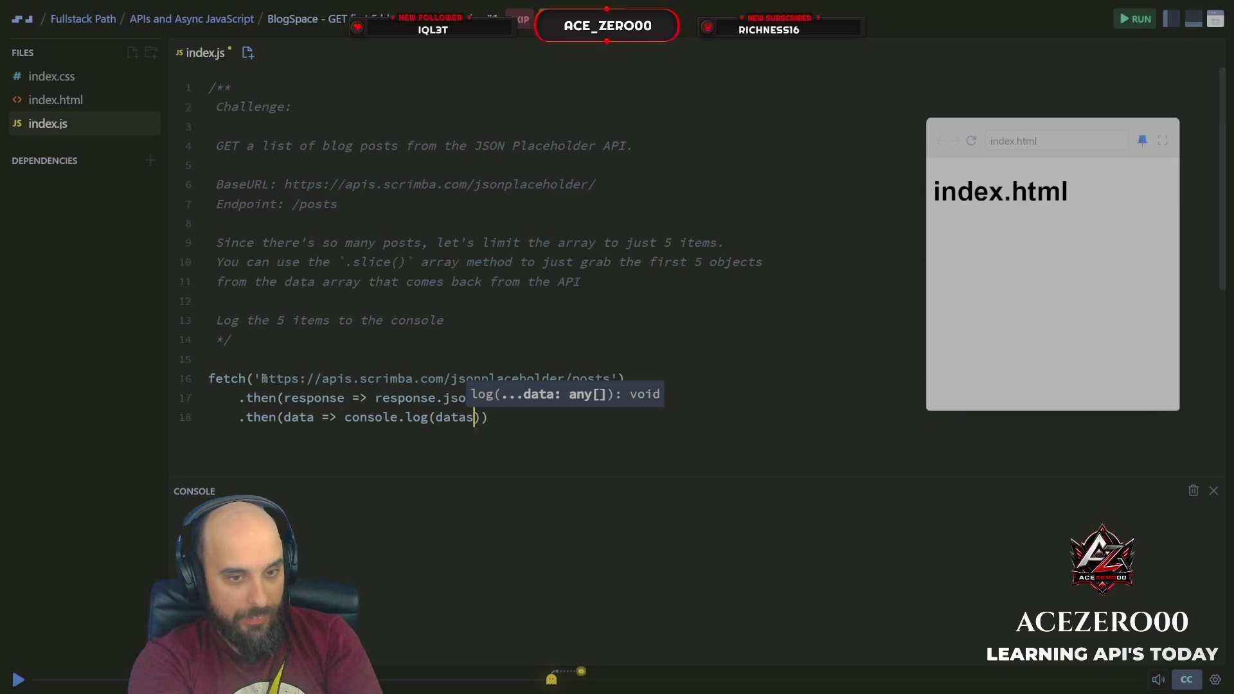
{"action": "key", "text": "BackSpace"}
{"action": "type", "text": "."}
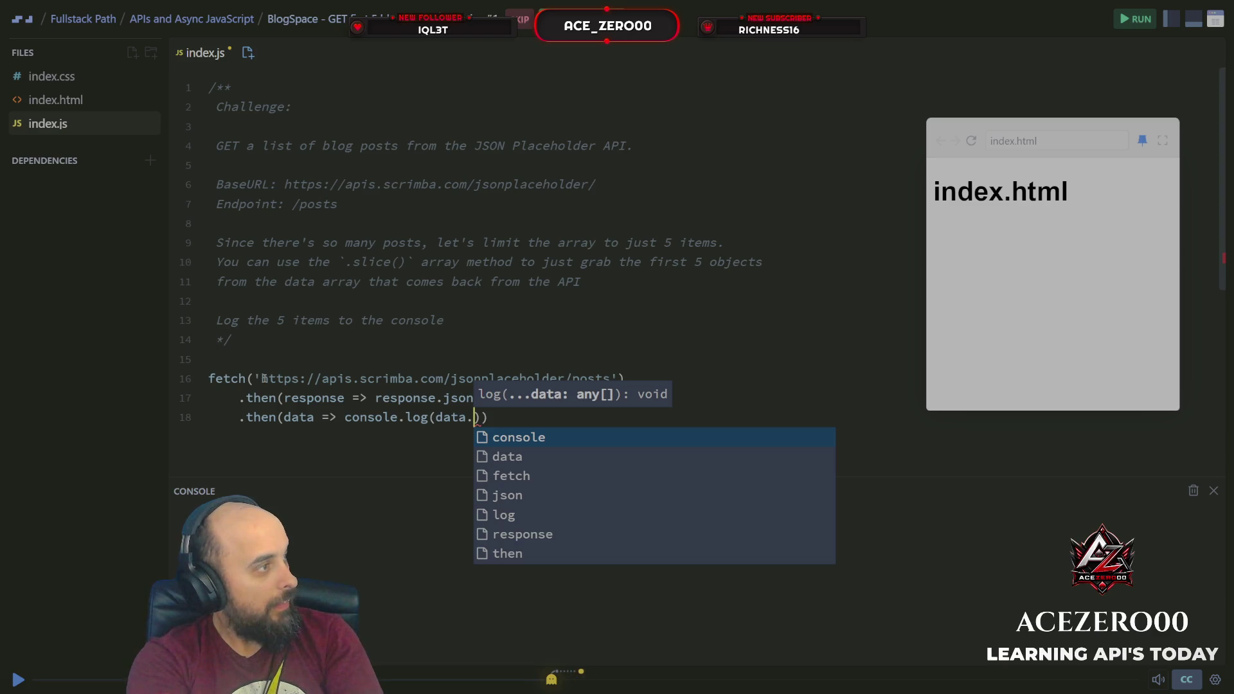
{"action": "type", "text": "slice("}
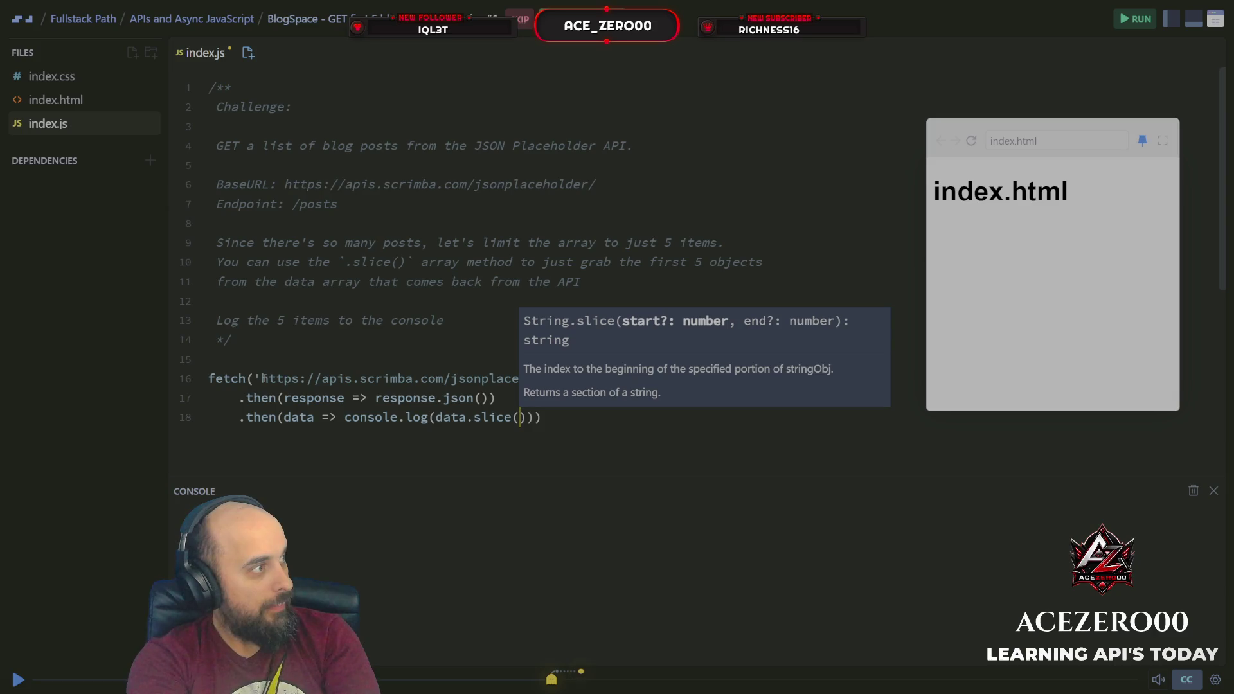
{"action": "type", "text": "1,5"}
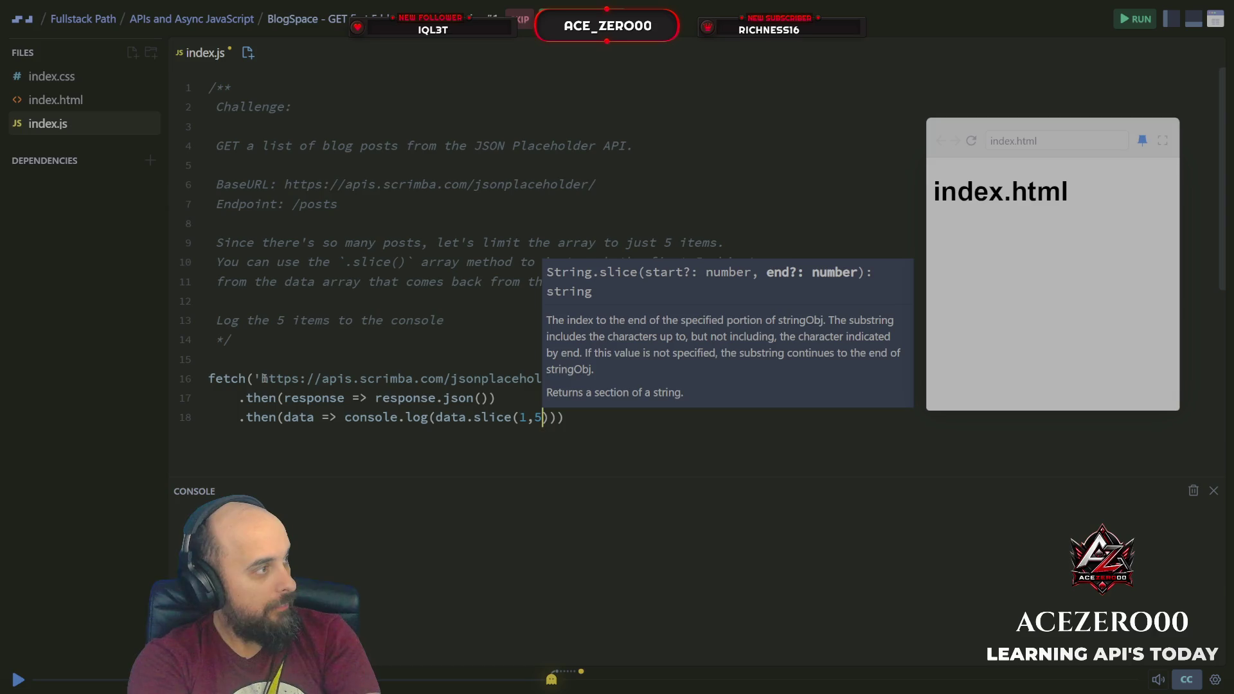
{"action": "key", "text": "Right"}
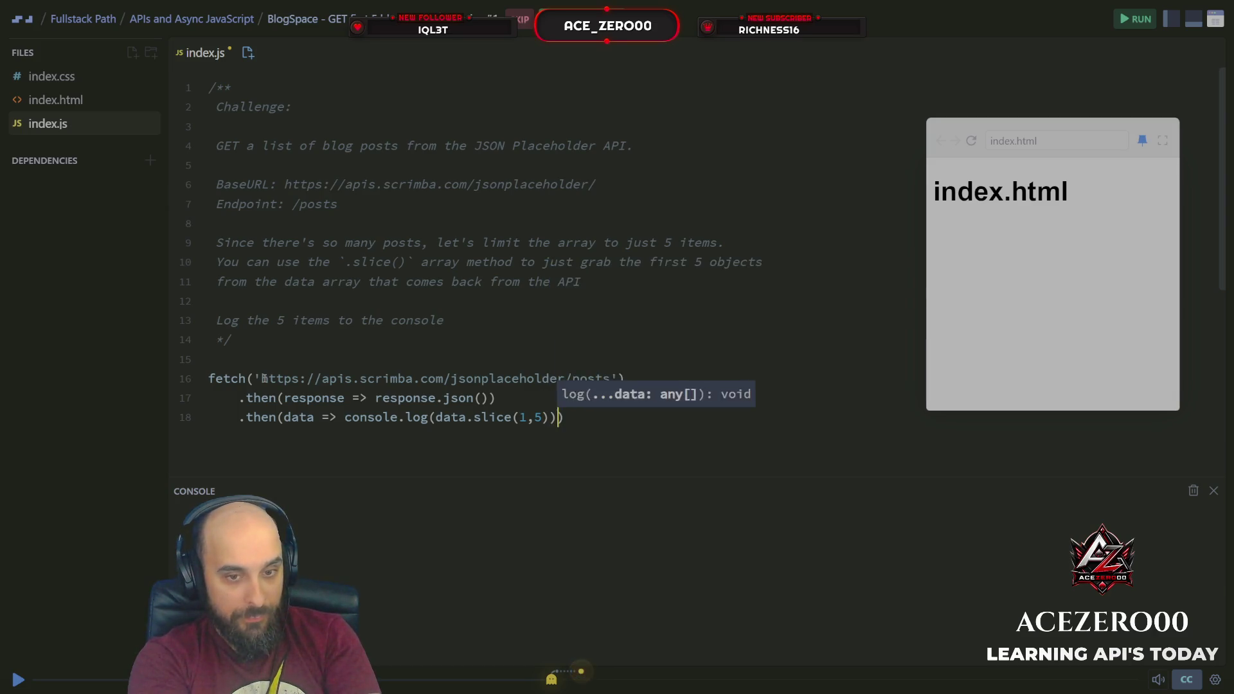
{"action": "key", "text": "End"}
{"action": "key", "text": "Return"}
Write .catch(error => console.log("Error Fetching:" + error.error)) on line 19.
{"action": "type", "text": ".catch("}
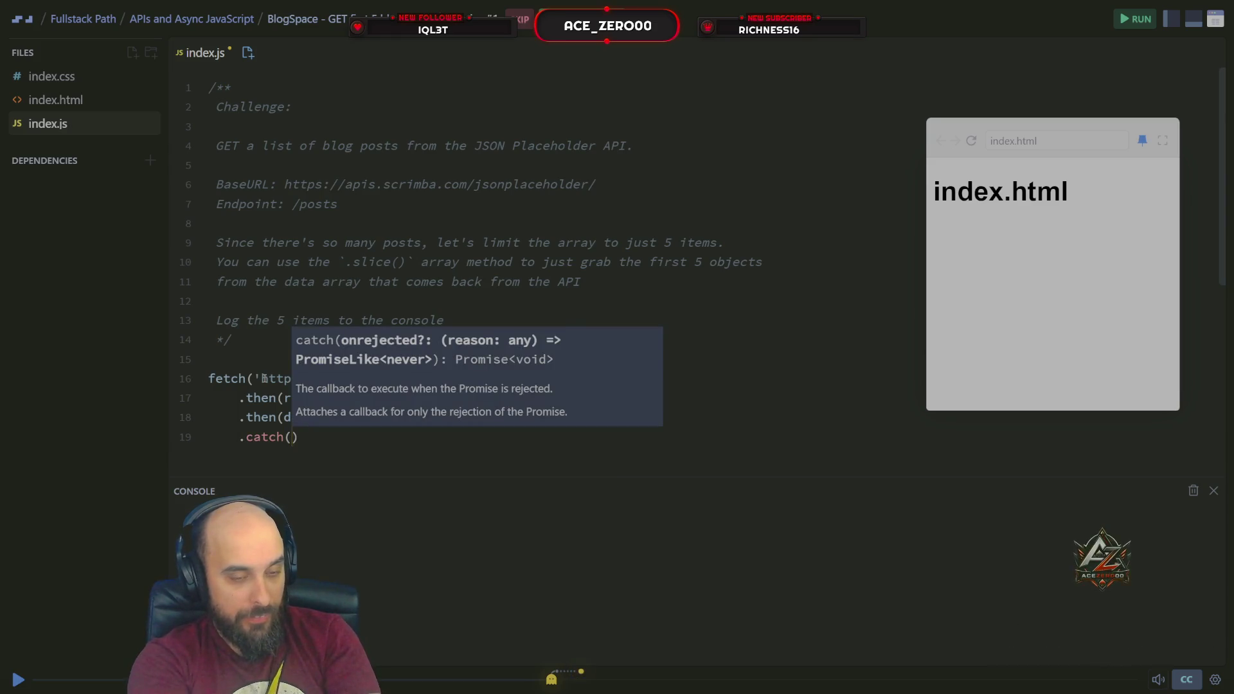
{"action": "type", "text": "error =>"}
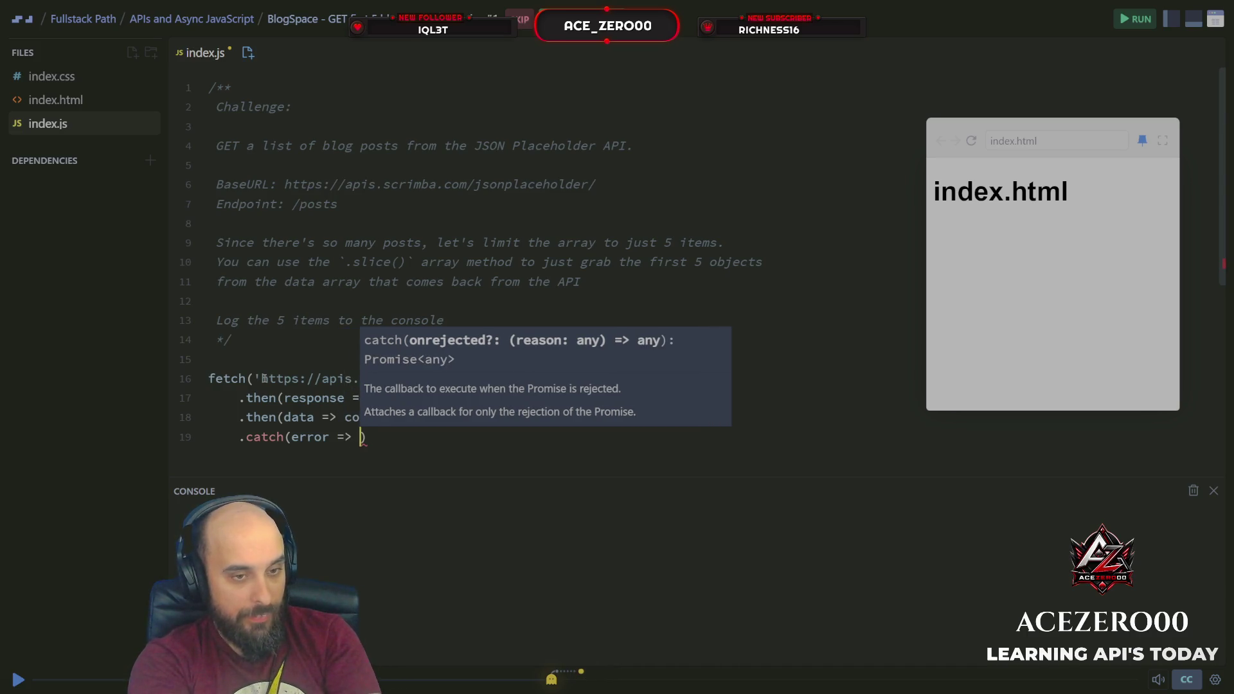
{"action": "type", "text": " err"}
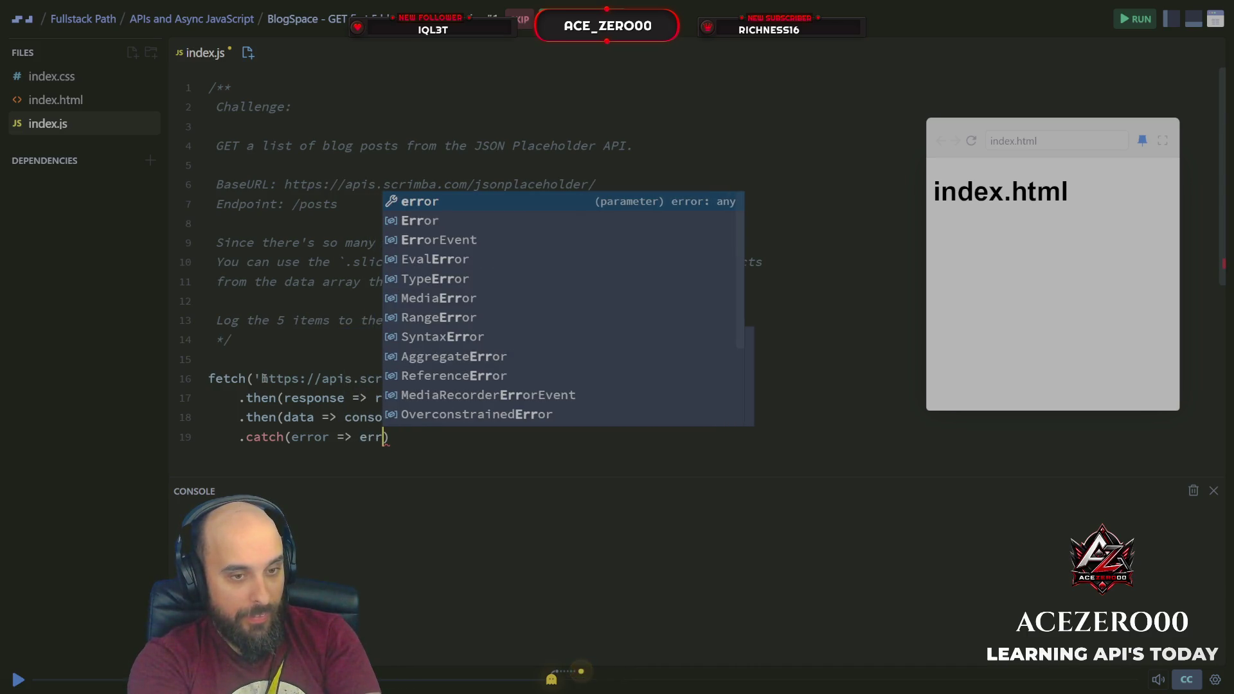
{"action": "key", "text": "BackSpace"}
{"action": "key", "text": "BackSpace"}
{"action": "key", "text": "BackSpace"}
{"action": "type", "text": "co"}
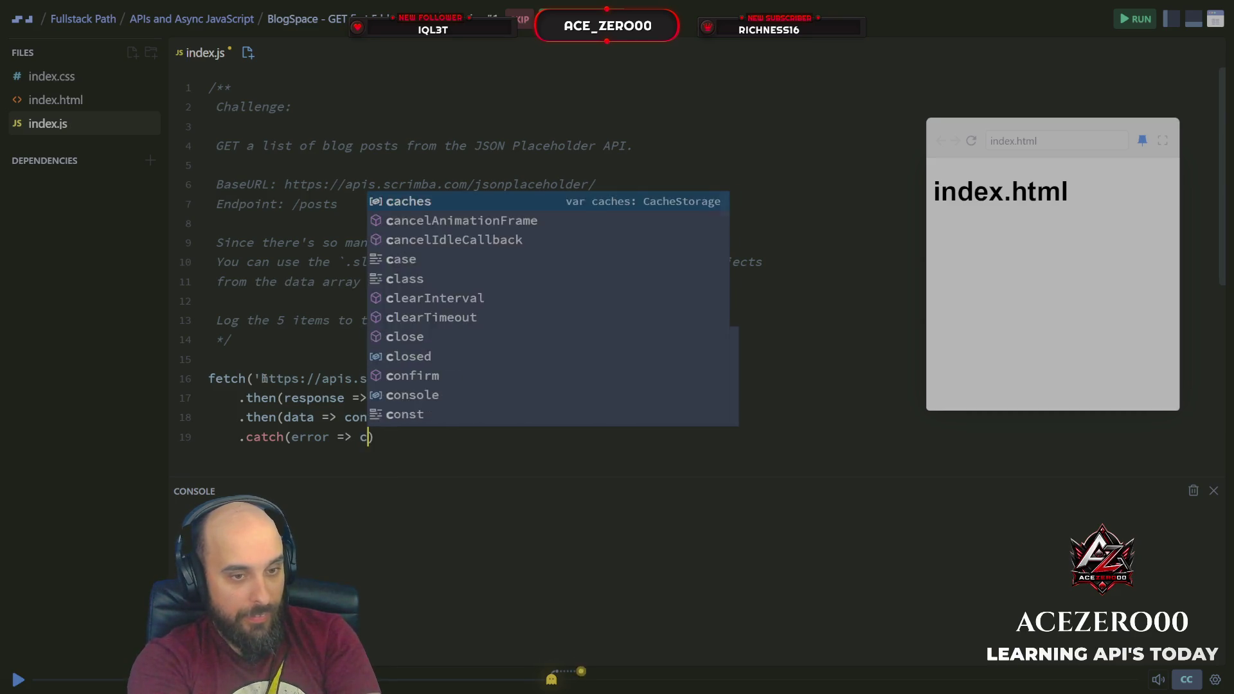
{"action": "type", "text": "nsole.lg"}
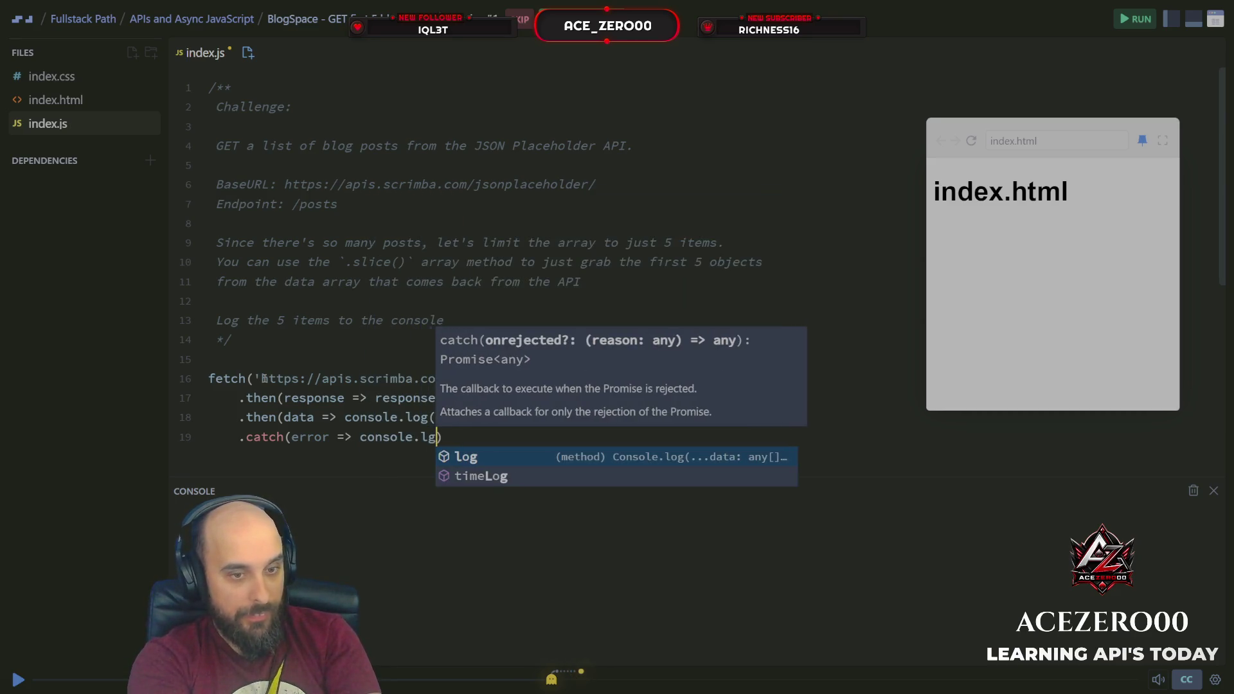
{"action": "key", "text": "Tab"}
{"action": "type", "text": "("}
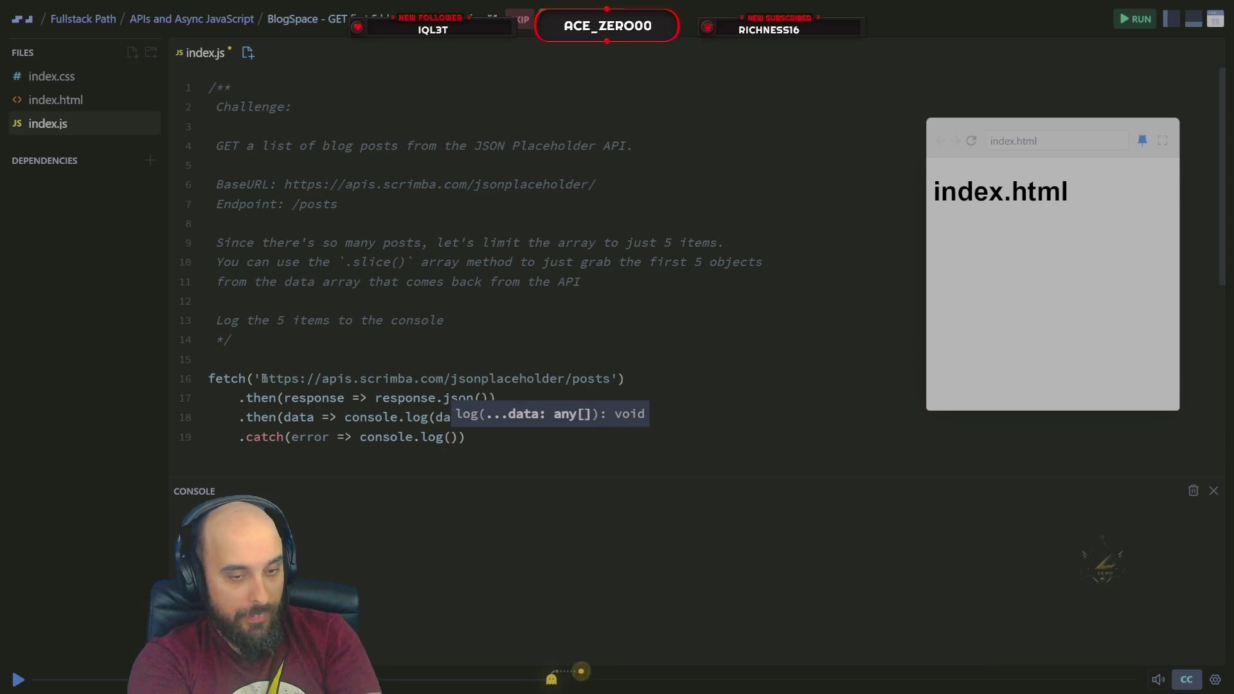
{"action": "type", "text": "\"Fe"}
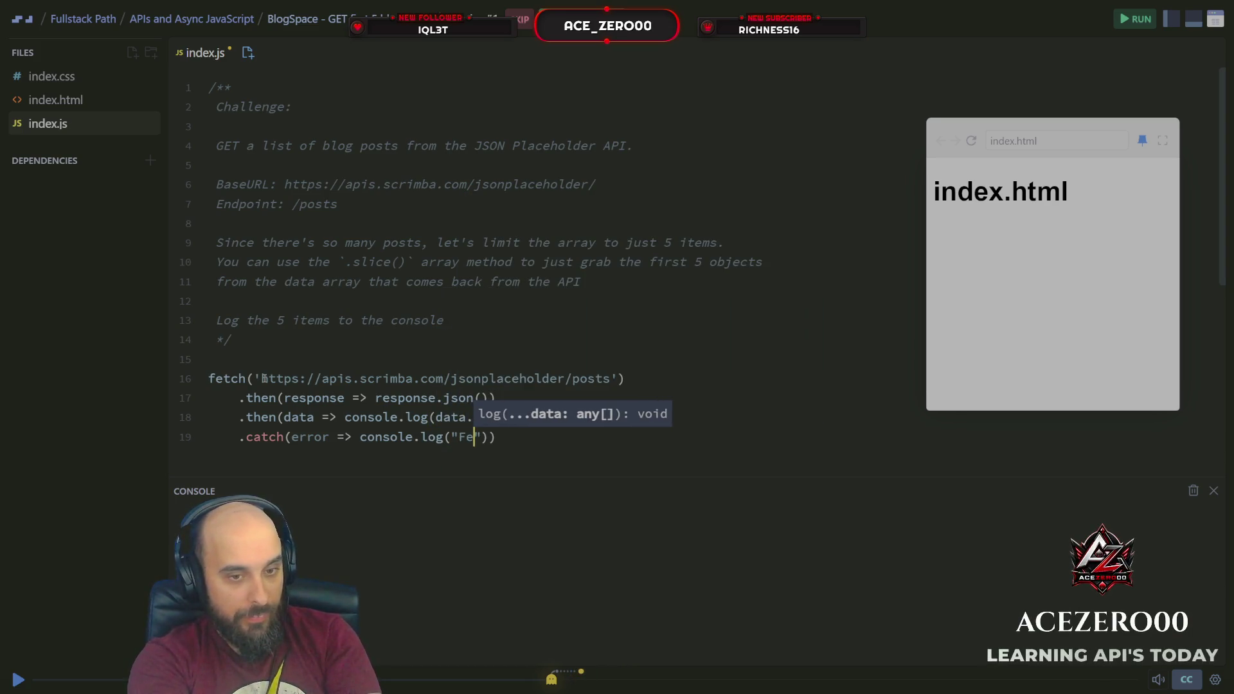
{"action": "key", "text": "BackSpace"}
{"action": "key", "text": "BackSpace"}
{"action": "type", "text": "Err"}
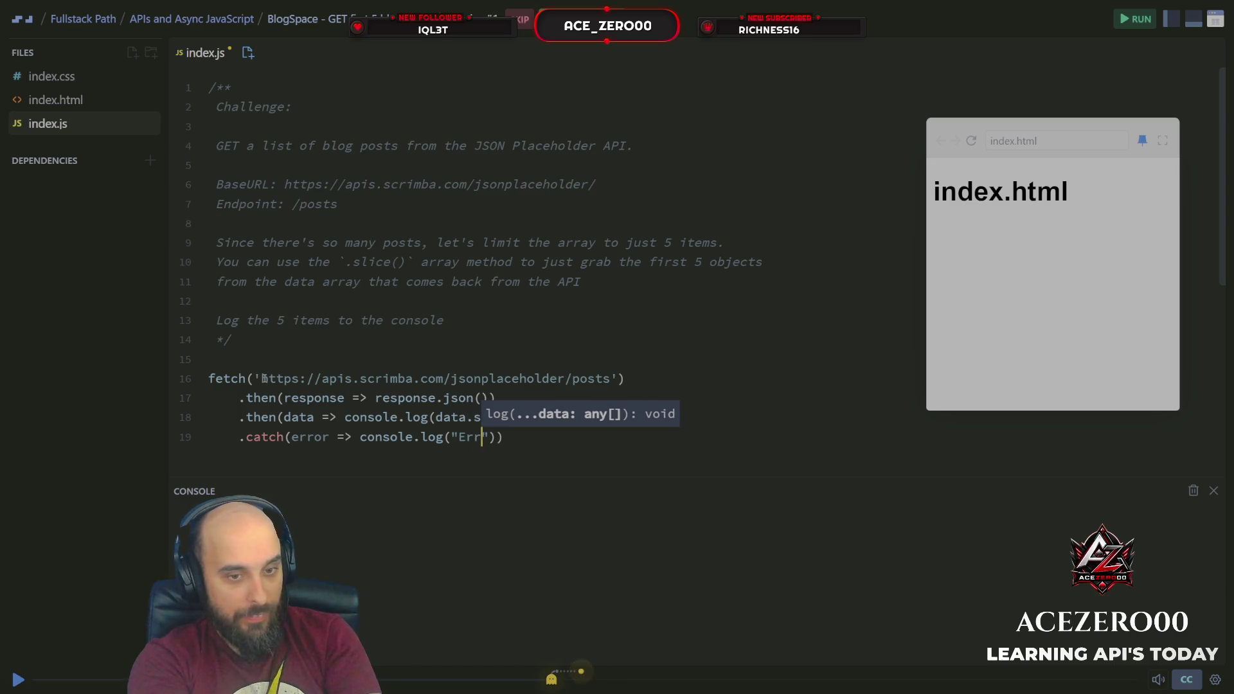
{"action": "type", "text": "or getting"}
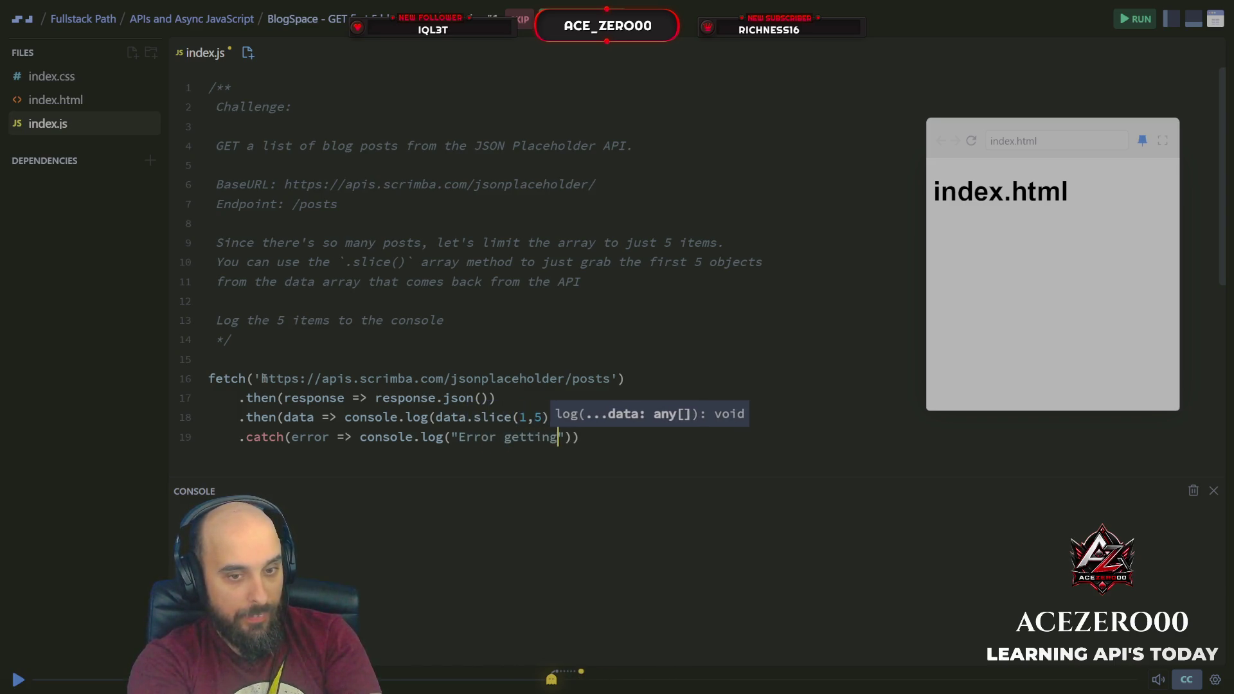
{"action": "type", "text": " f"}
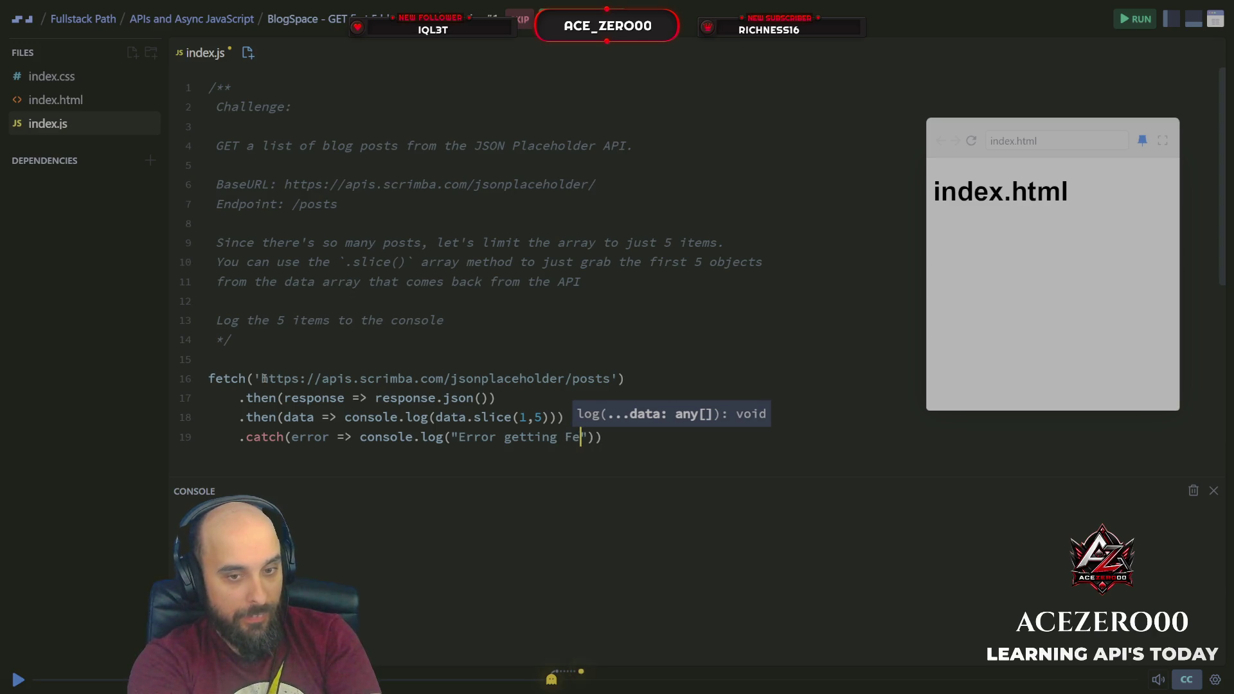
{"action": "key", "text": "BackSpace"}
{"action": "key", "text": "BackSpace"}
{"action": "key", "text": "BackSpace"}
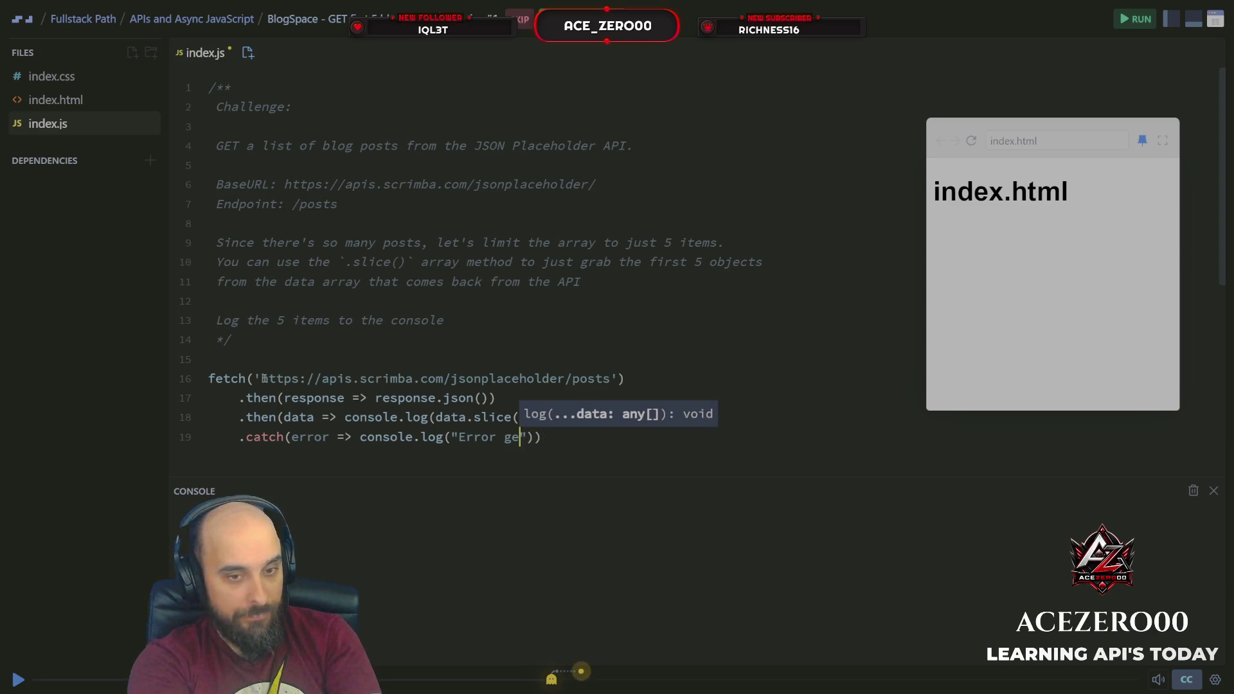
{"action": "key", "text": "BackSpace"}
{"action": "key", "text": "BackSpace"}
{"action": "type", "text": "Fetech"}
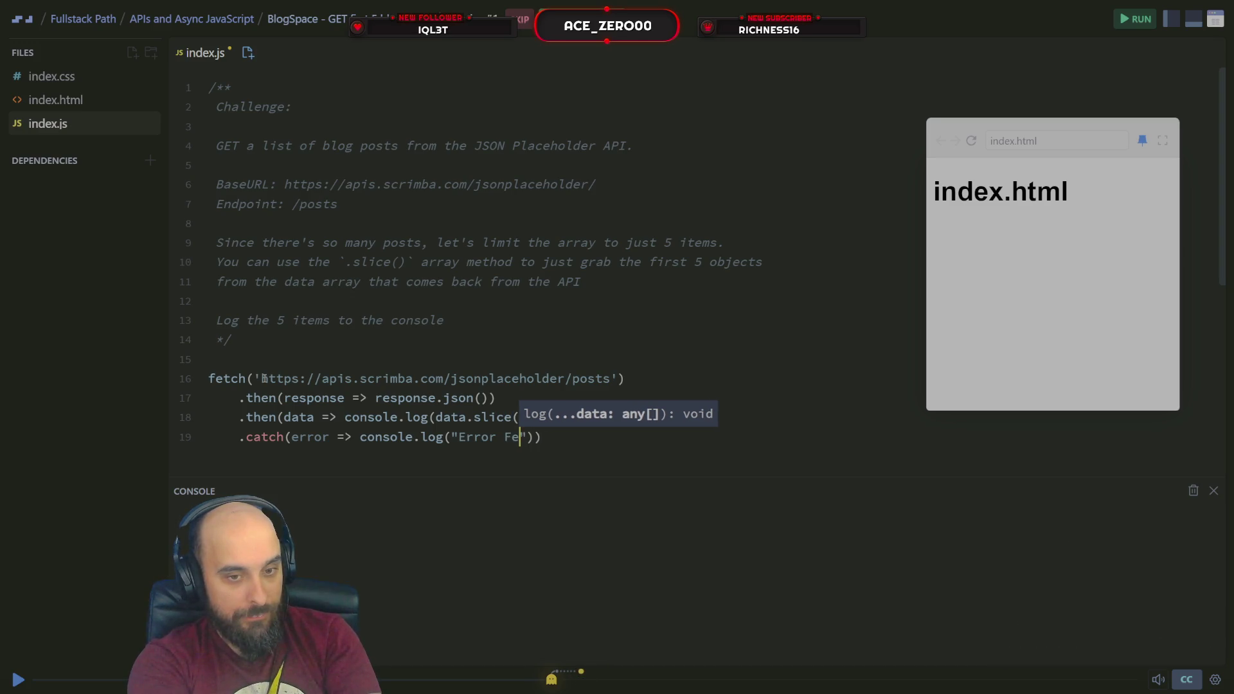
{"action": "key", "text": "BackSpace"}
{"action": "key", "text": "BackSpace"}
{"action": "key", "text": "BackSpace"}
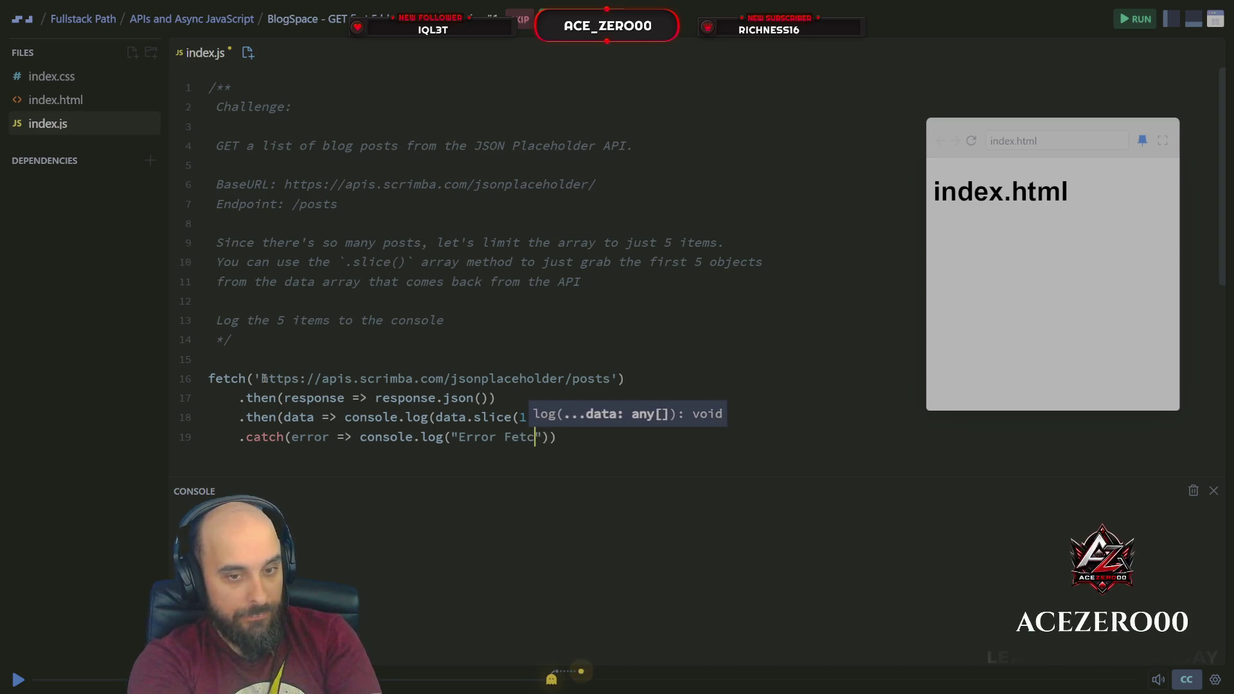
{"action": "type", "text": "ching:\""}
{"action": "type", "text": " +"}
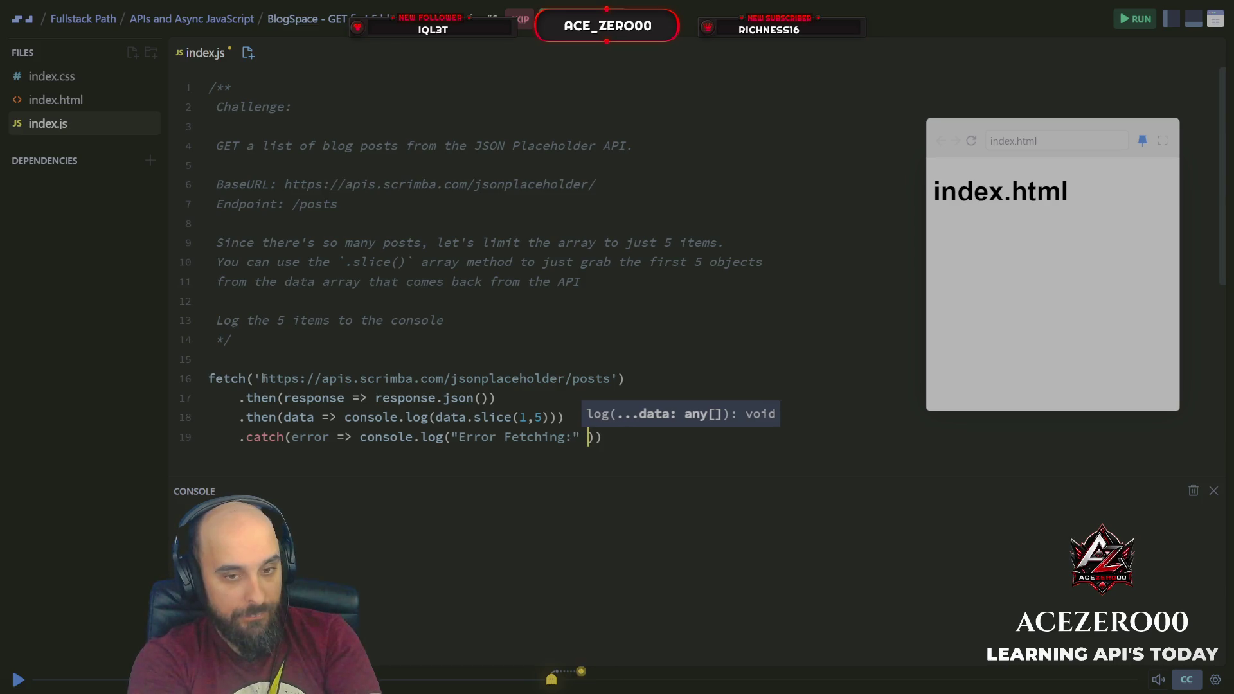
{"action": "type", "text": " e"}
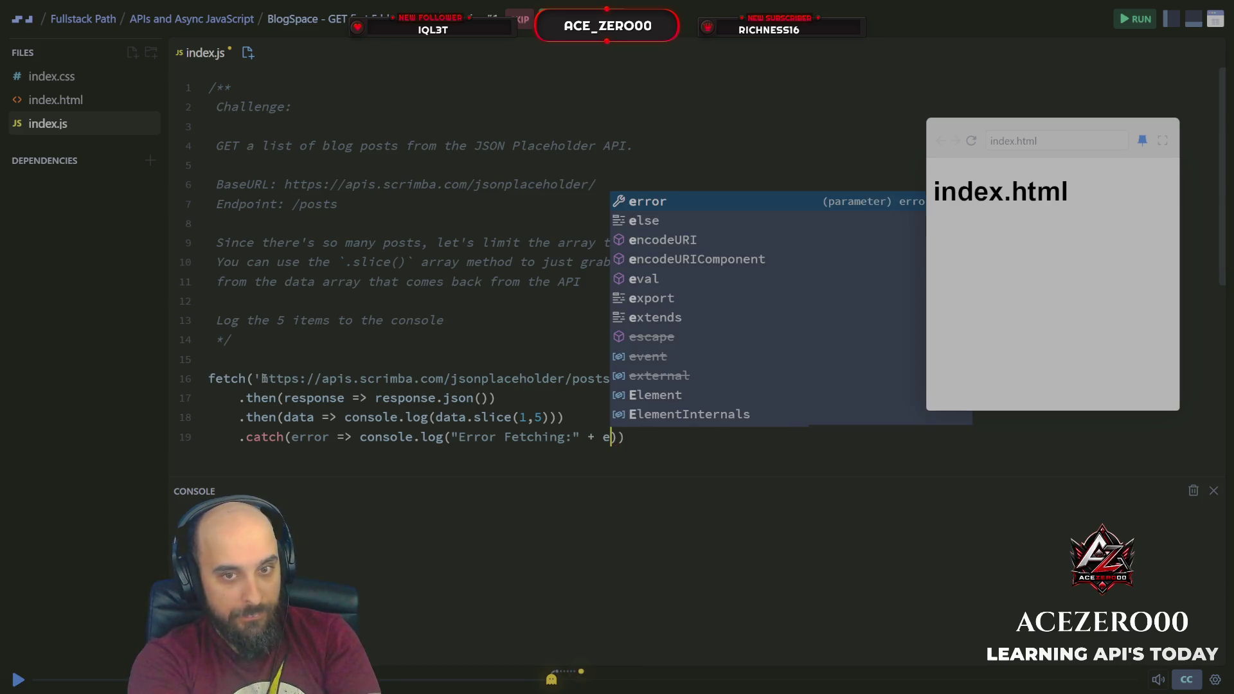
{"action": "type", "text": "rror.er"}
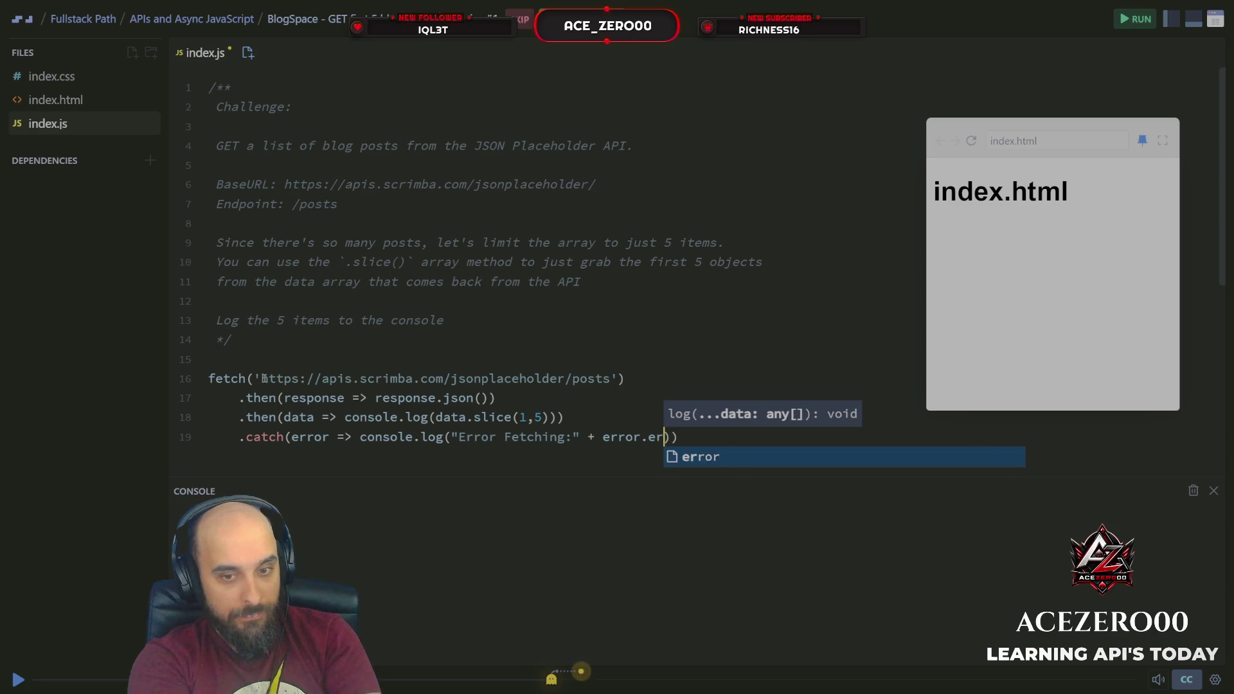
{"action": "key", "text": "Return"}
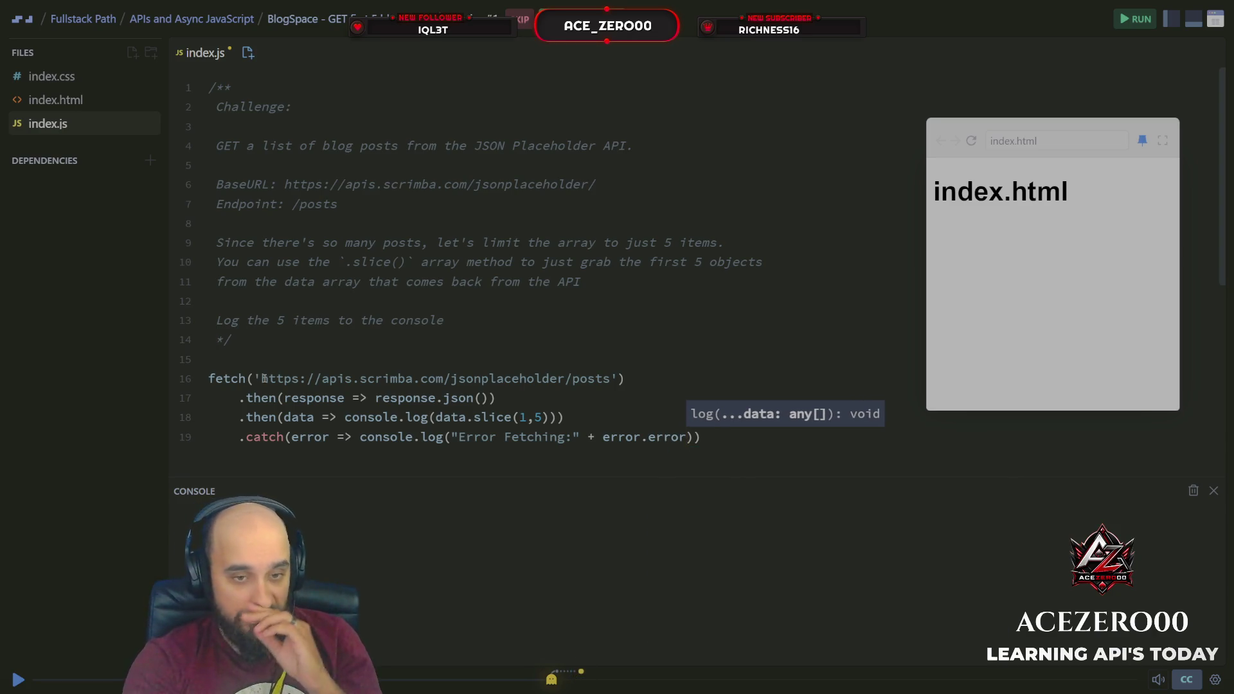
Run the code to print the sliced posts, then submit it for review.
{"action": "left_click", "coordinate": [786, 333]}
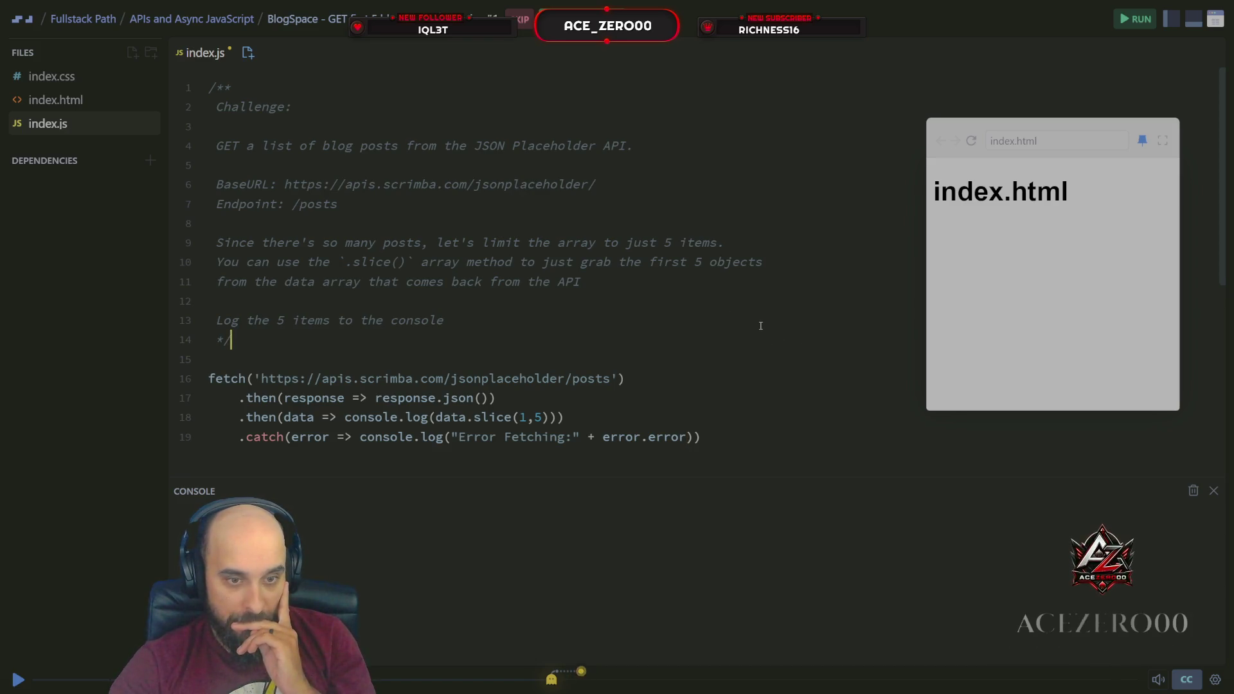
{"action": "left_click", "coordinate": [1136, 18]}
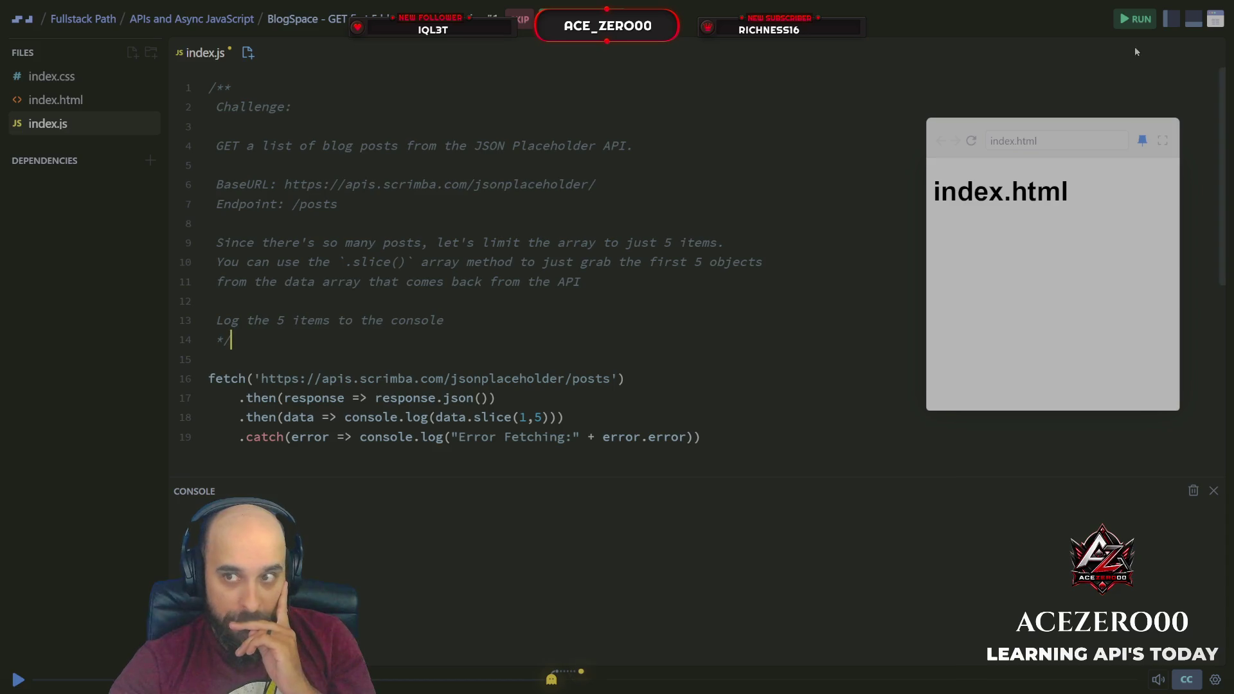
{"action": "left_click", "coordinate": [1140, 19]}
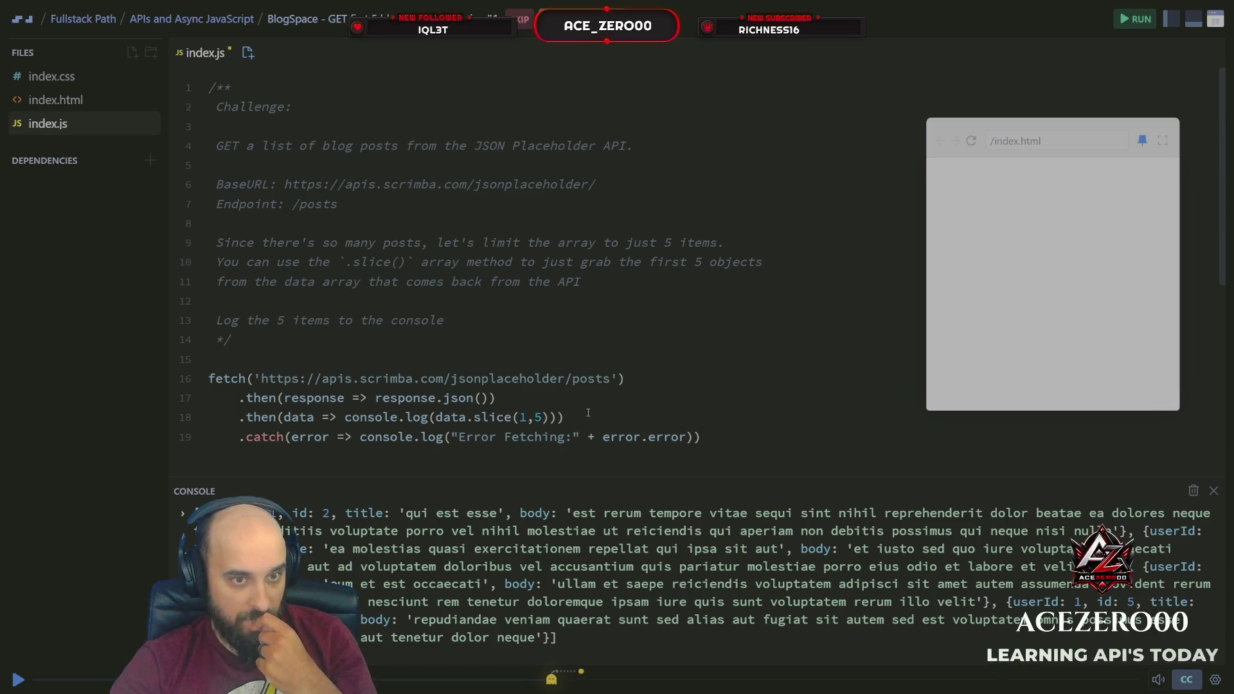
{"action": "key", "text": "ctrl+s"}
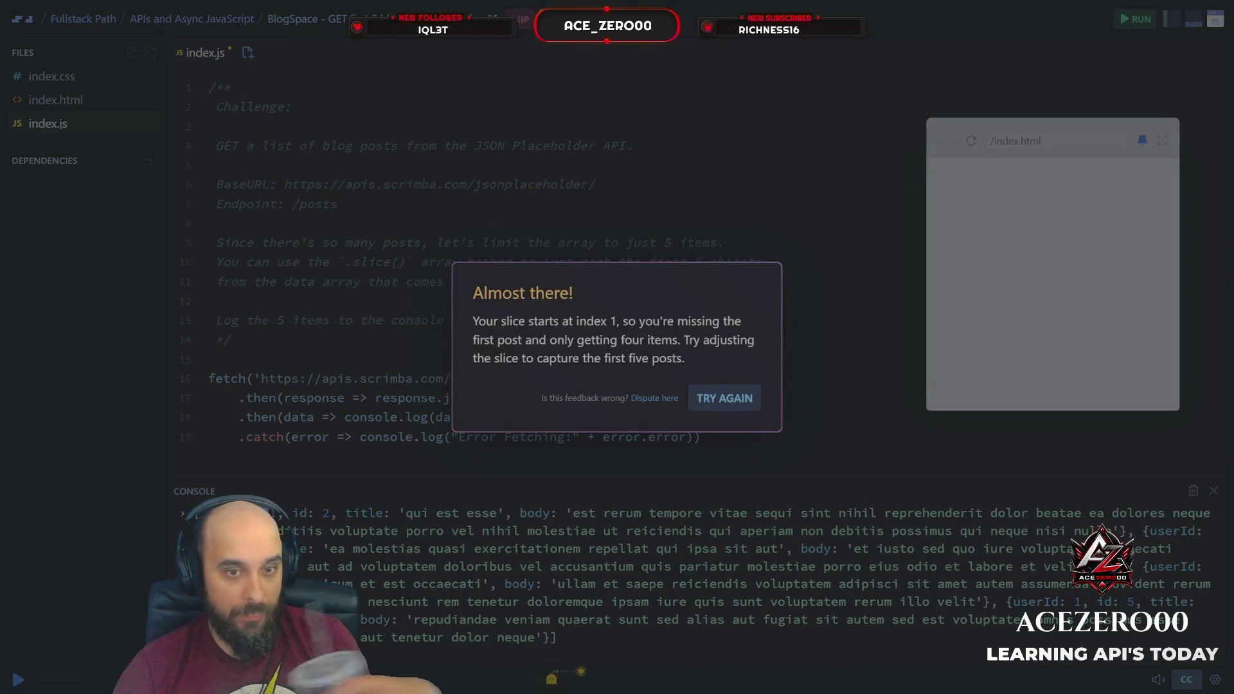
Change the slice to data.slice(0,4) and resubmit.
{"action": "left_click", "coordinate": [725, 399]}
{"action": "key", "text": "BackSpace"}
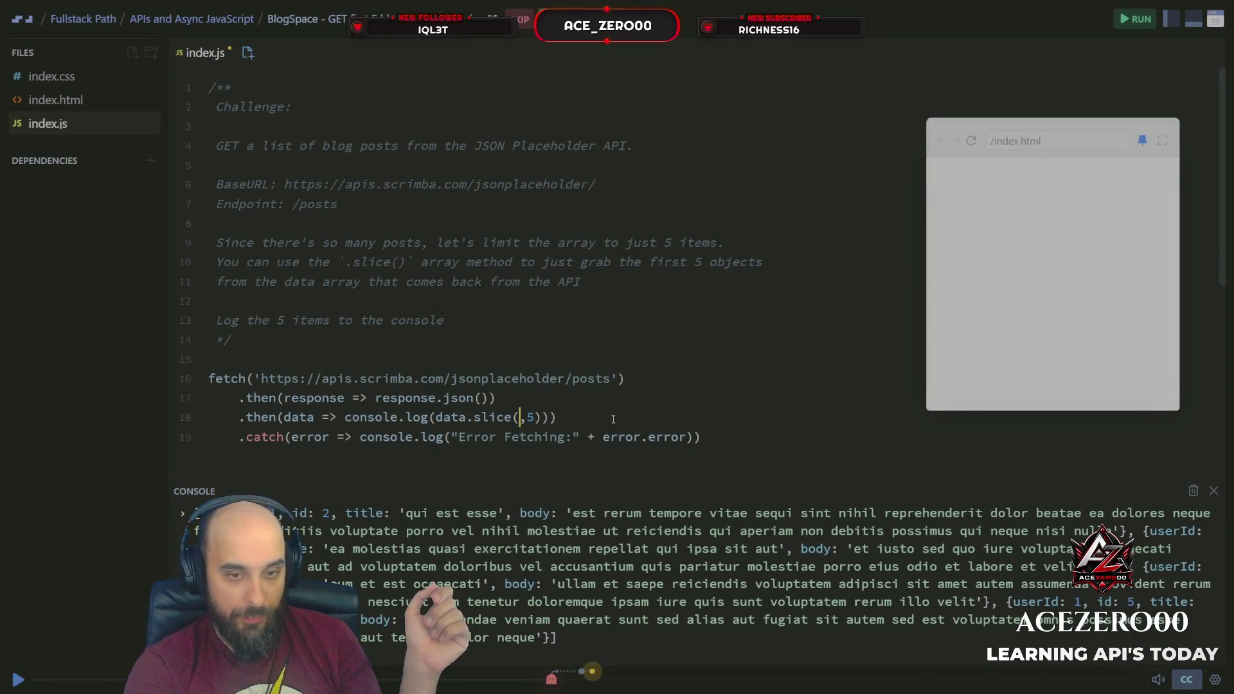
{"action": "type", "text": "0"}
{"action": "key", "text": "BackSpace"}
{"action": "type", "text": "4"}
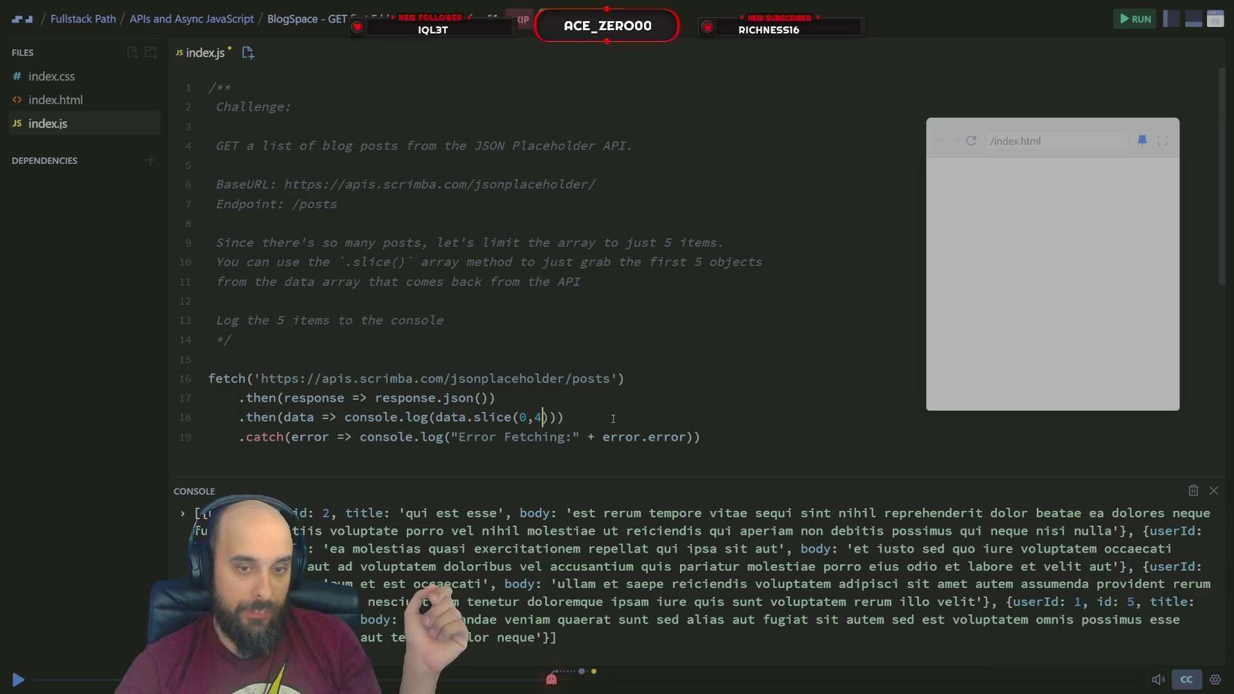
{"action": "key", "text": "ctrl+s"}
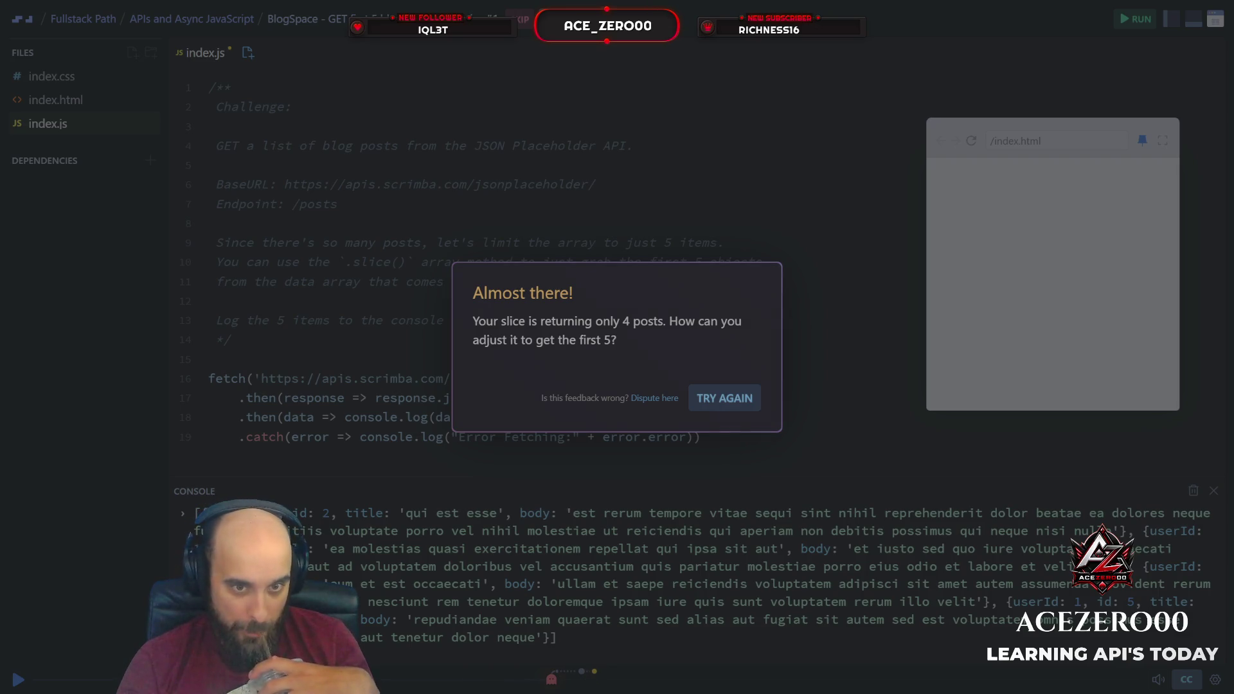
Change it to data.slice(0,5) and resubmit, getting it marked correct.
{"action": "left_click", "coordinate": [722, 400]}
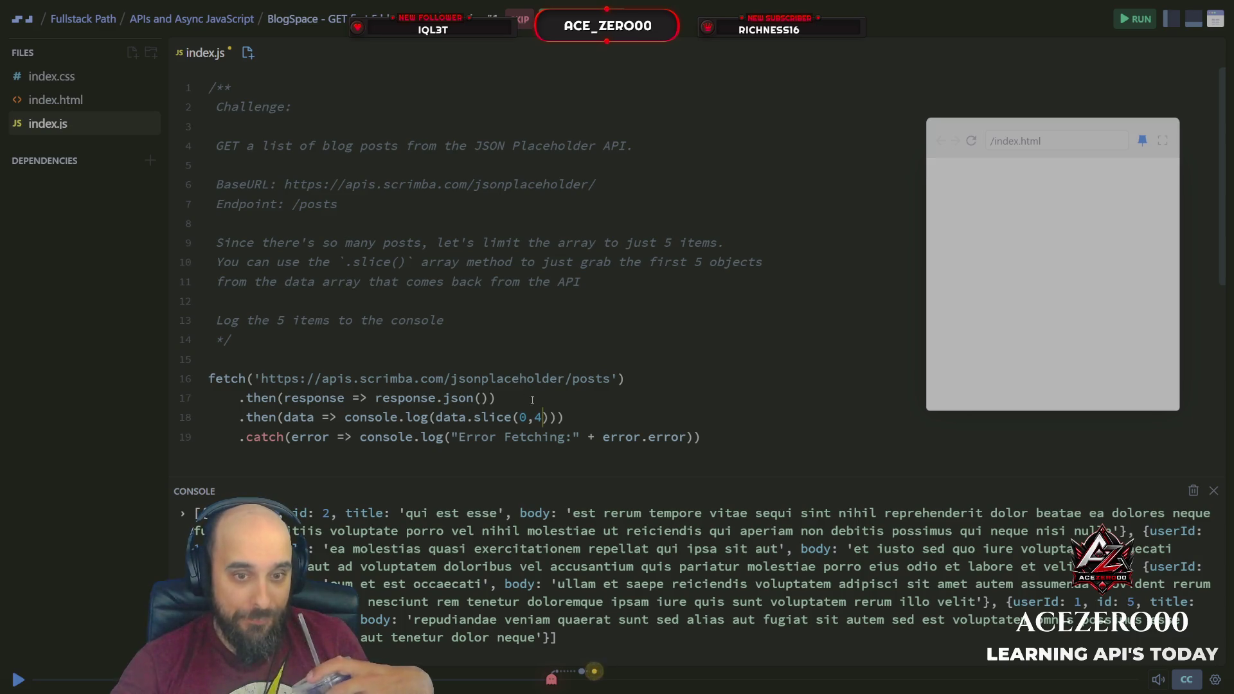
{"action": "key", "text": "BackSpace"}
{"action": "type", "text": "5"}
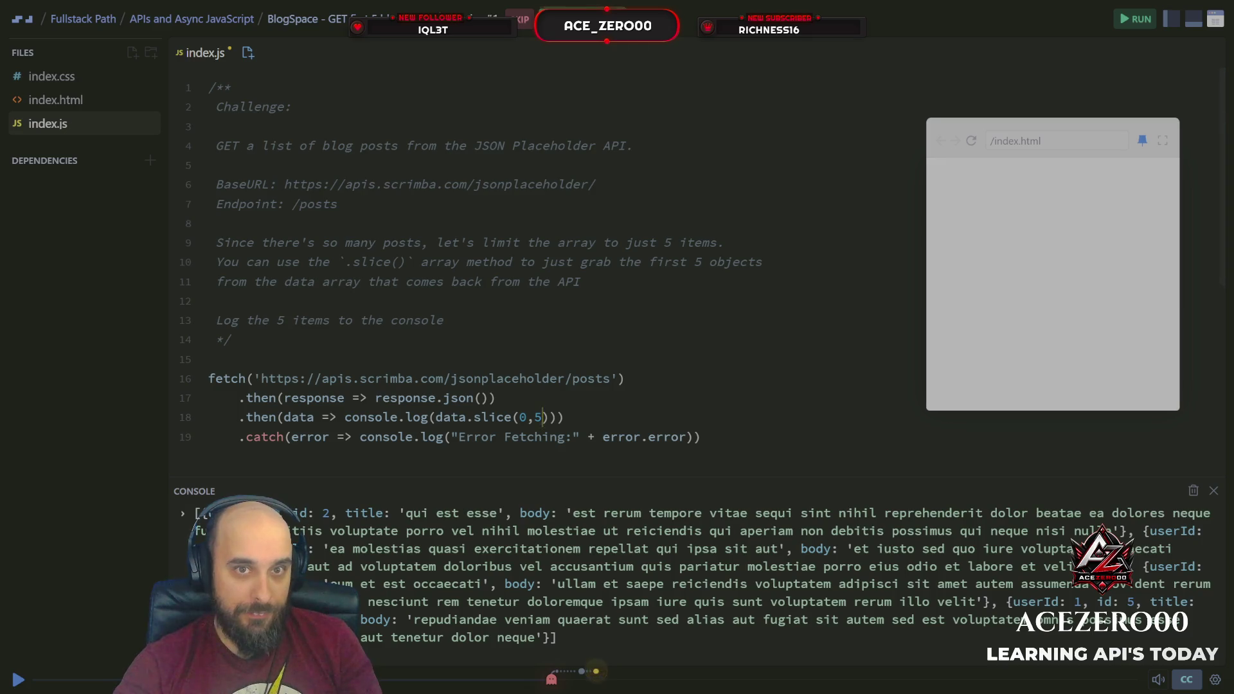
{"action": "key", "text": "ctrl+s"}
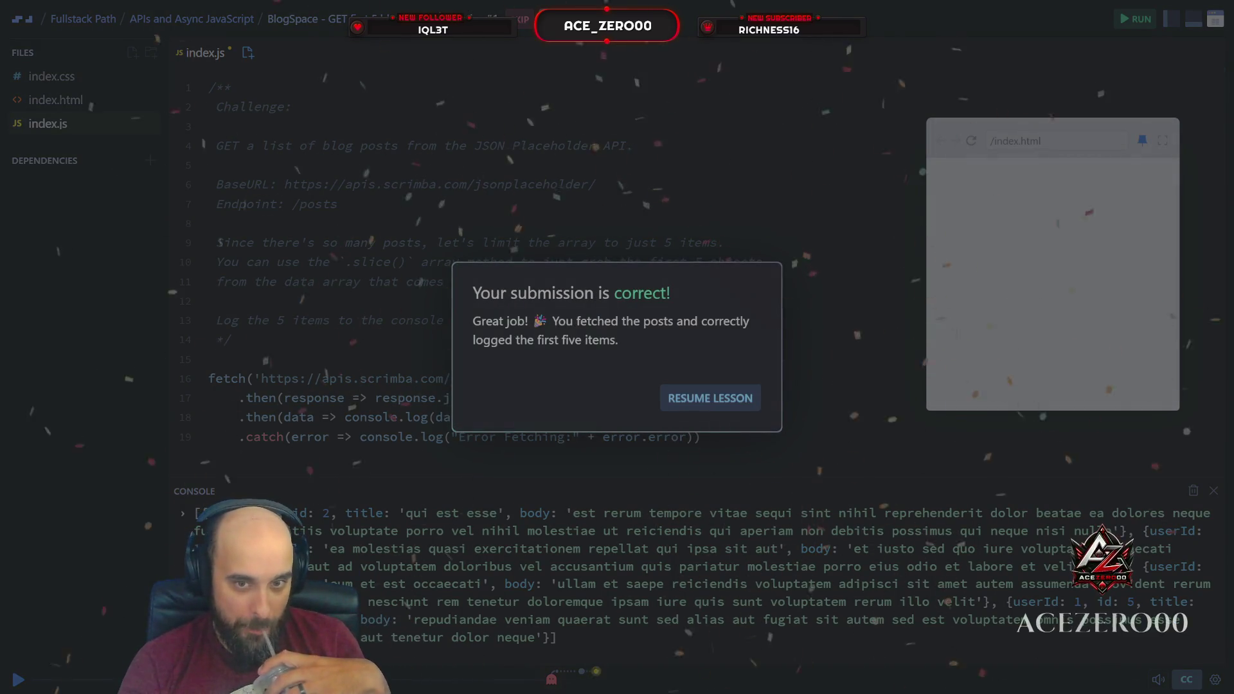
Resume the lesson and watch the solution store data.slice(0, 5) in postsArr and log it.
{"action": "left_click", "coordinate": [701, 393]}
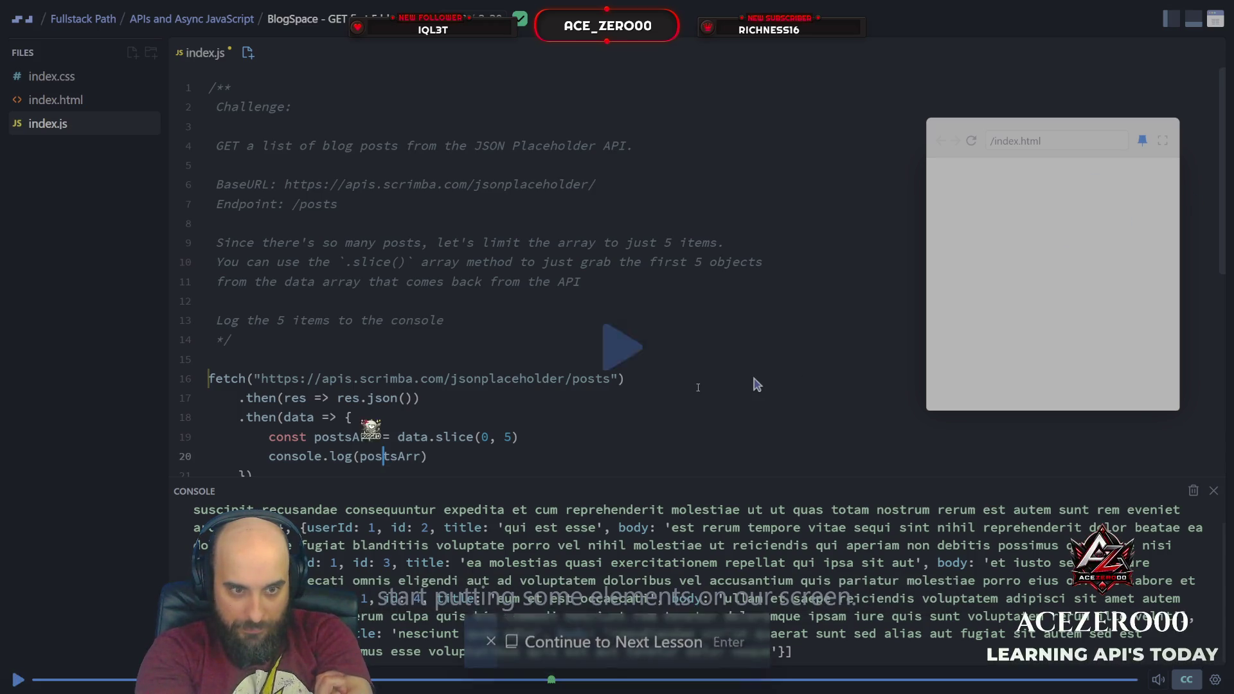
Start the display-posts lesson, begin a 'let' declaration on line 1, and view index.html.
{"action": "key", "text": "Return"}
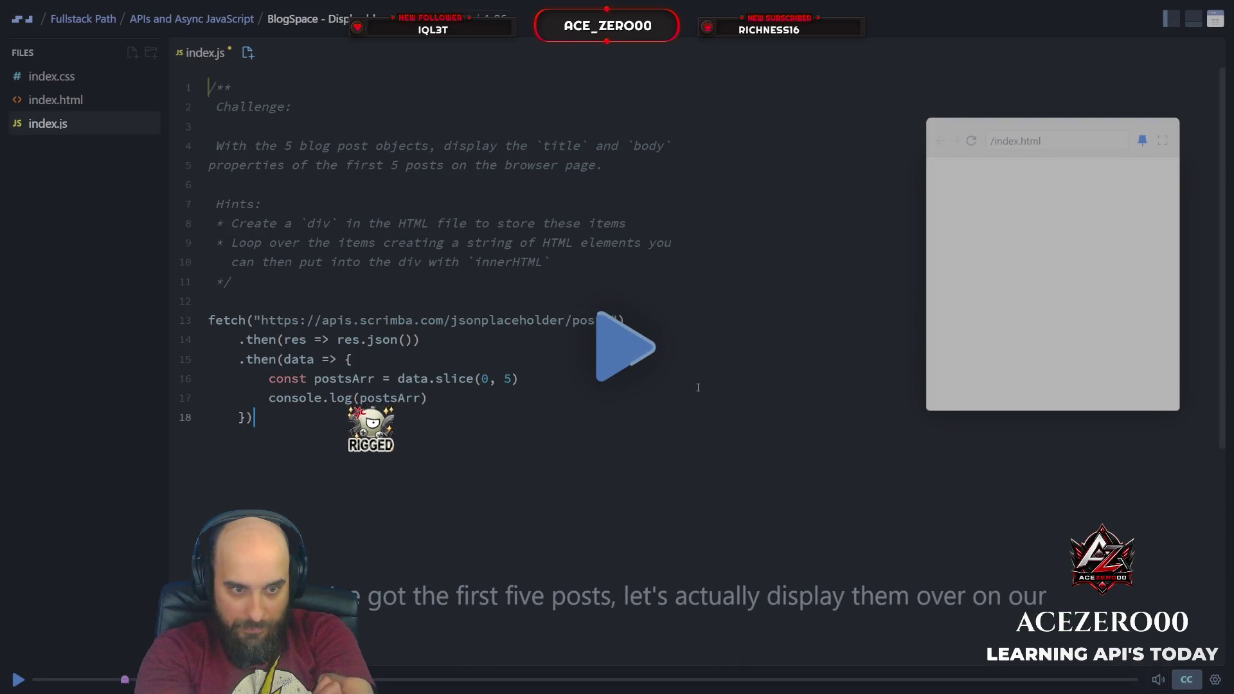
{"action": "key", "text": "space"}
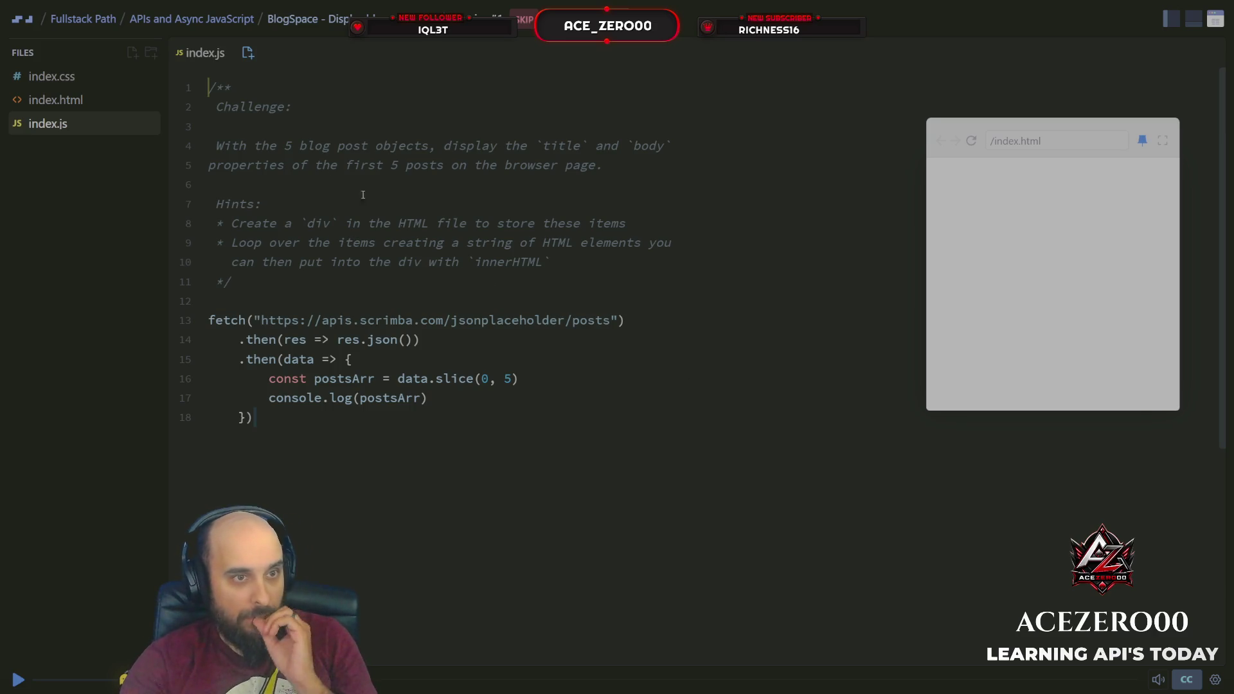
{"action": "left_click", "coordinate": [210, 89]}
{"action": "key", "text": "Return"}
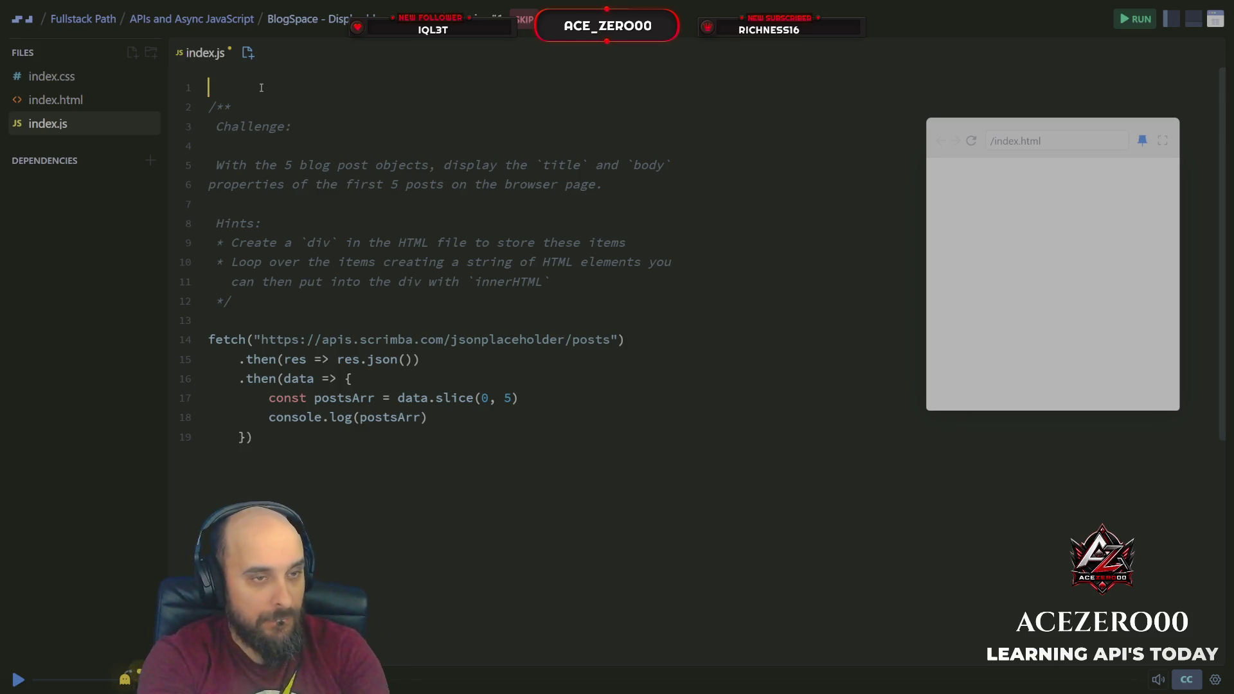
{"action": "type", "text": "let"}
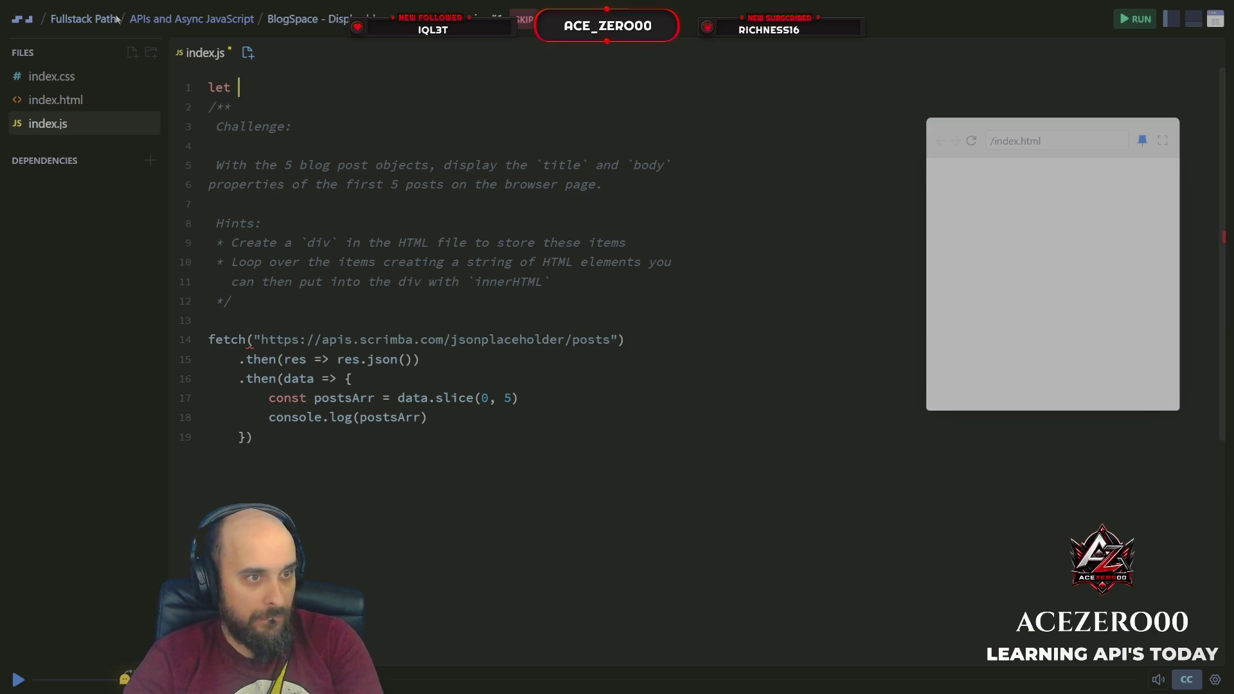
{"action": "left_click", "coordinate": [80, 96]}
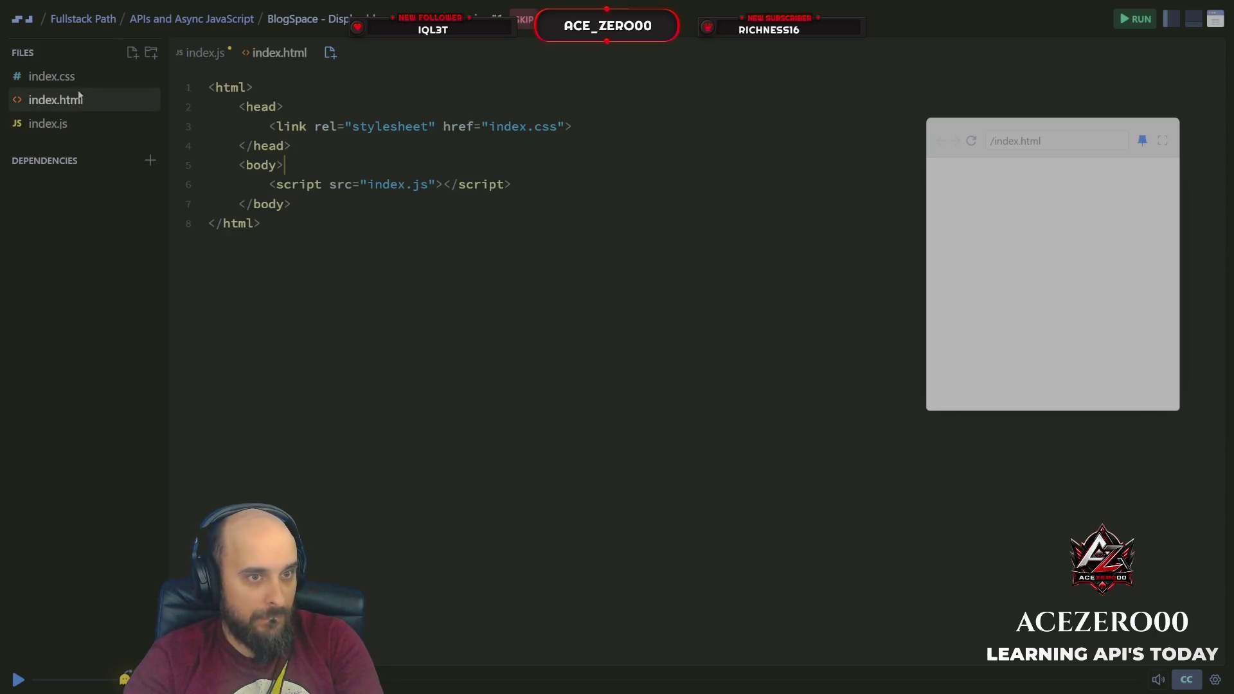
Write 'let body = document.body.innerHTML' on line 1 of index.js using autocomplete.
{"action": "left_click", "coordinate": [77, 128]}
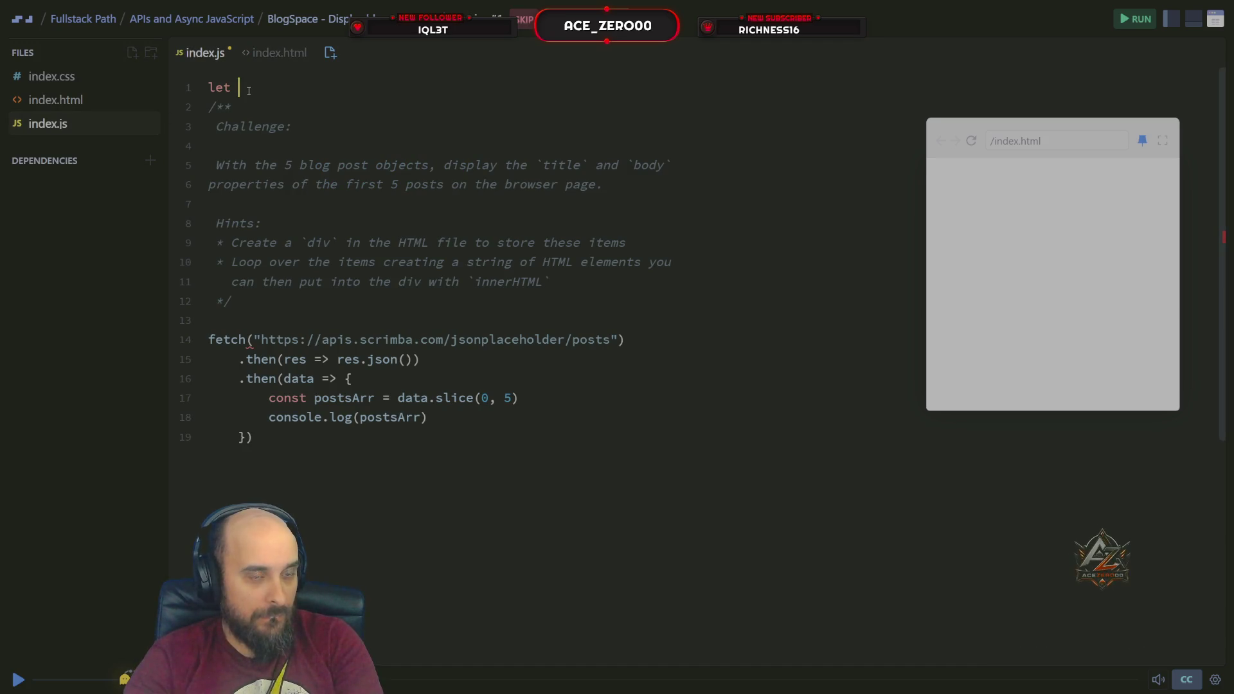
{"action": "type", "text": "body"}
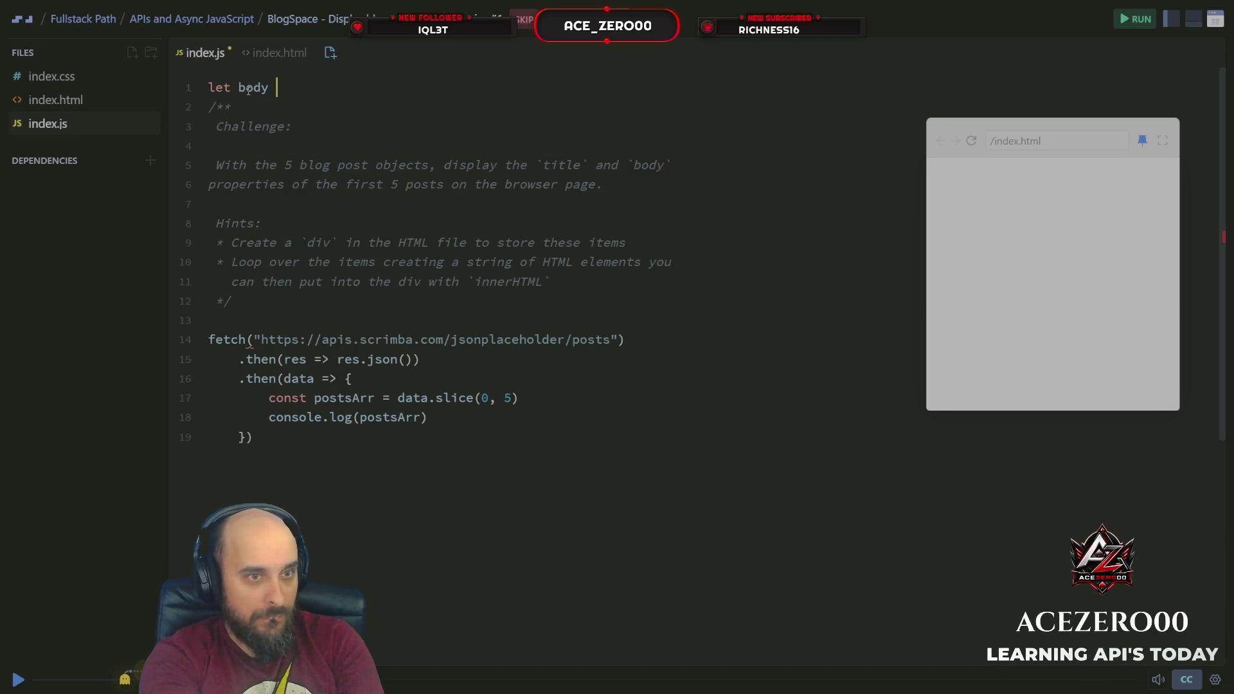
{"action": "type", "text": " = do"}
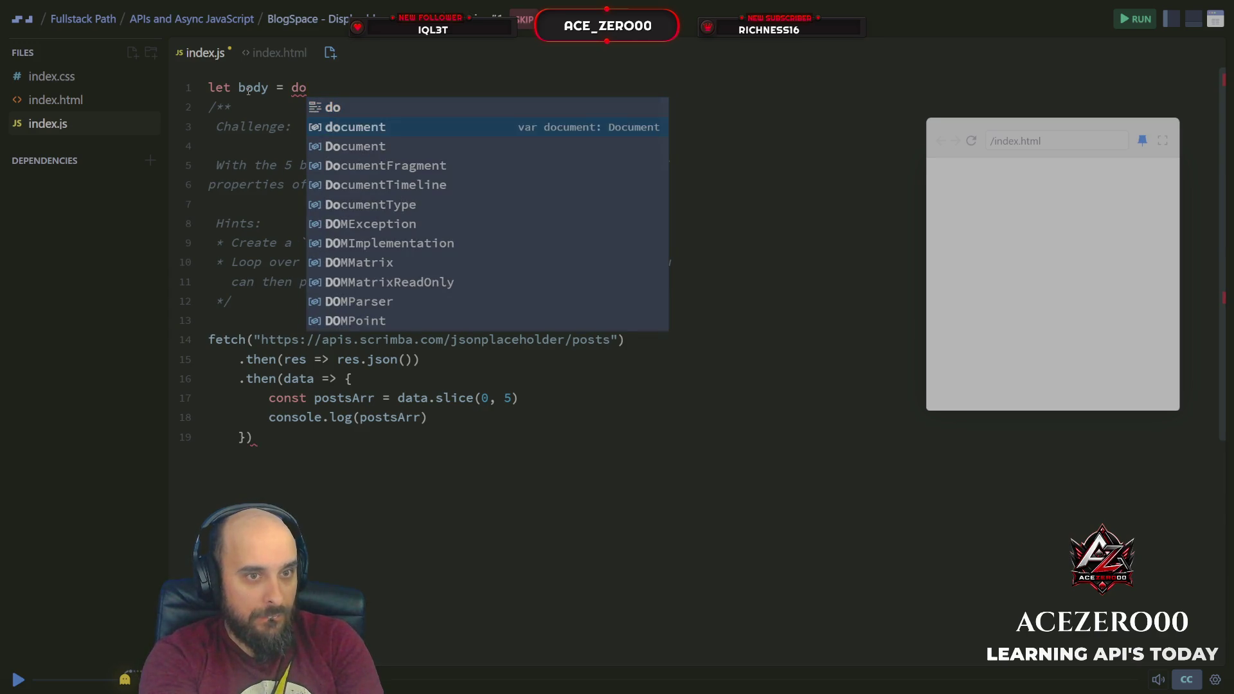
{"action": "key", "text": "Tab"}
{"action": "type", "text": "."}
{"action": "type", "text": "body"}
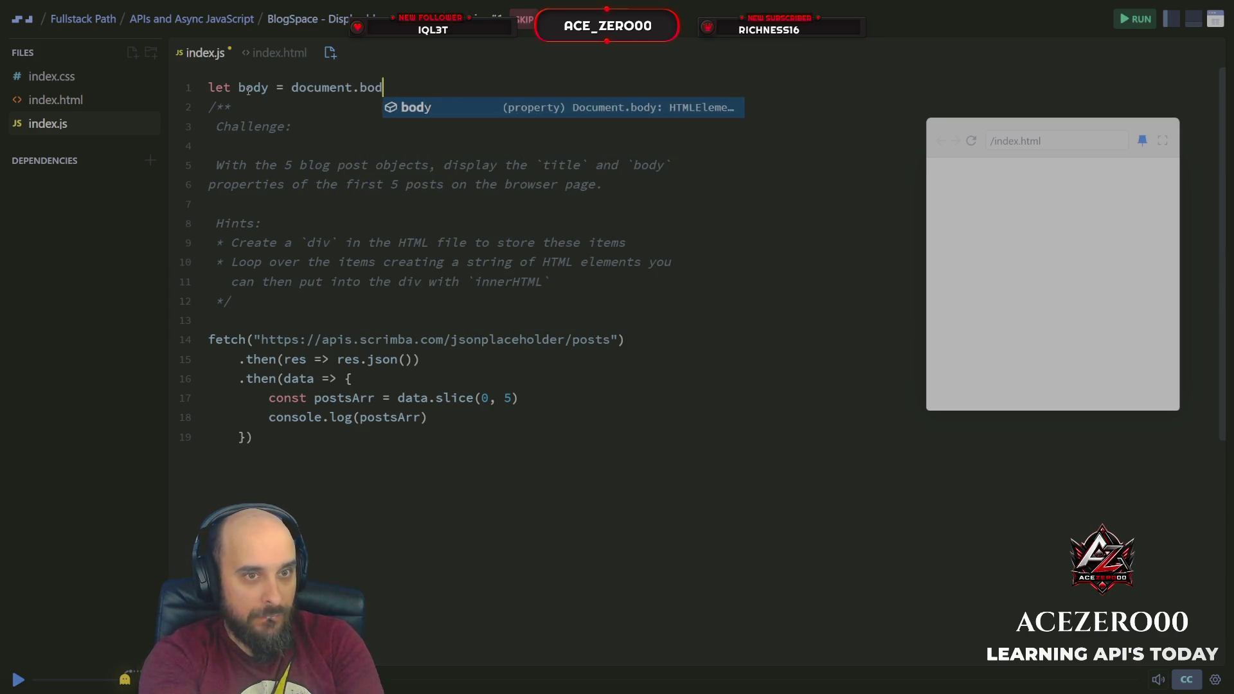
{"action": "key", "text": "Escape"}
{"action": "type", "text": ".in"}
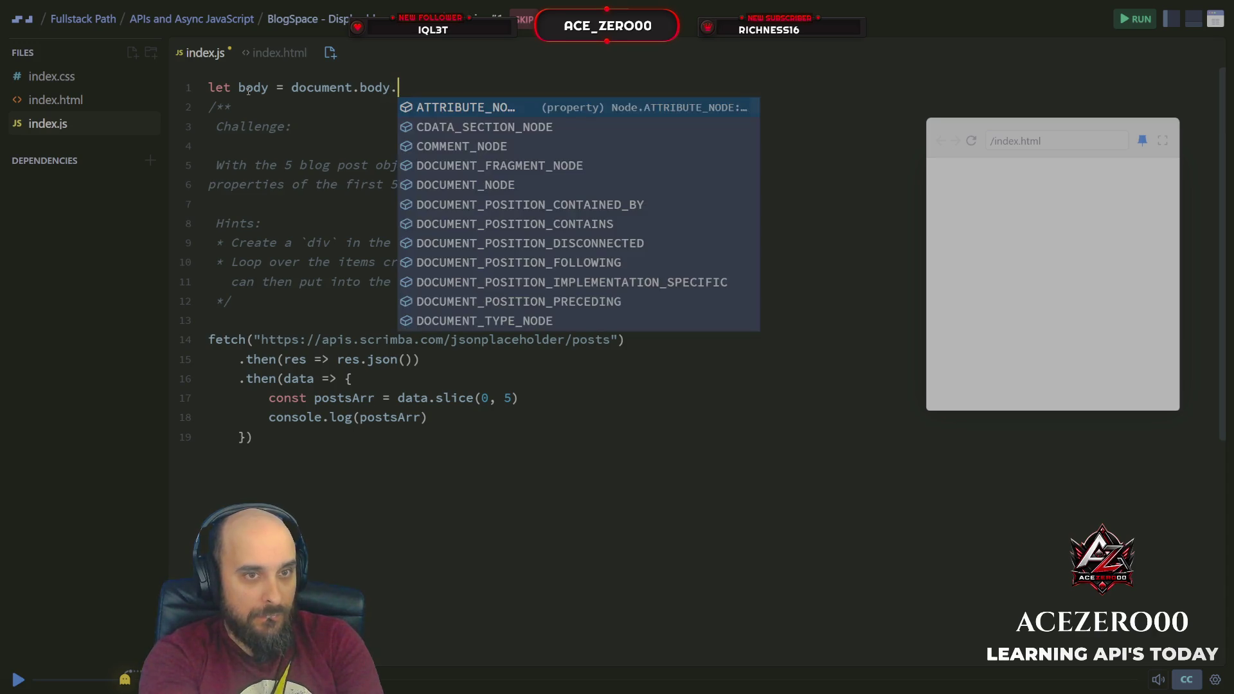
{"action": "key", "text": "Tab"}
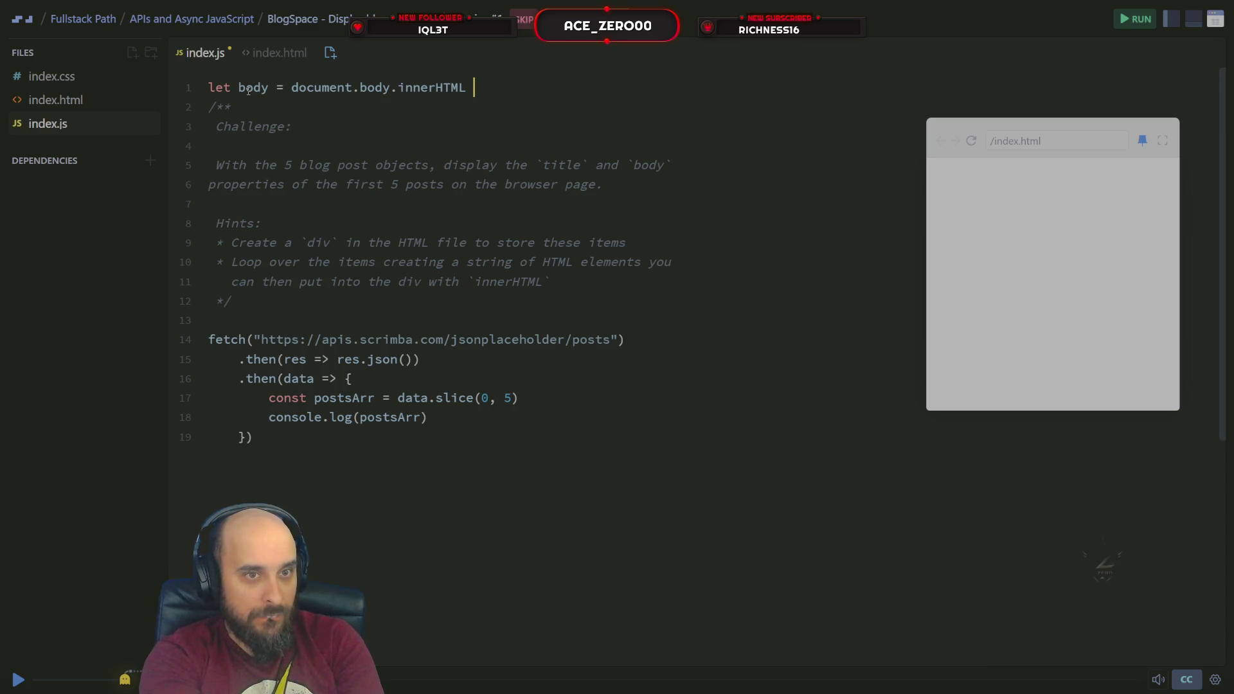
{"action": "key", "text": "BackSpace"}
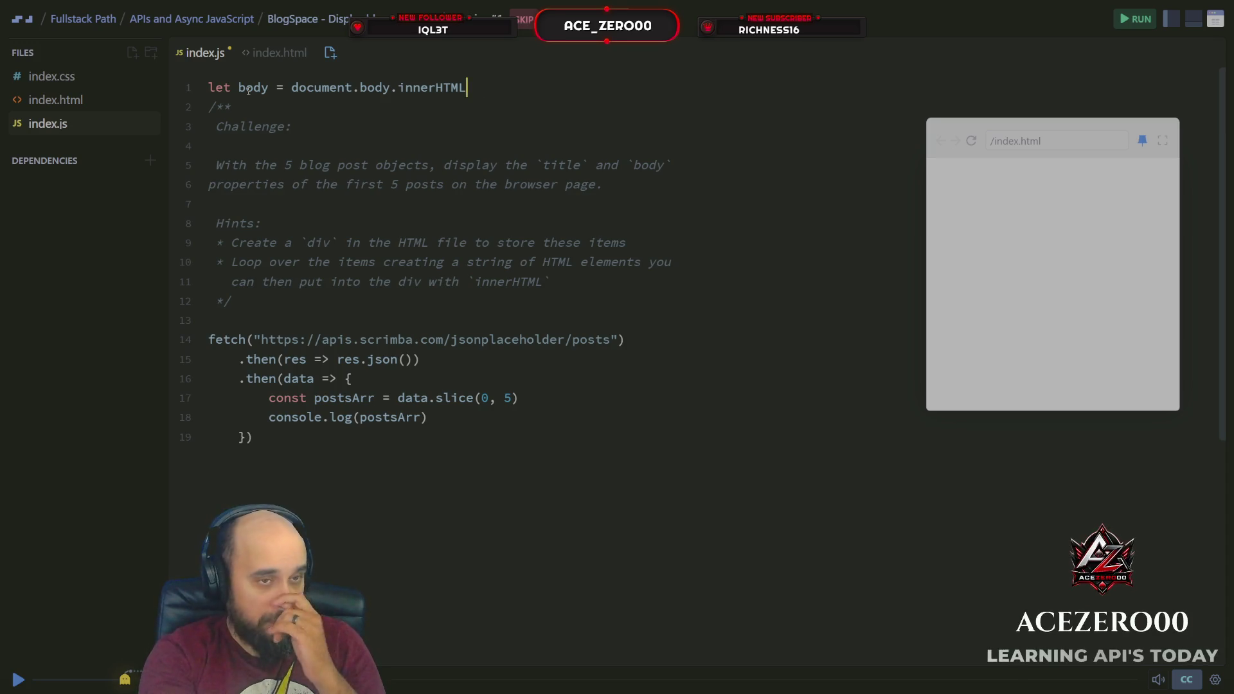
{"action": "key", "text": "Down"}
{"action": "key", "text": "Down"}
{"action": "key", "text": "Down"}
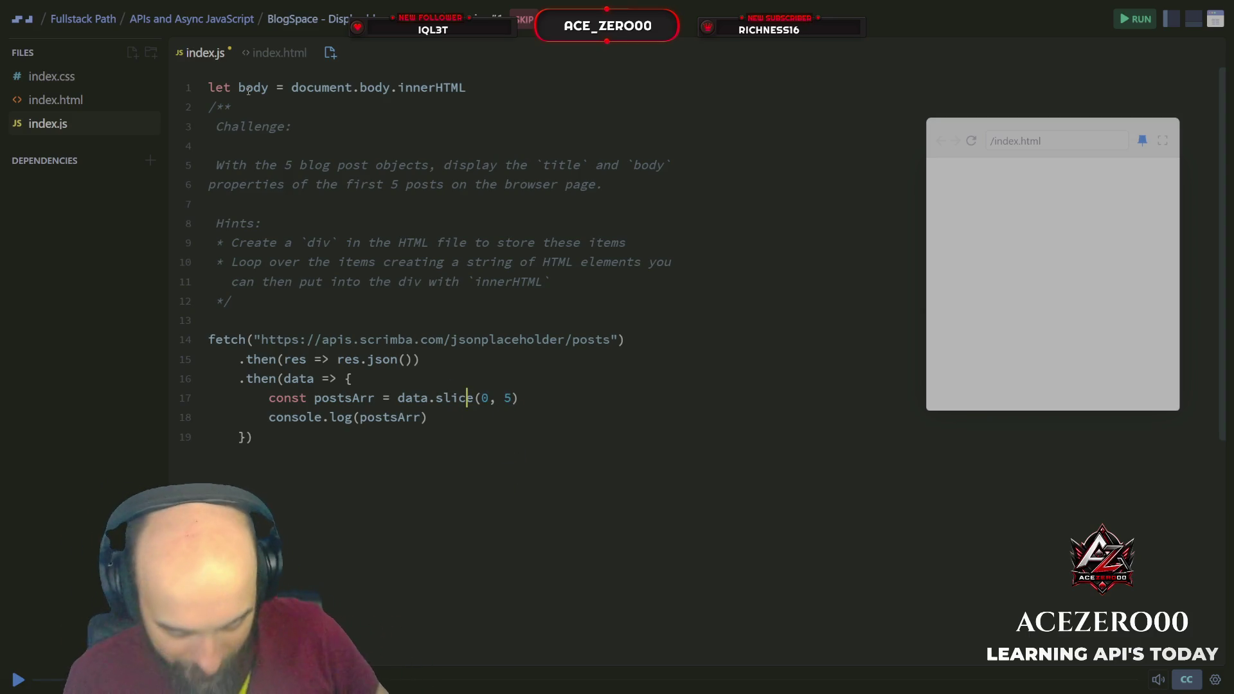
{"action": "key", "text": "Right"}
{"action": "key", "text": "Right"}
{"action": "key", "text": "Right"}
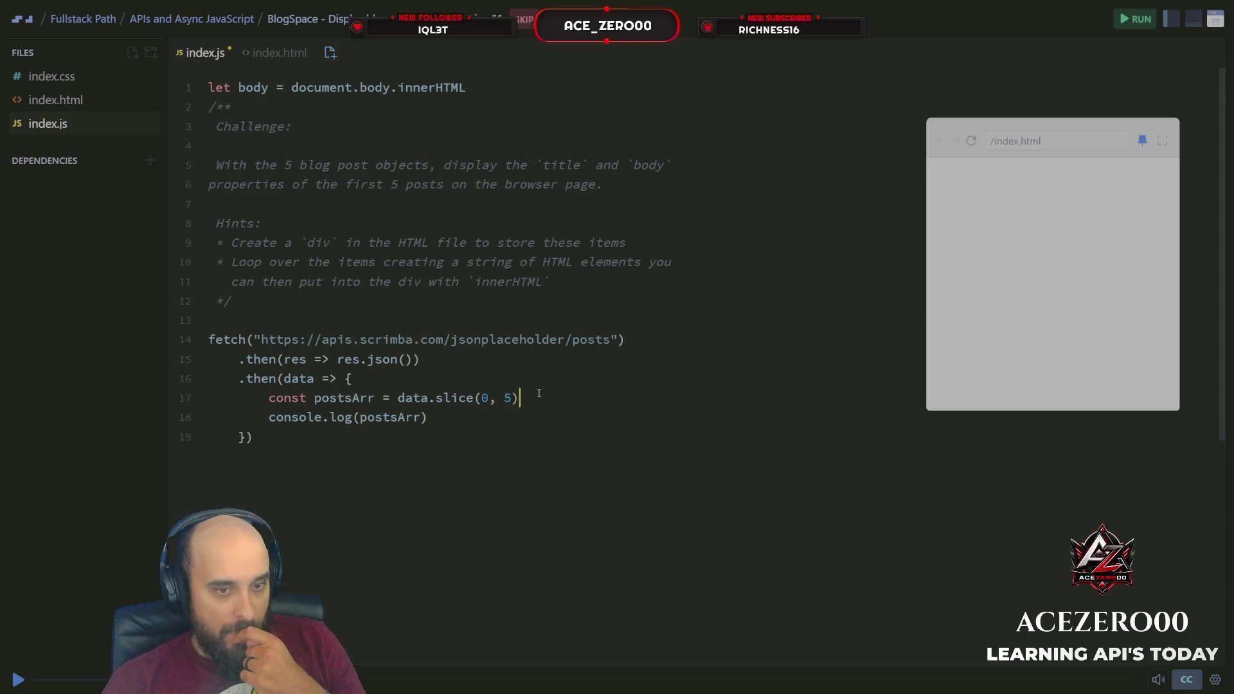
In index.css, create a body rule with display: flex.
{"action": "left_click", "coordinate": [88, 78]}
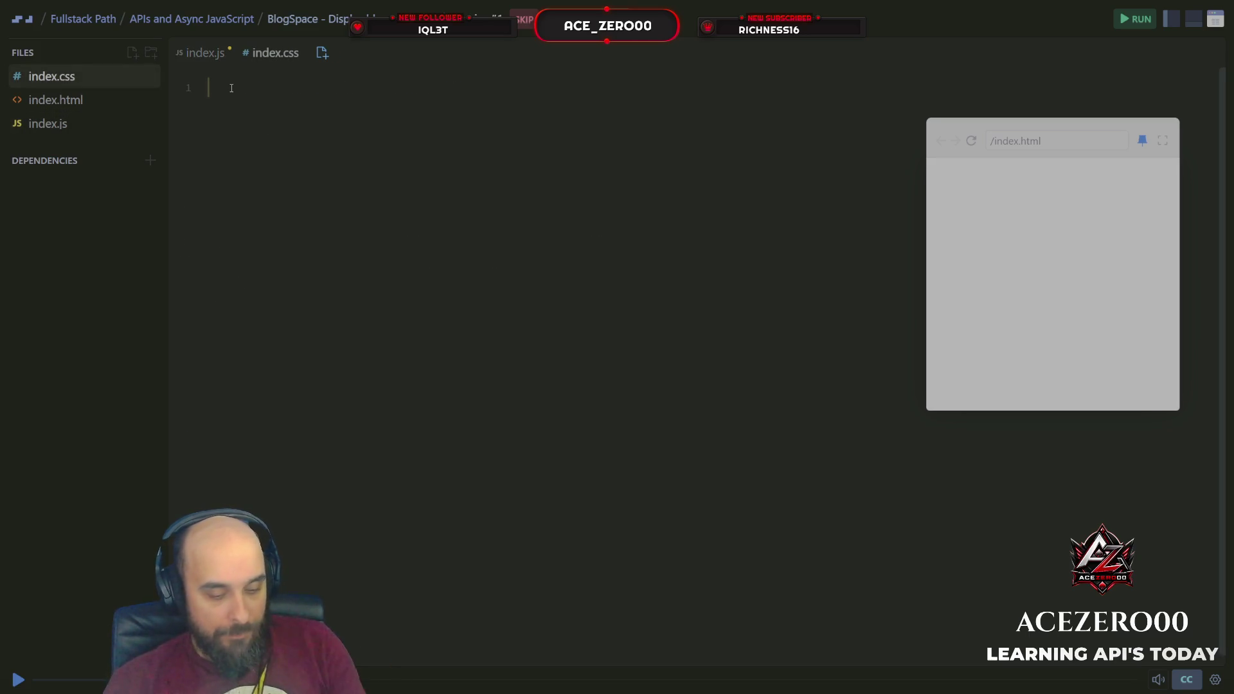
{"action": "type", "text": "boi"}
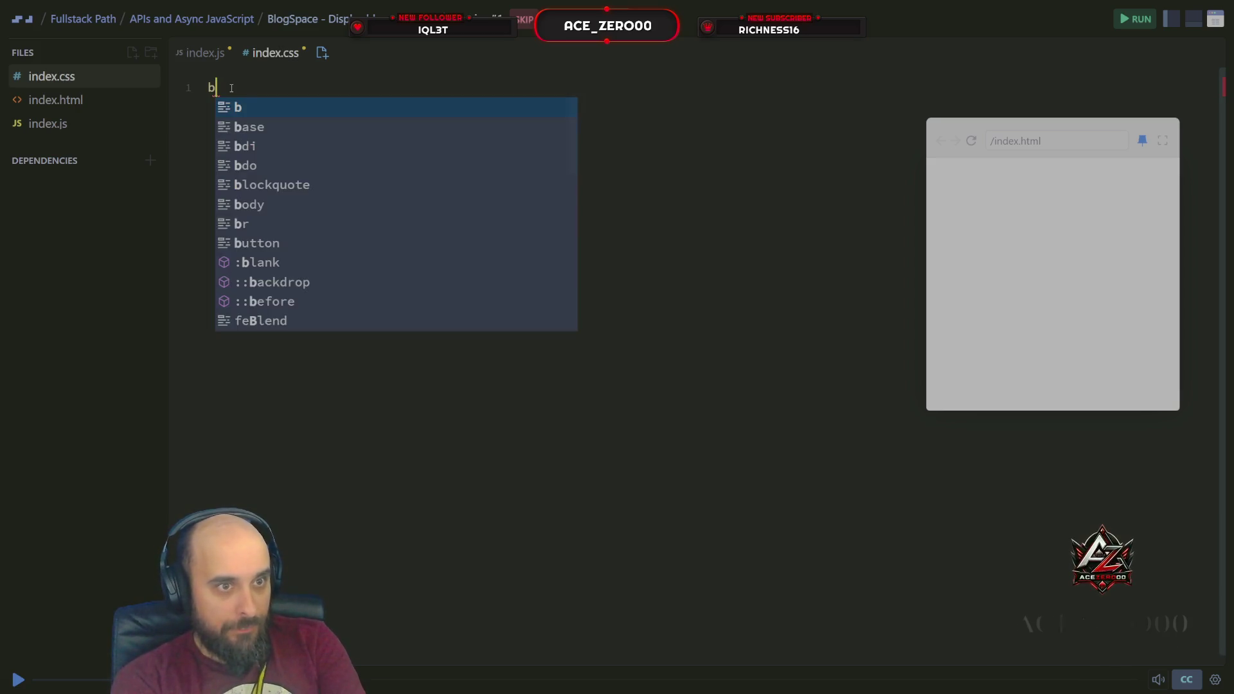
{"action": "key", "text": "BackSpace"}
{"action": "type", "text": "dy"}
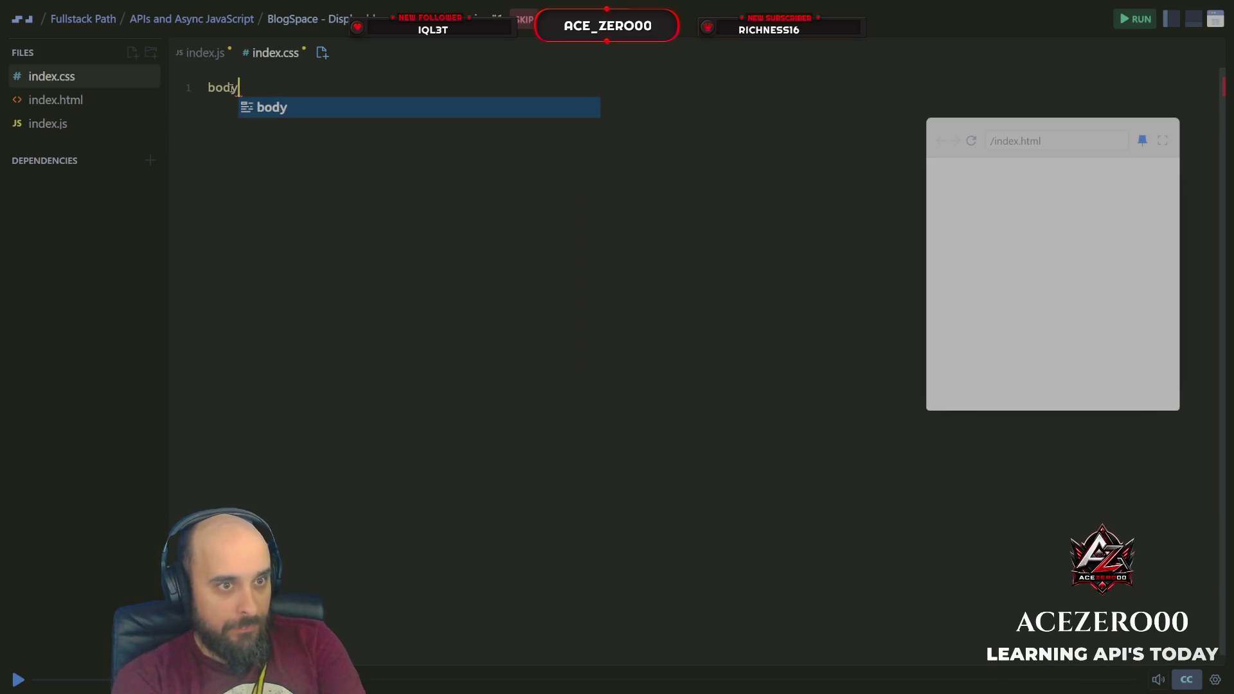
{"action": "type", "text": "{"}
{"action": "key", "text": "Return"}
{"action": "type", "text": "gr"}
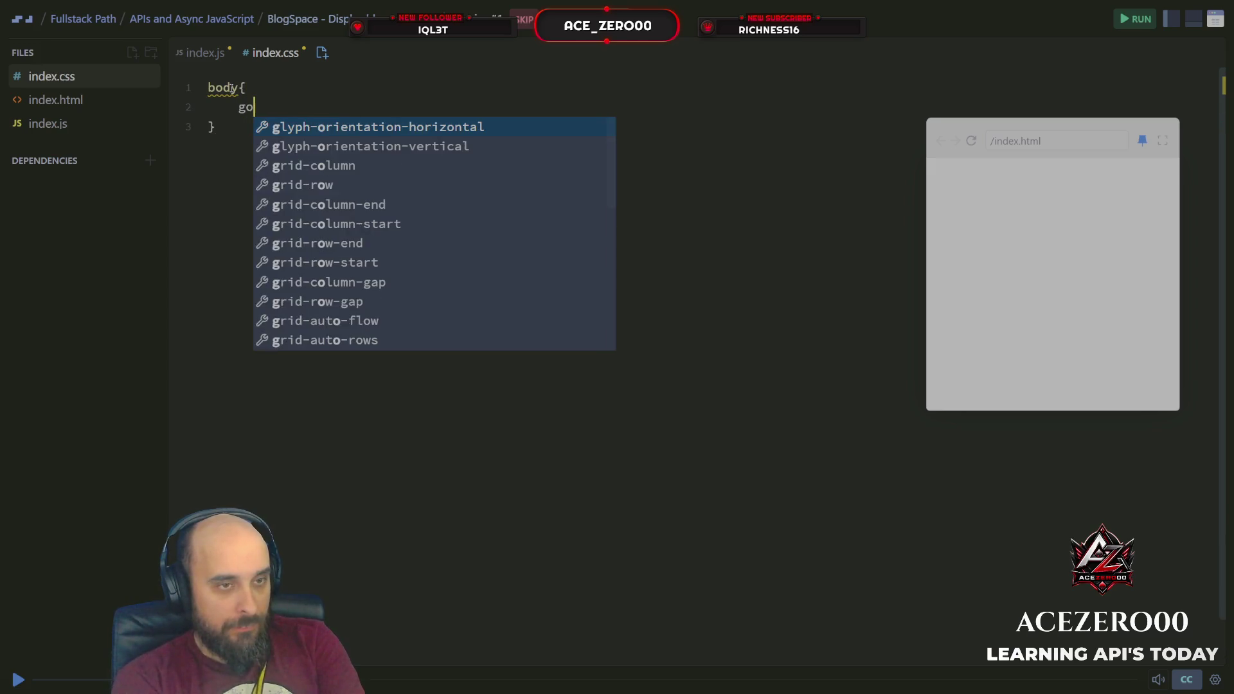
{"action": "key", "text": "BackSpace"}
{"action": "key", "text": "BackSpace"}
{"action": "type", "text": "fle"}
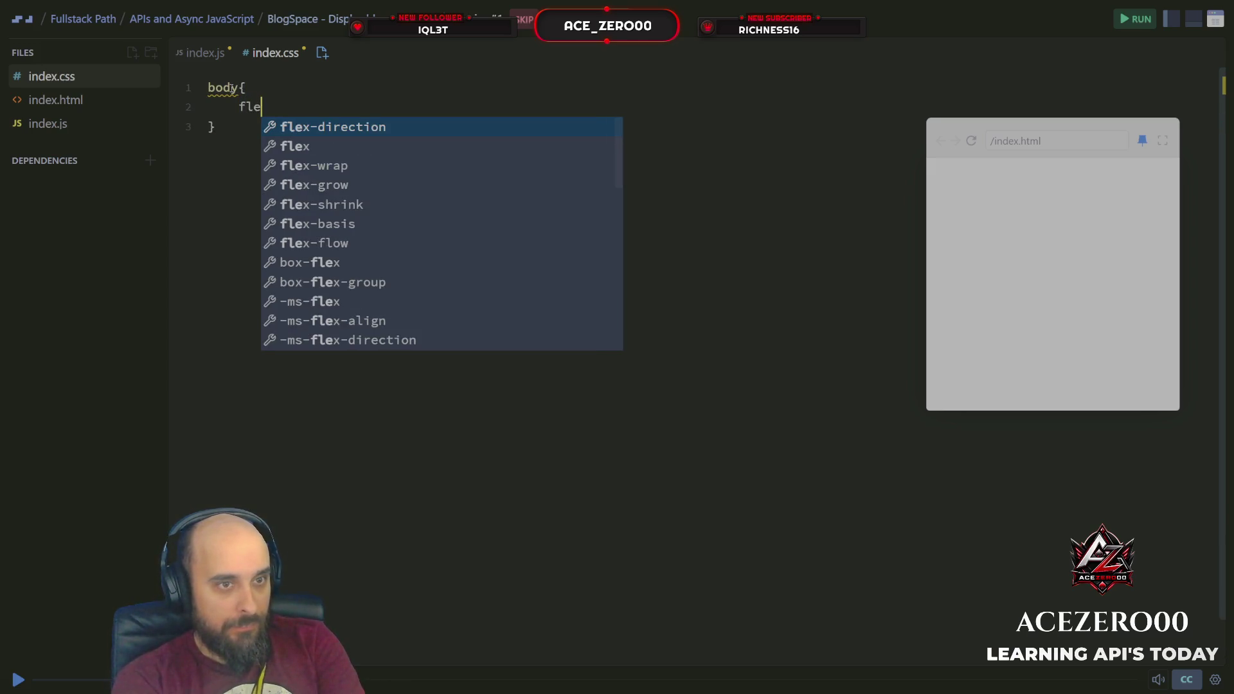
{"action": "type", "text": "x:"}
{"action": "key", "text": "BackSpace"}
{"action": "key", "text": "BackSpace"}
{"action": "key", "text": "BackSpace"}
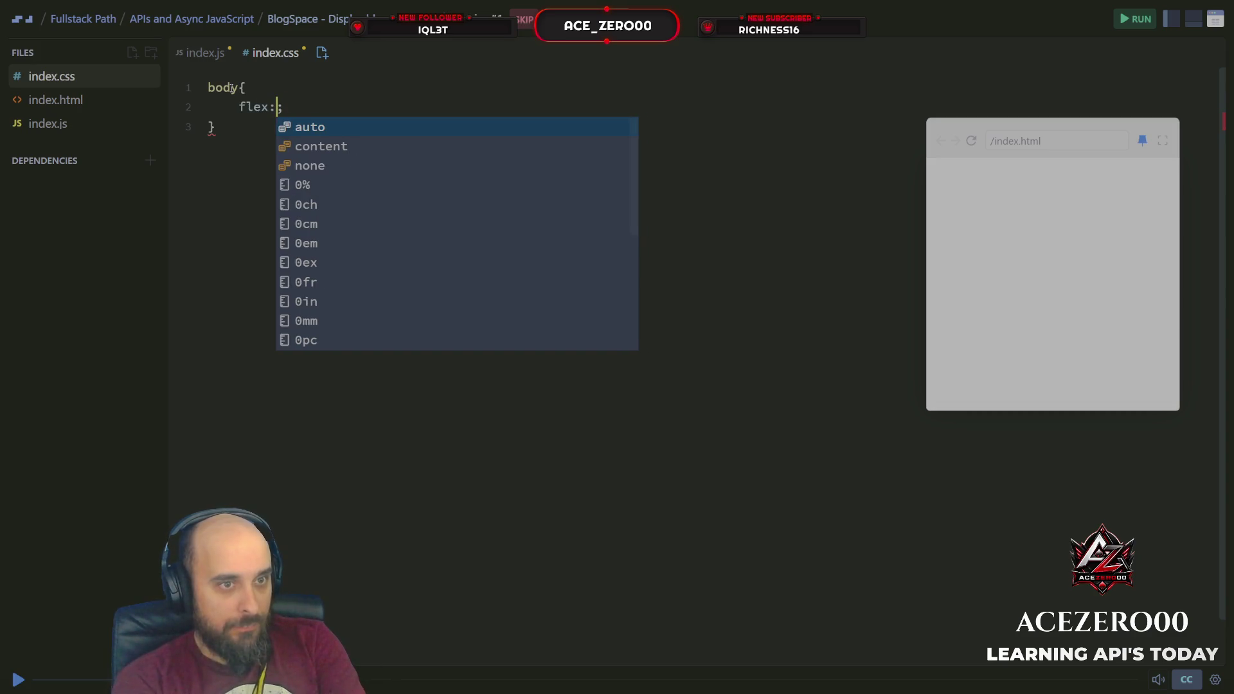
{"action": "key", "text": "Escape"}
{"action": "key", "text": "BackSpace"}
{"action": "type", "text": "de"}
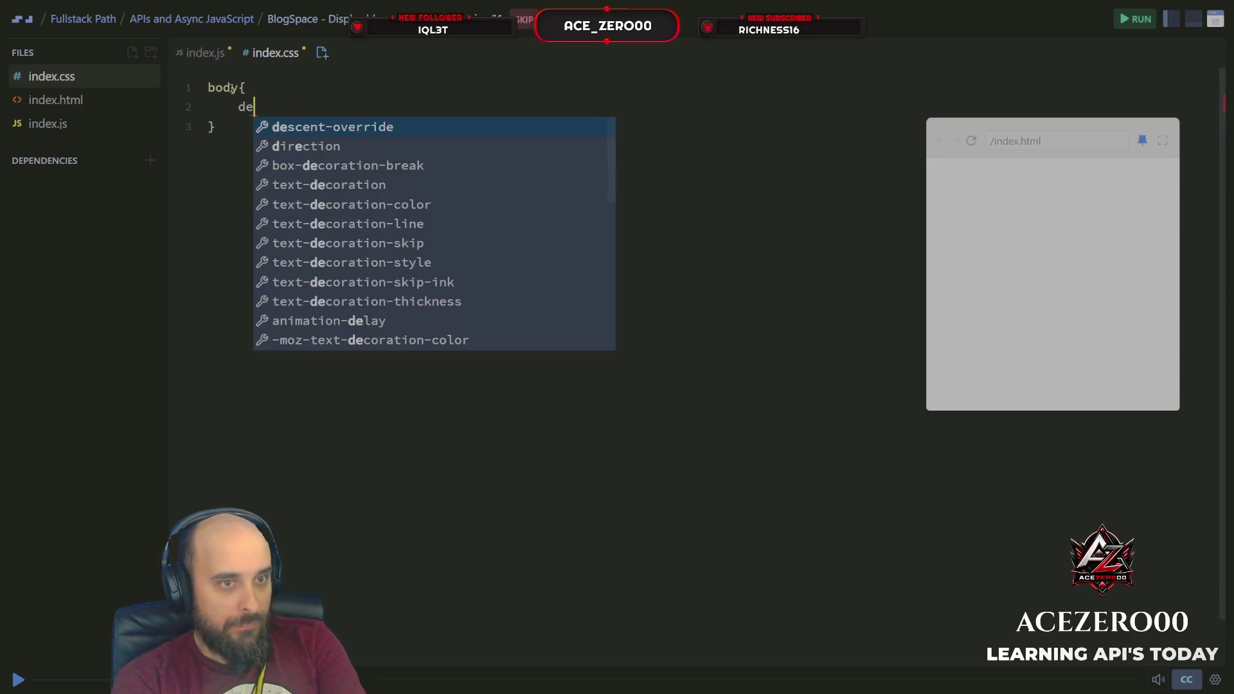
{"action": "key", "text": "BackSpace"}
{"action": "type", "text": "is"}
{"action": "key", "text": "Return"}
{"action": "type", "text": "f"}
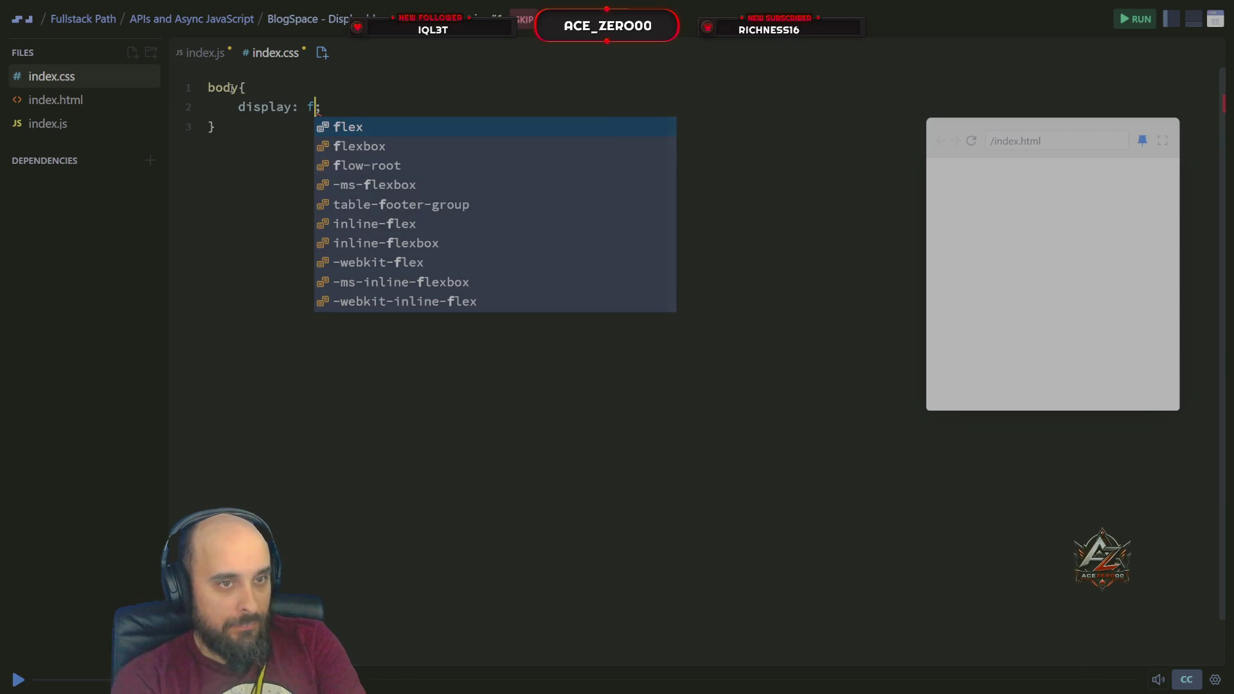
{"action": "type", "text": "lex"}
{"action": "key", "text": "Return"}
{"action": "key", "text": "Right"}
Add text-align: center to the body rule and go back to index.js.
{"action": "key", "text": "Return"}
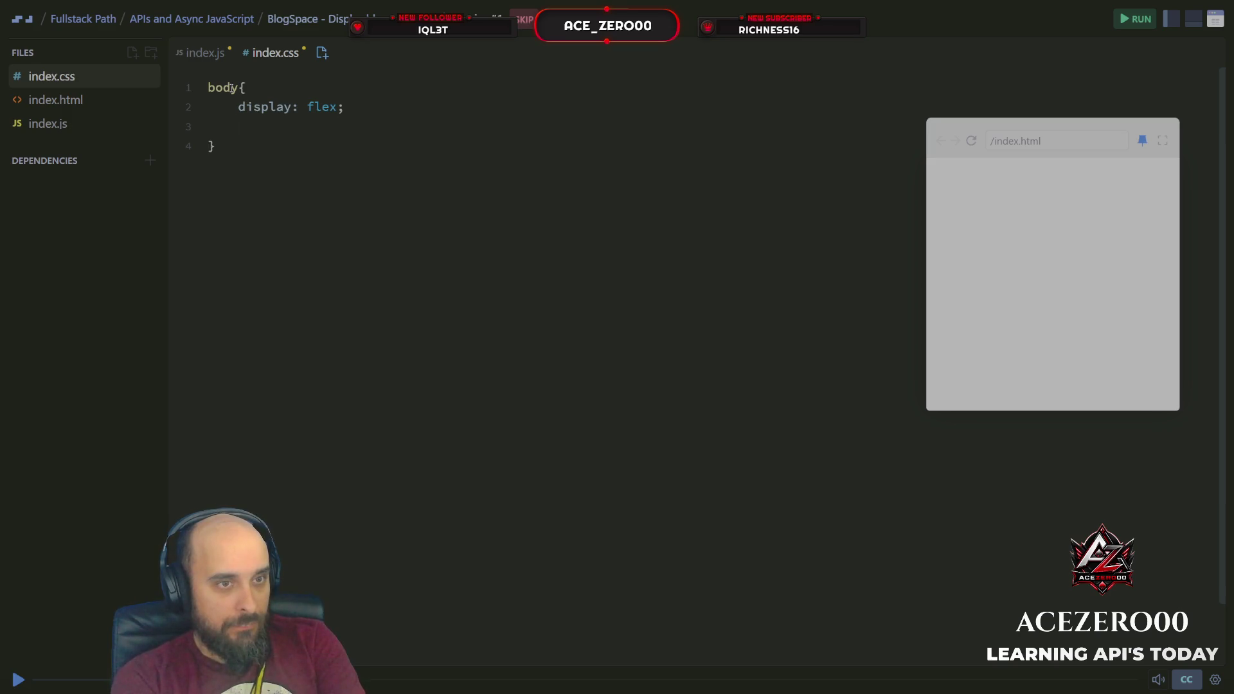
{"action": "type", "text": "j"}
{"action": "key", "text": "BackSpace"}
{"action": "type", "text": "te"}
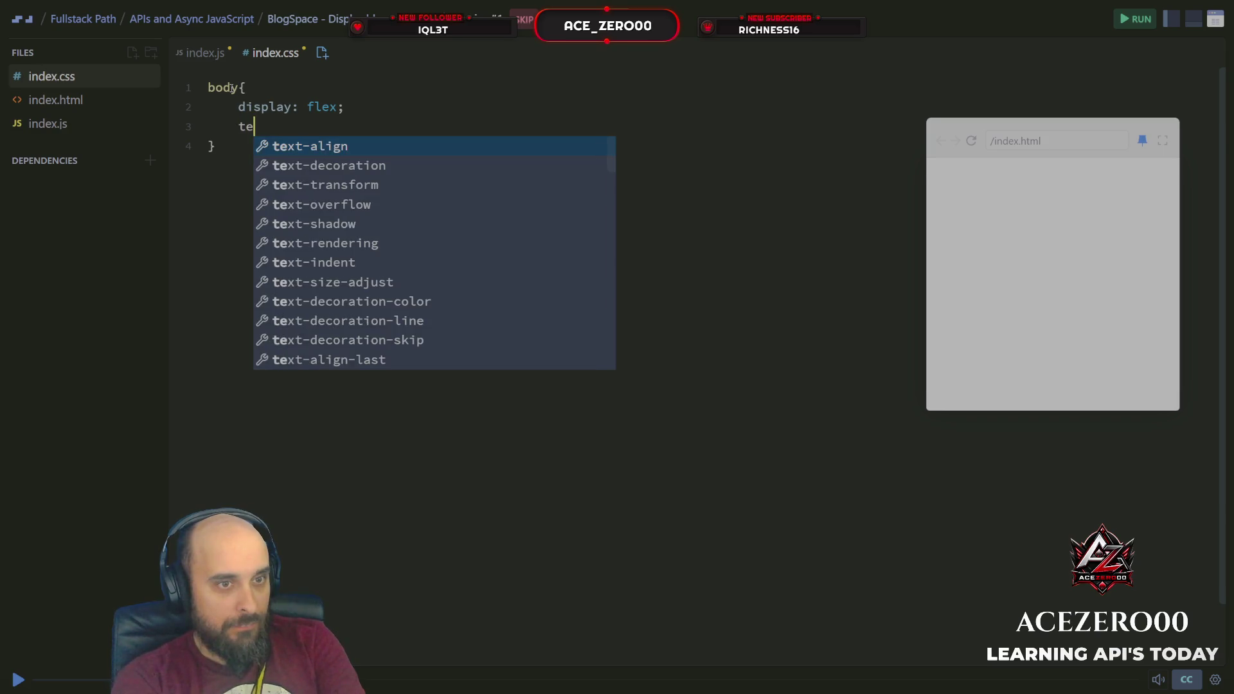
{"action": "key", "text": "Return"}
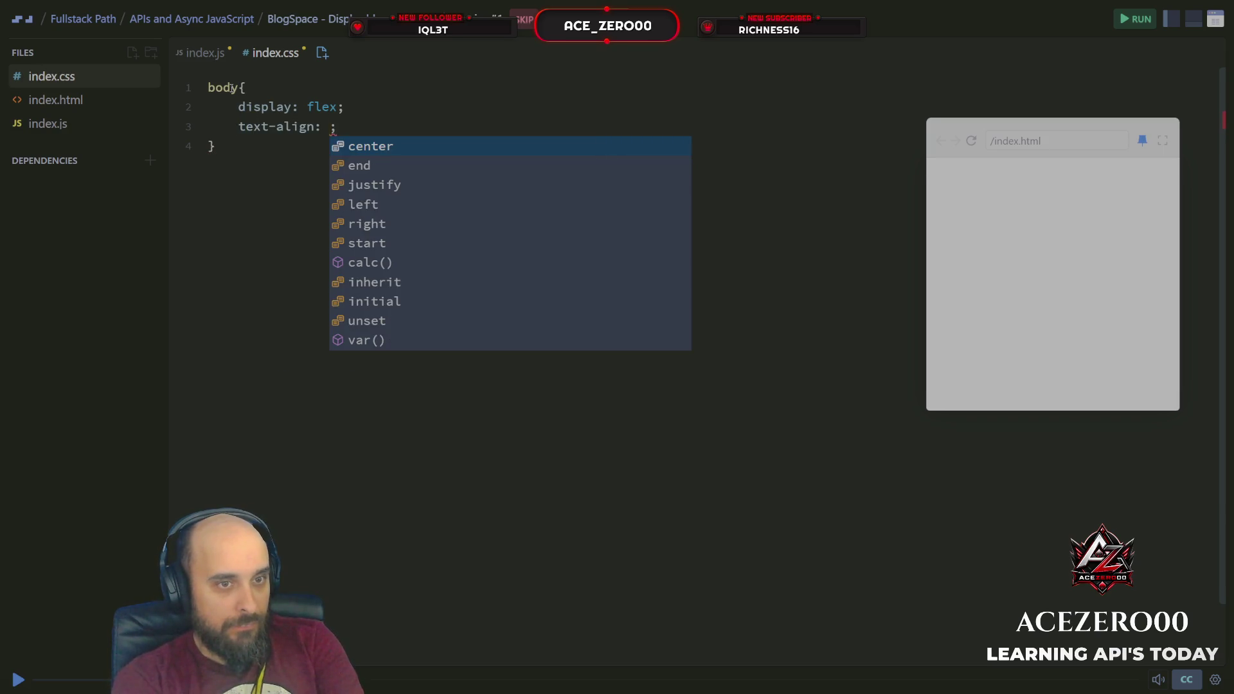
{"action": "key", "text": "Return"}
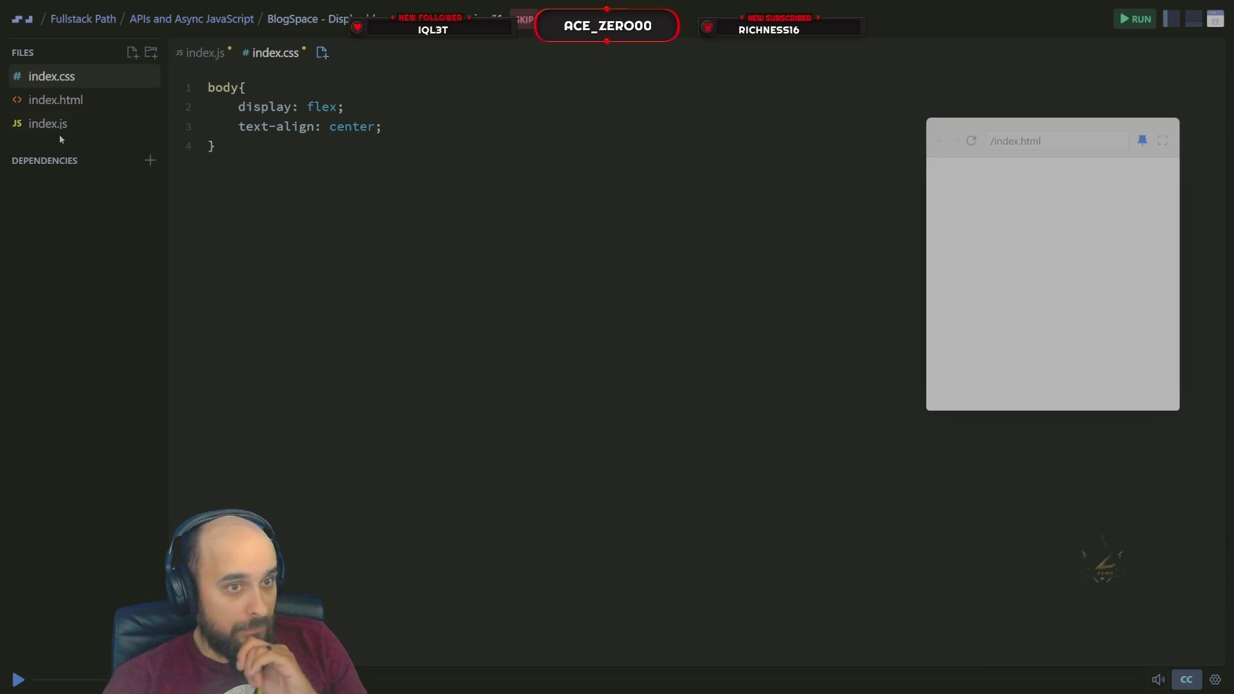
{"action": "left_click", "coordinate": [58, 126]}
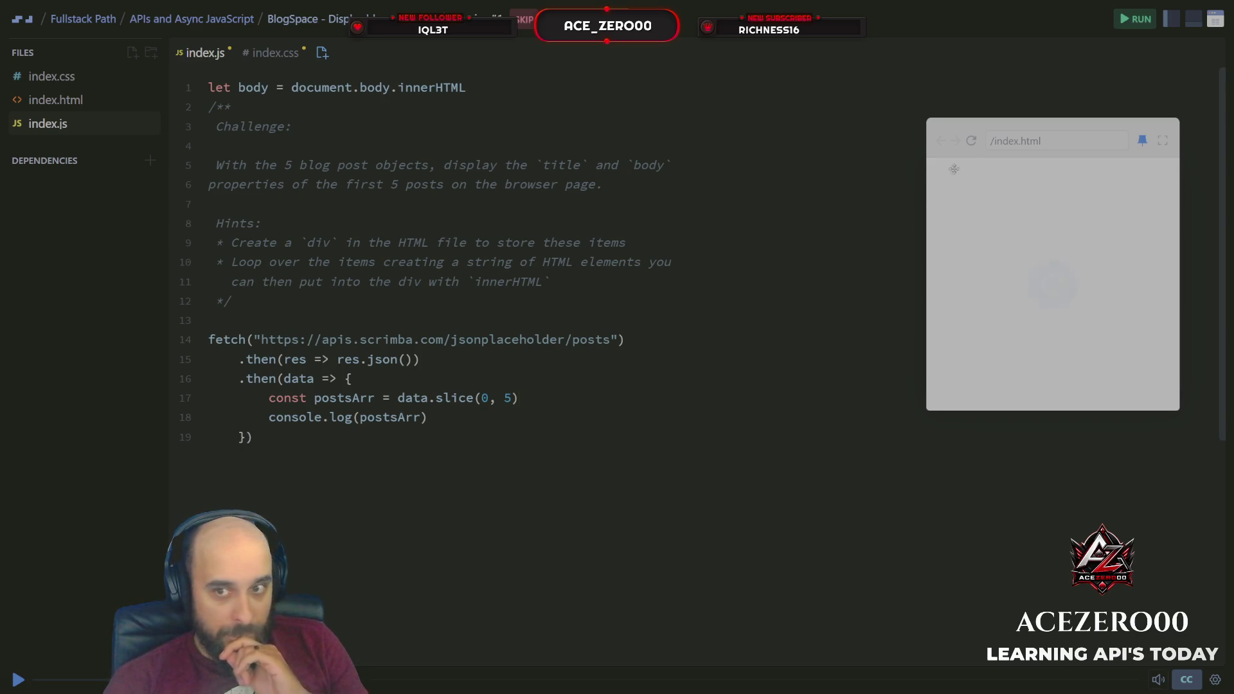
Run the code, show the five logged posts in the console, and add a line after the slice.
{"action": "left_click", "coordinate": [1124, 20]}
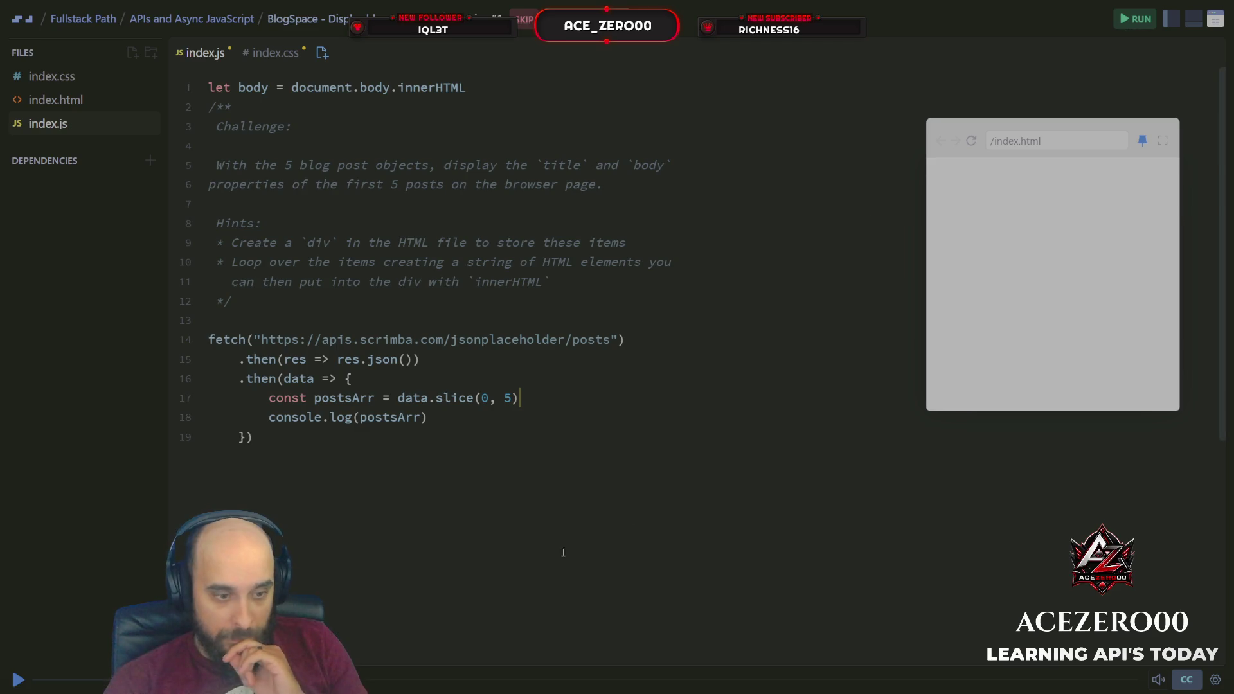
{"action": "left_click", "coordinate": [1195, 25]}
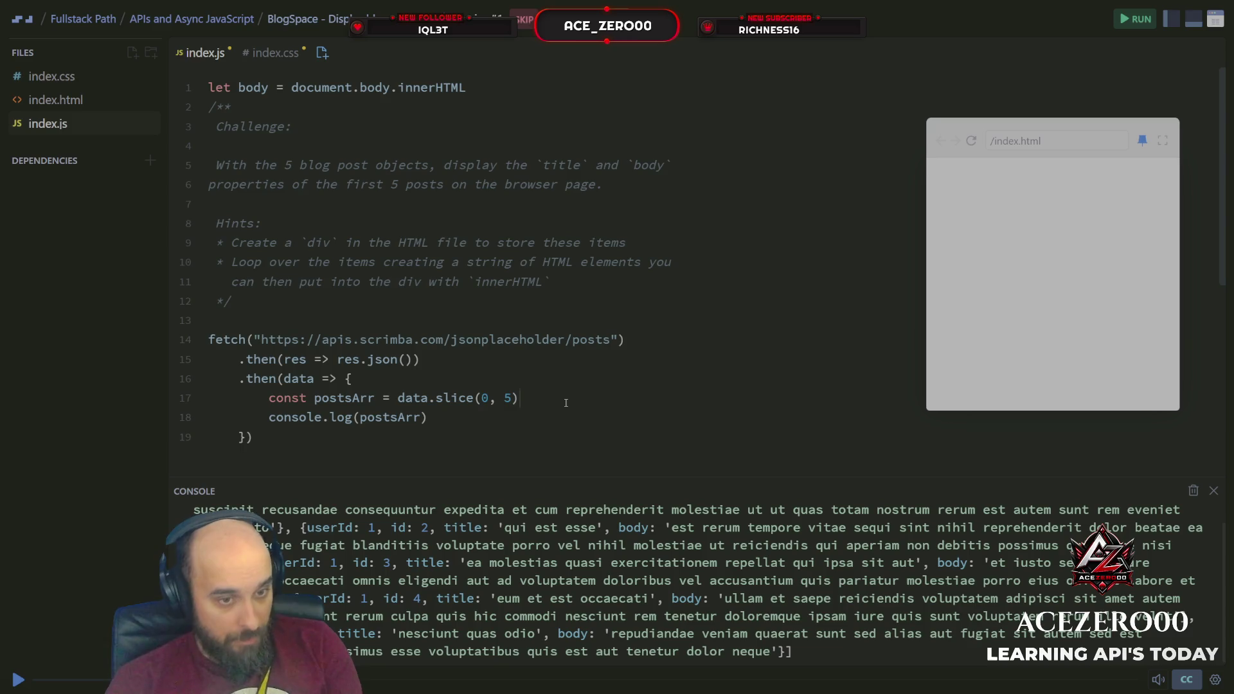
{"action": "key", "text": "Return"}
{"action": "key", "text": "Return"}
{"action": "type", "text": "p"}
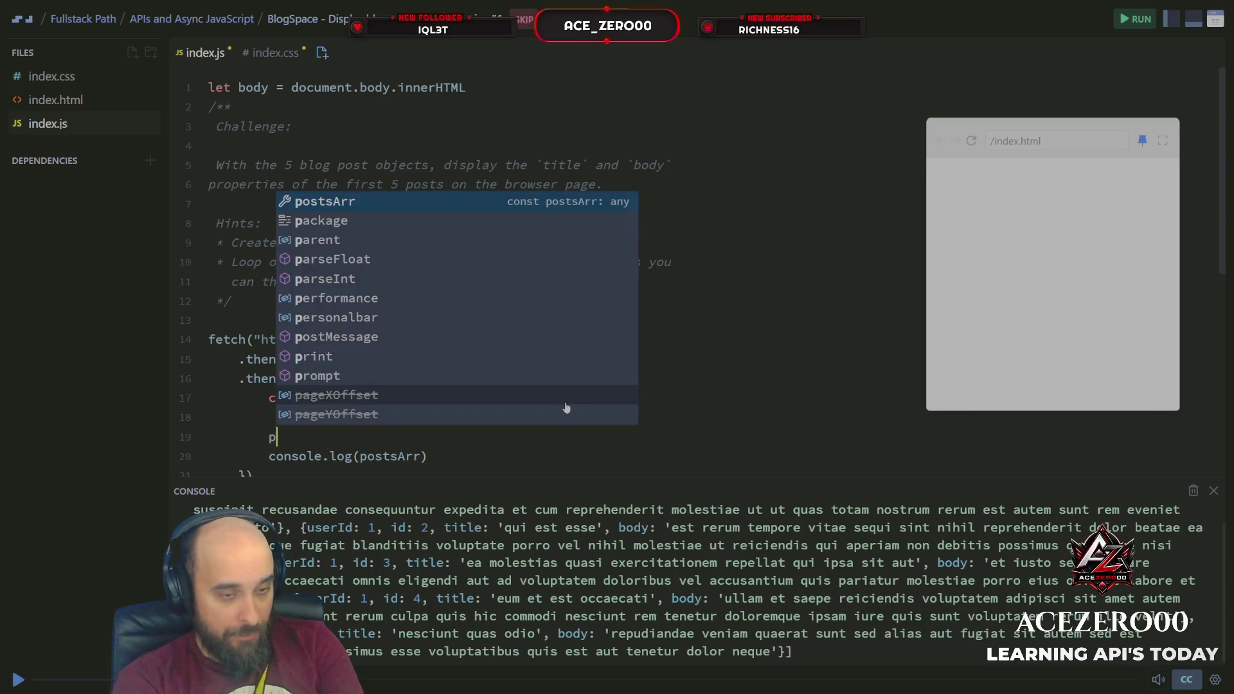
{"action": "type", "text": "o"}
{"action": "key", "text": "Tab"}
{"action": "type", "text": "."}
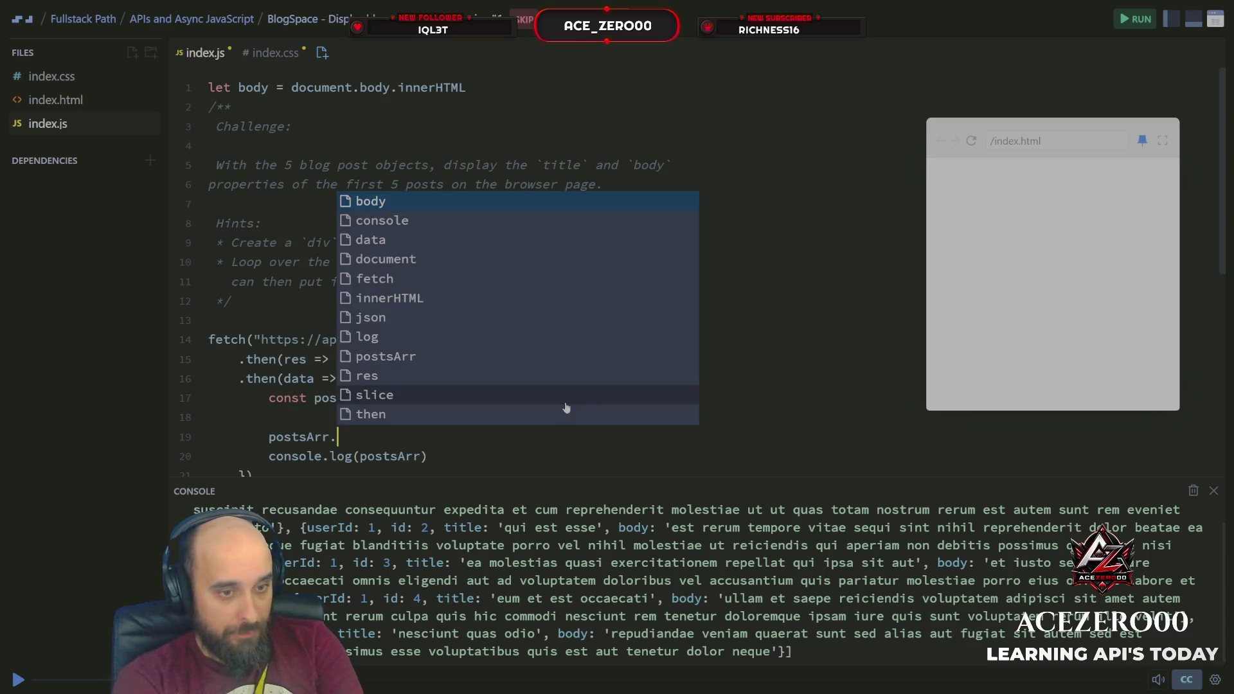
{"action": "type", "text": "ma"}
{"action": "key", "text": "BackSpace"}
{"action": "key", "text": "BackSpace"}
{"action": "key", "text": "BackSpace"}
{"action": "key", "text": "BackSpace"}
{"action": "key", "text": "BackSpace"}
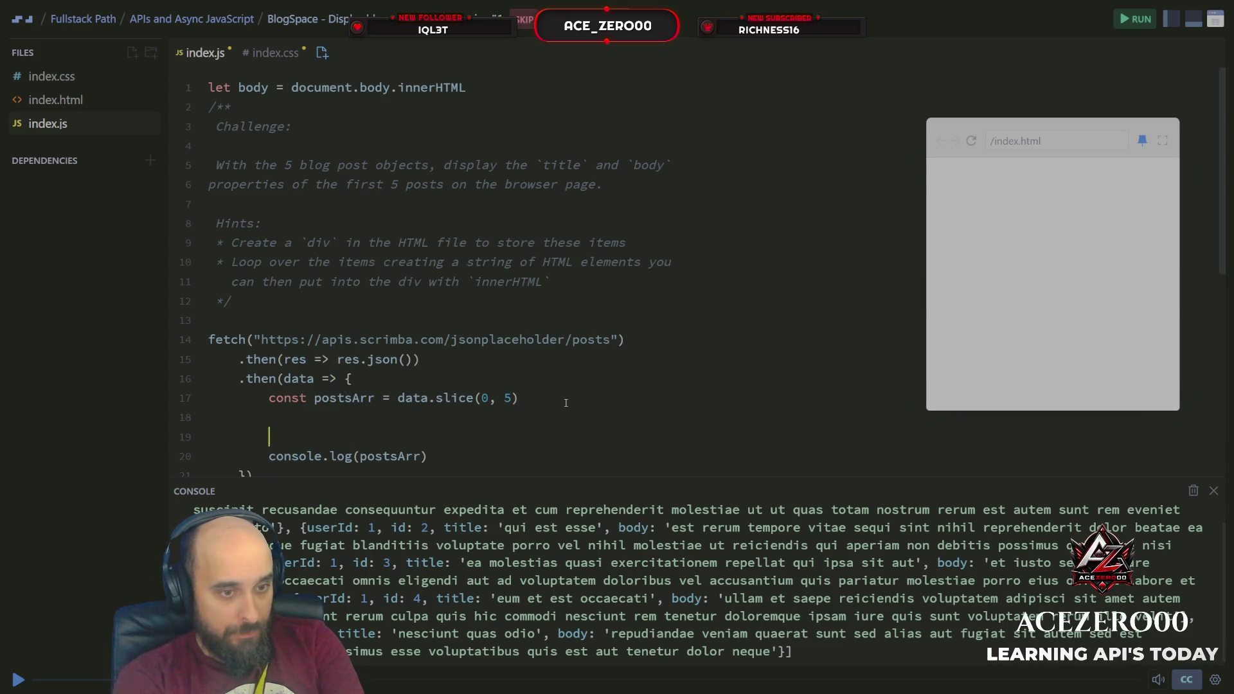
{"action": "key", "text": "BackSpace"}
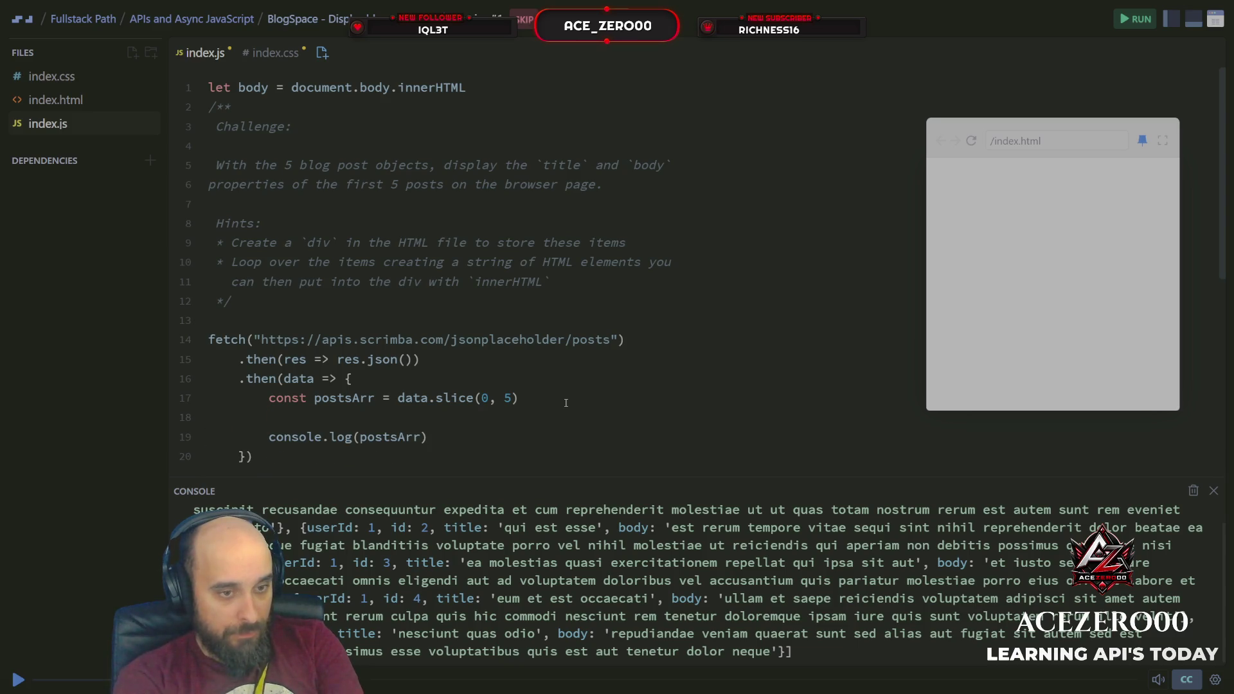
{"action": "type", "text": "p"}
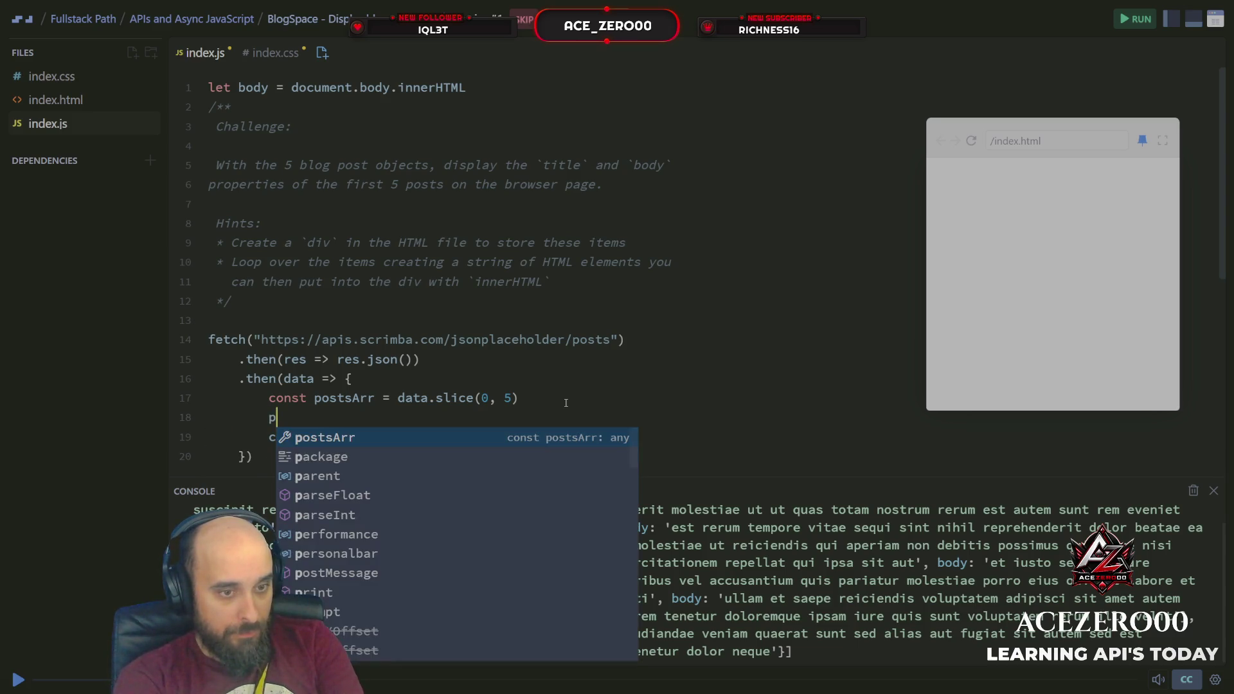
{"action": "key", "text": "BackSpace"}
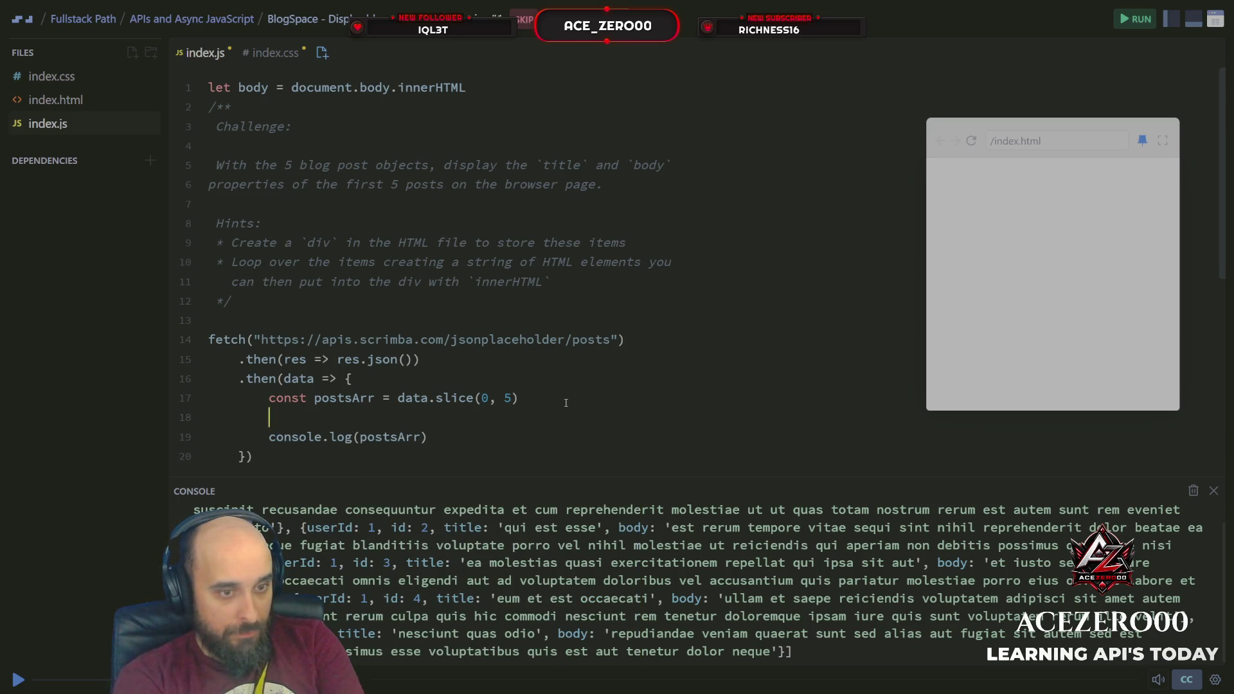
{"action": "type", "text": "fo"}
{"action": "key", "text": "BackSpace"}
{"action": "key", "text": "BackSpace"}
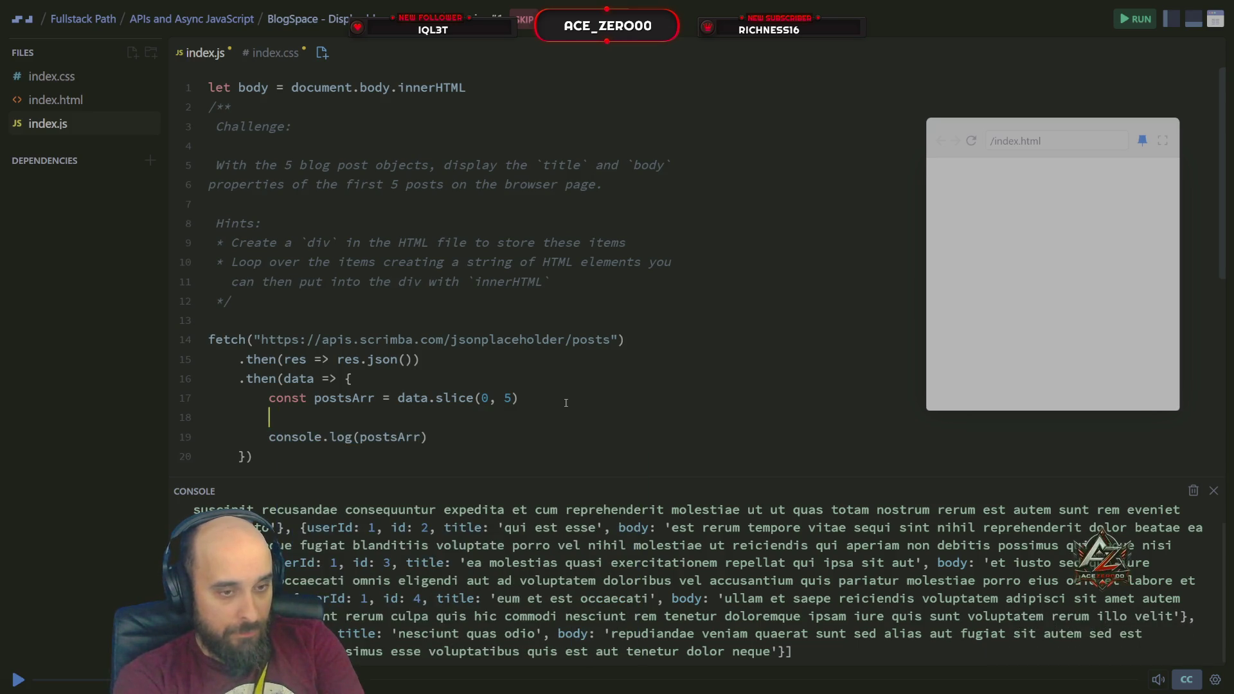
Type postsArr.forEach(function(){ on line 18 with an open callback body.
{"action": "type", "text": "po"}
{"action": "key", "text": "Tab"}
{"action": "type", "text": ".for"}
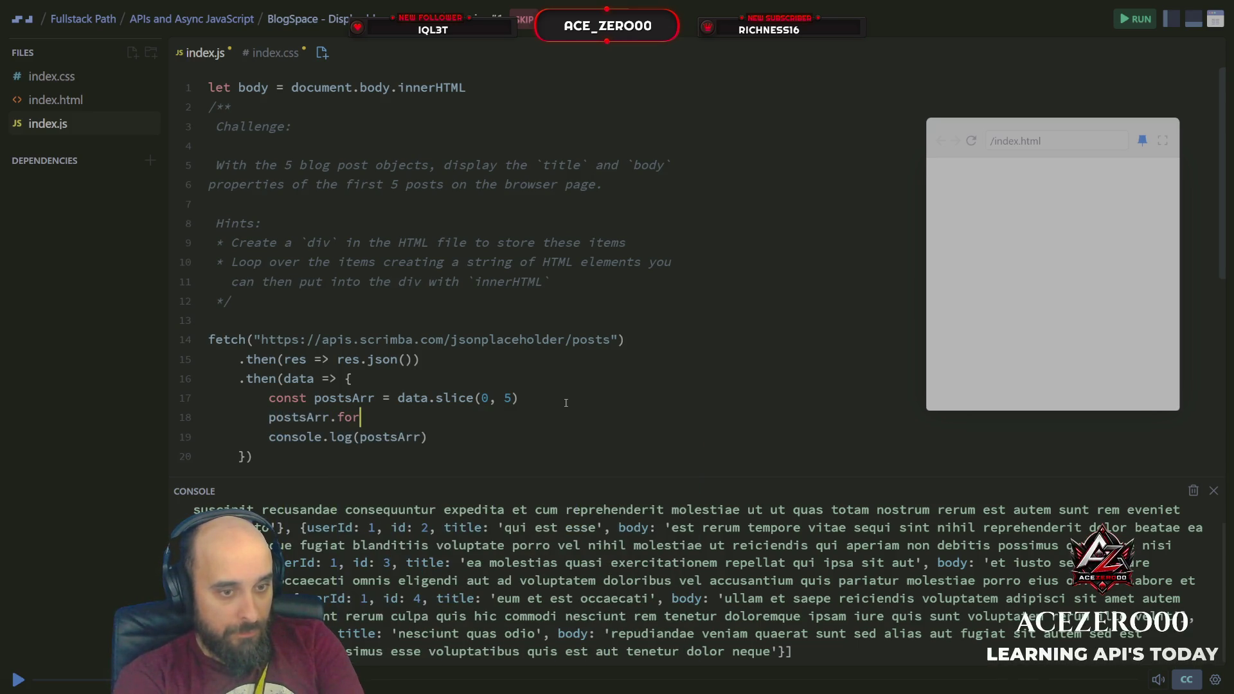
{"action": "key", "text": "BackSpace"}
{"action": "type", "text": "Fo"}
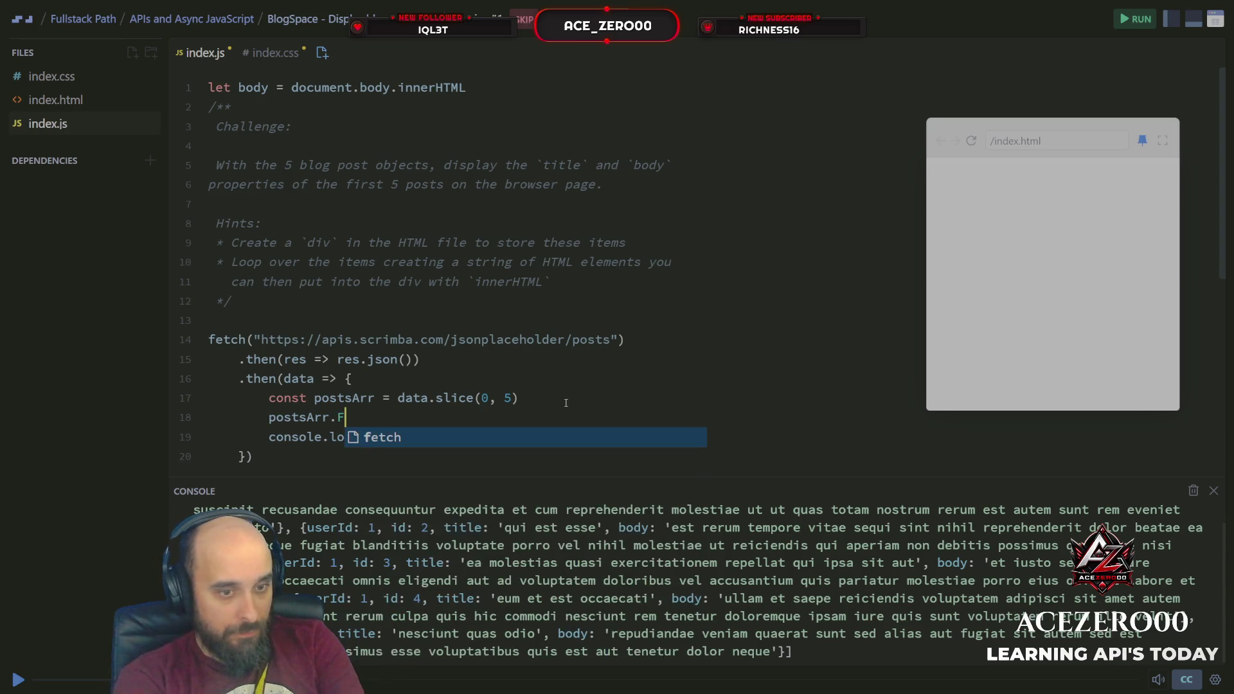
{"action": "key", "text": "BackSpace"}
{"action": "key", "text": "BackSpace"}
{"action": "type", "text": "forEach("}
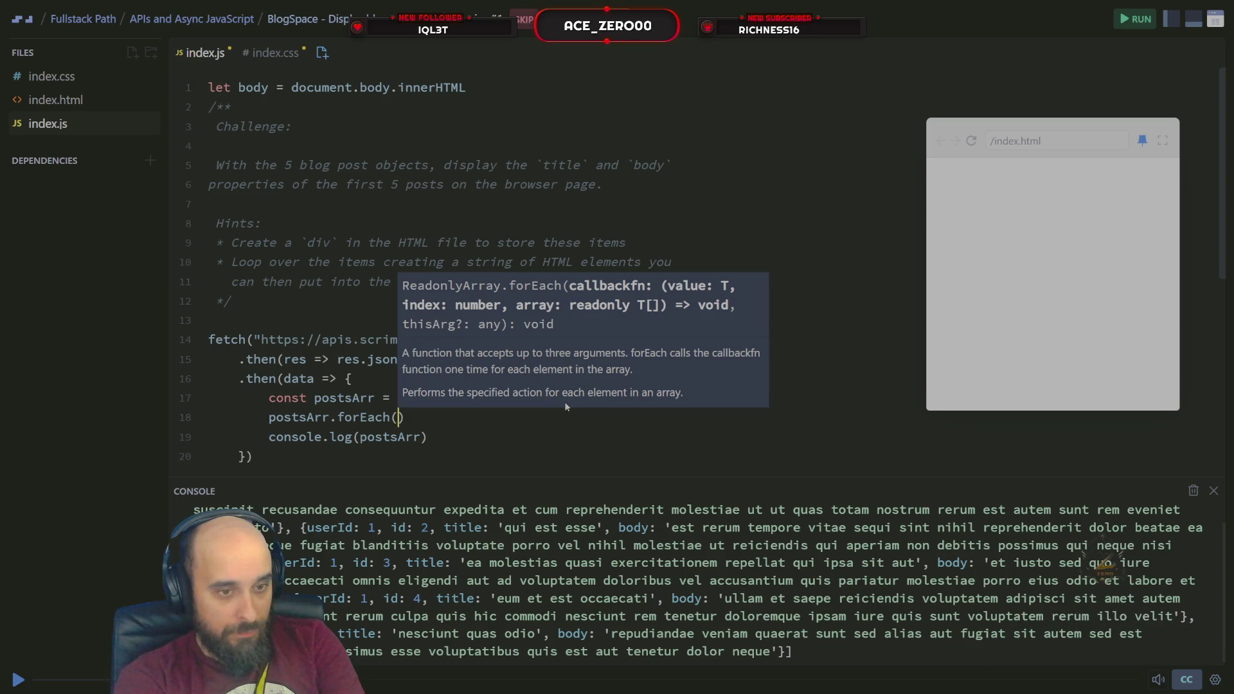
{"action": "type", "text": "f"}
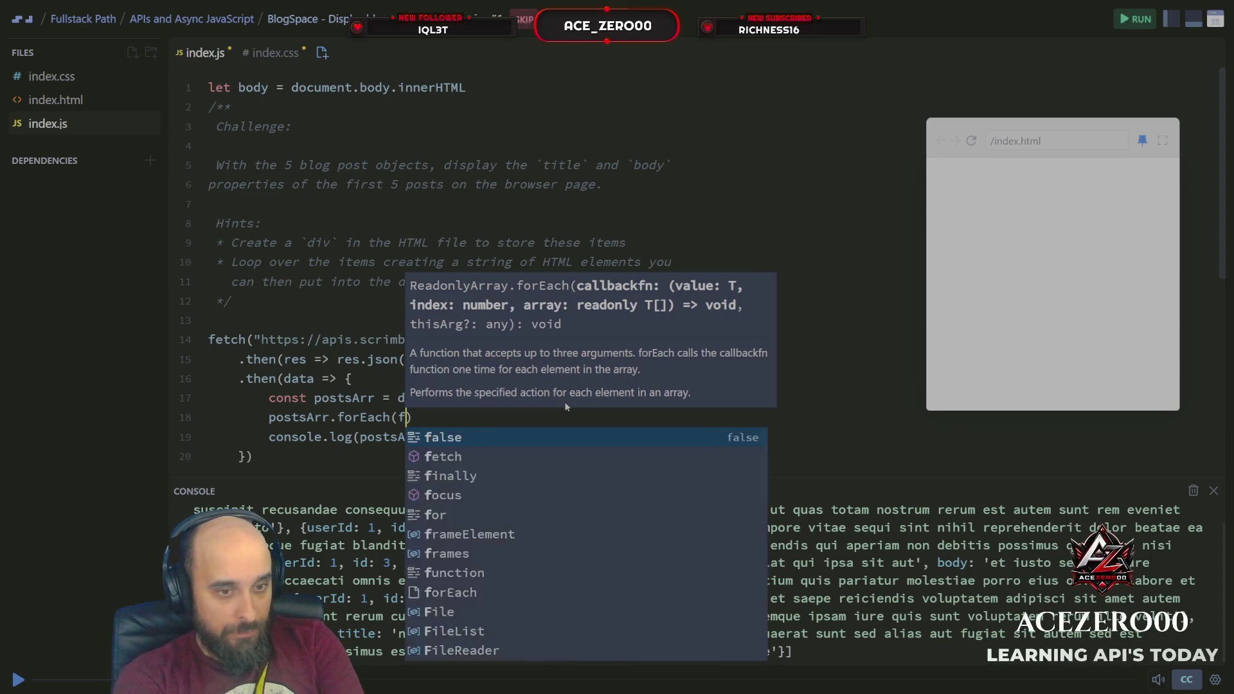
{"action": "type", "text": "unction(){"}
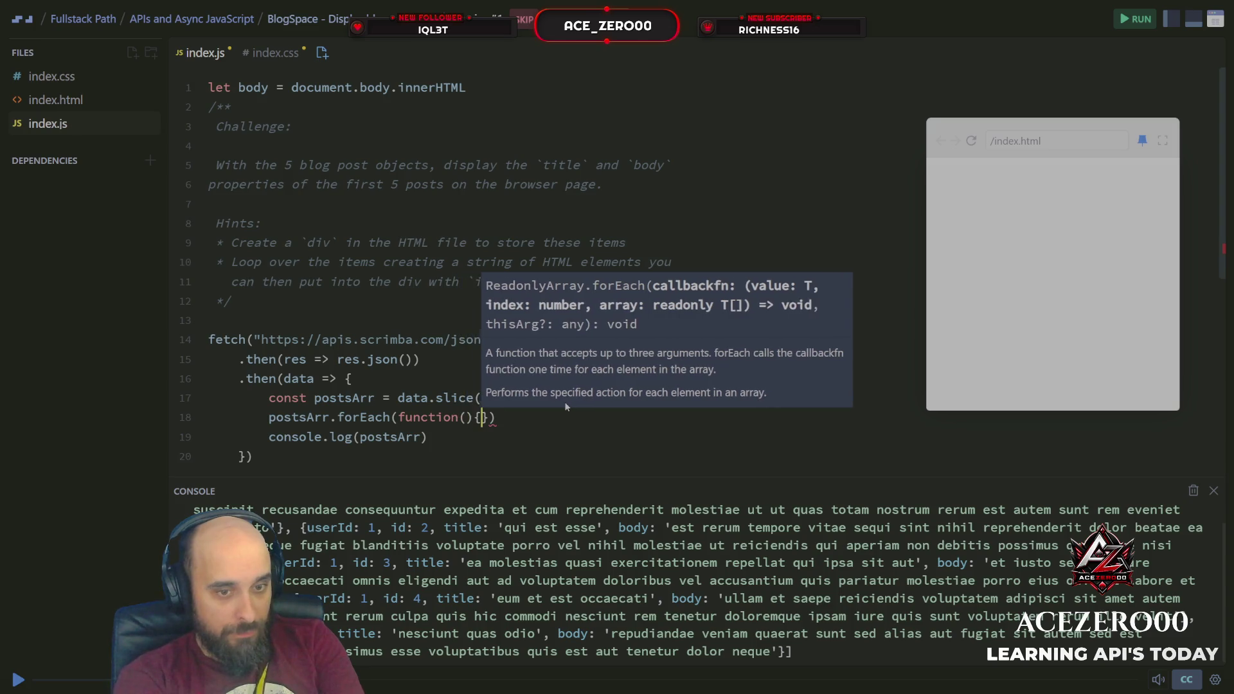
{"action": "key", "text": "Return"}
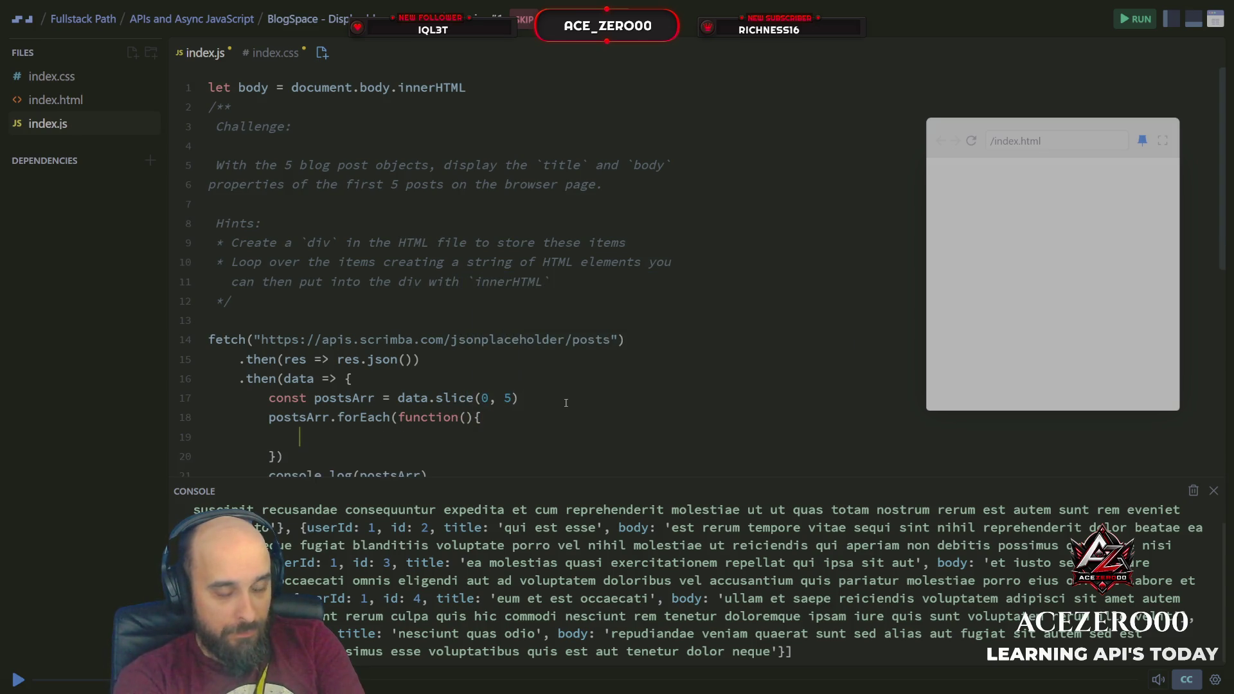
Give the callback a data parameter and tidy the blank lines inside the loop.
{"action": "key", "text": "Up"}
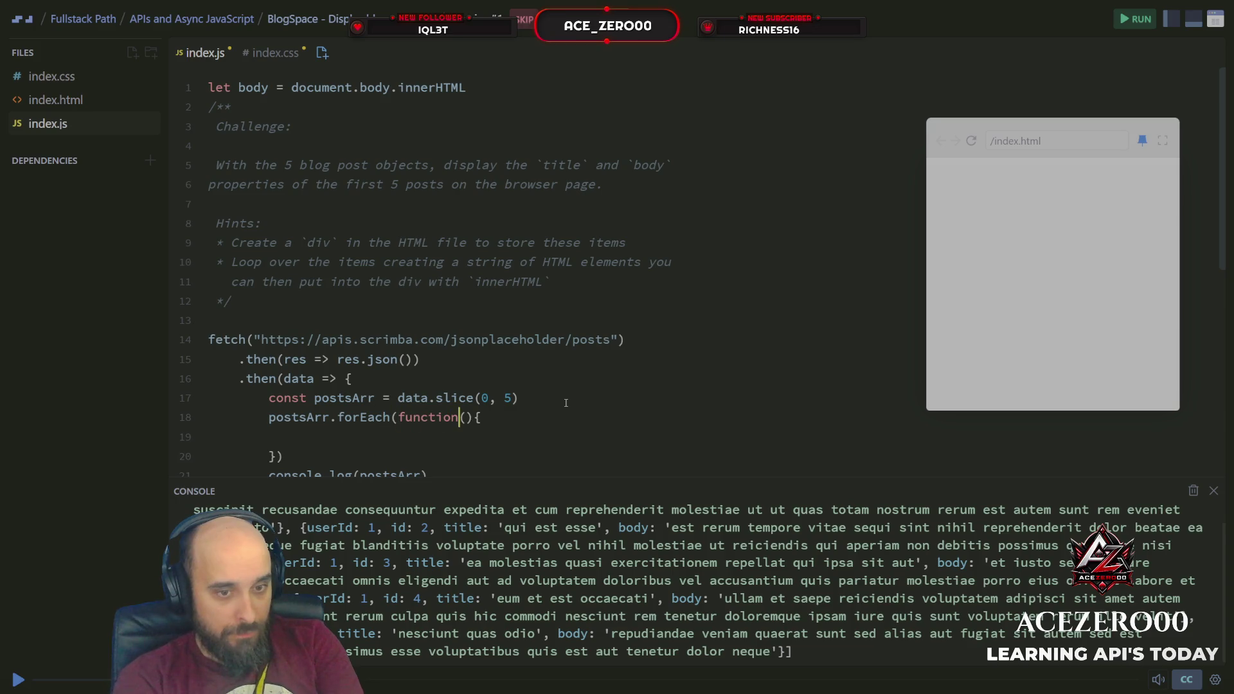
{"action": "key", "text": "Right"}
{"action": "type", "text": "data"}
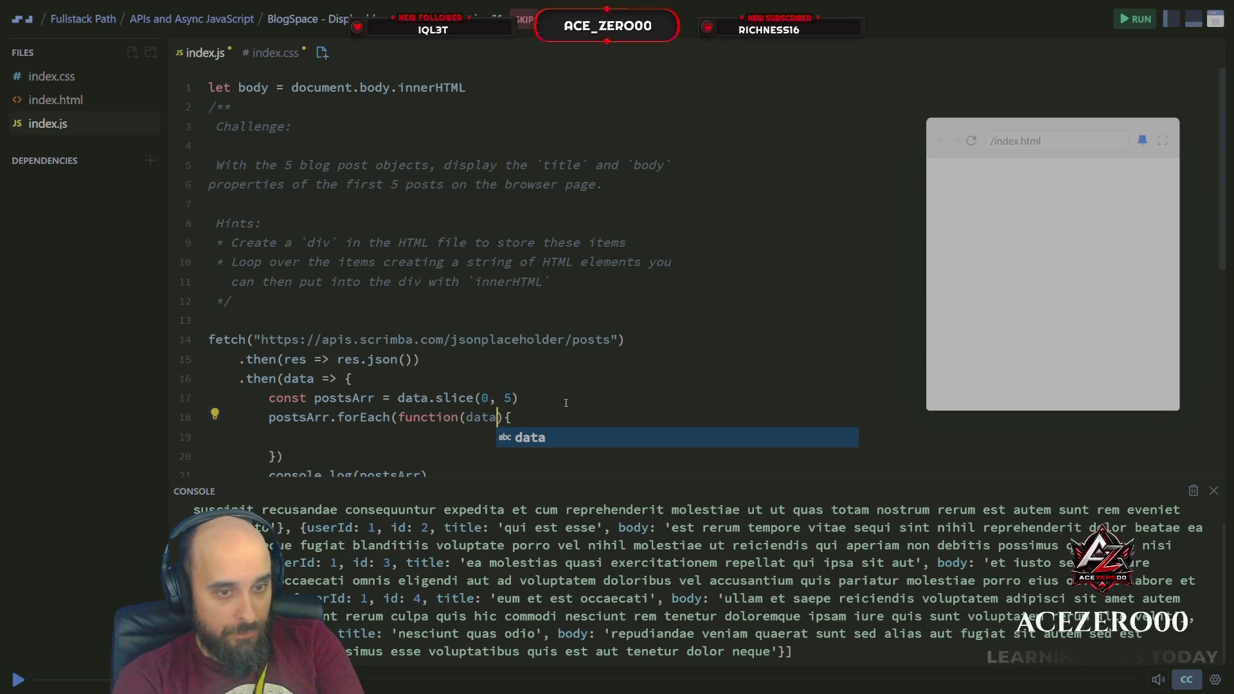
{"action": "key", "text": "Escape"}
{"action": "key", "text": "Down"}
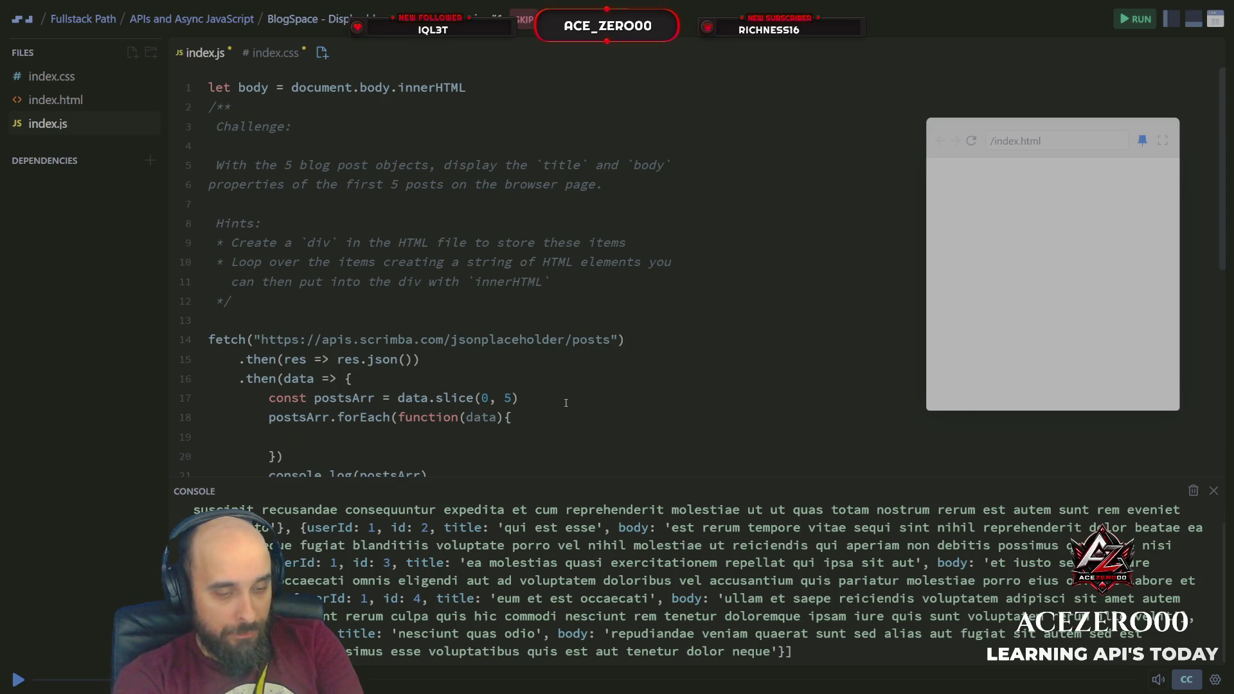
{"action": "key", "text": "Return"}
{"action": "key", "text": "Return"}
{"action": "key", "text": "Return"}
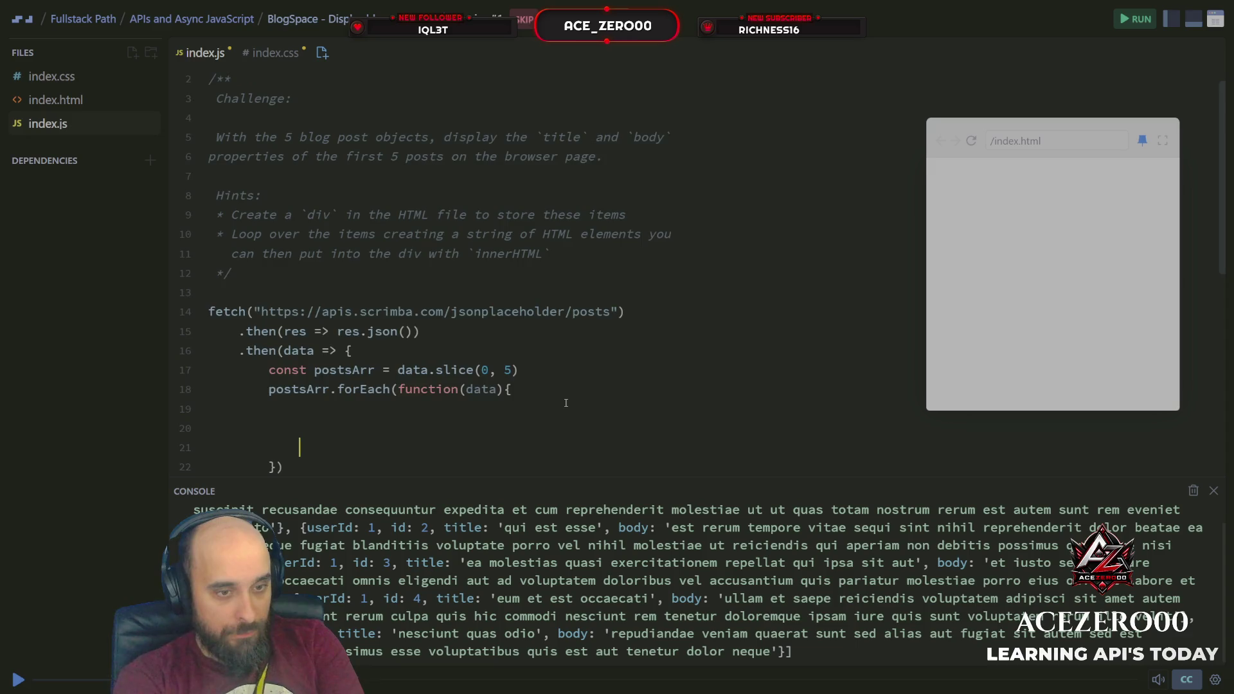
{"action": "key", "text": "BackSpace"}
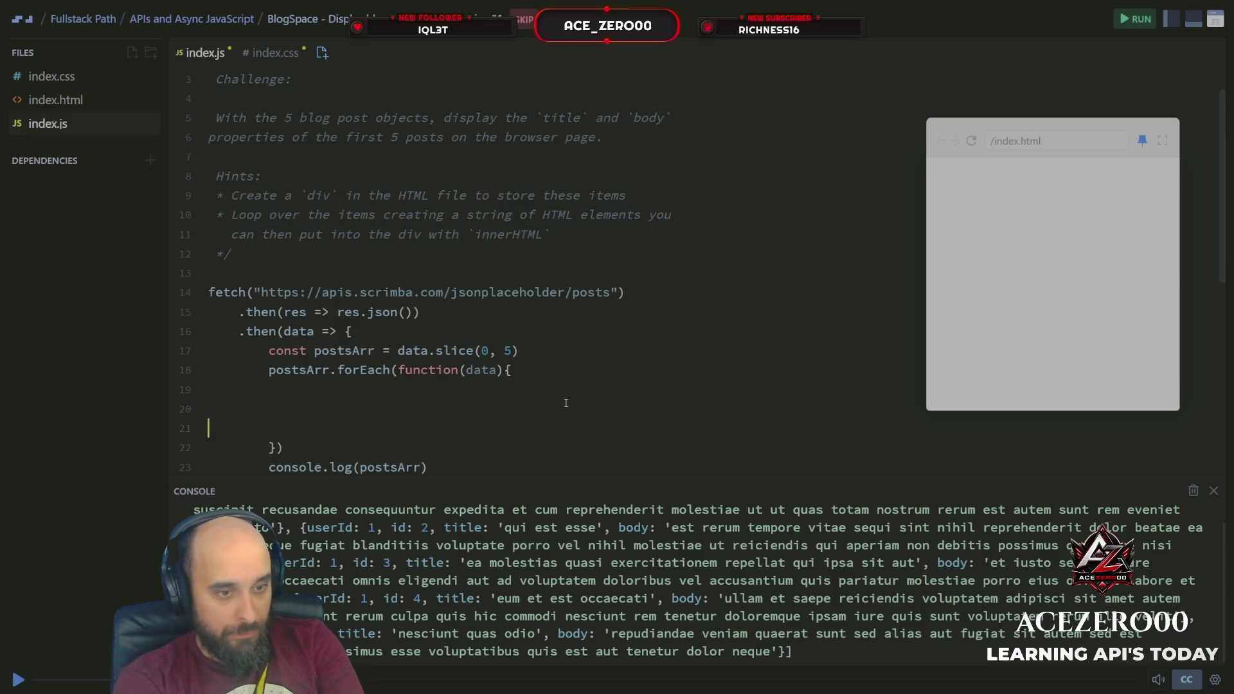
{"action": "key", "text": "BackSpace"}
{"action": "key", "text": "BackSpace"}
{"action": "key", "text": "BackSpace"}
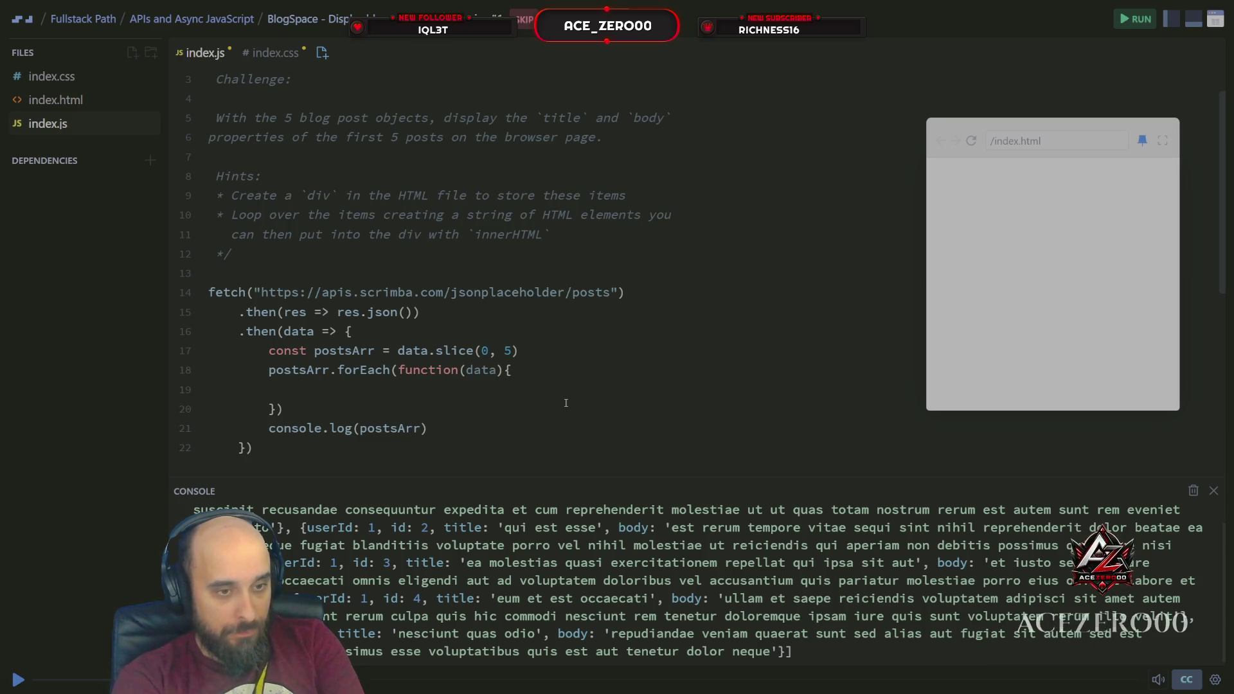
{"action": "type", "text": "bo"}
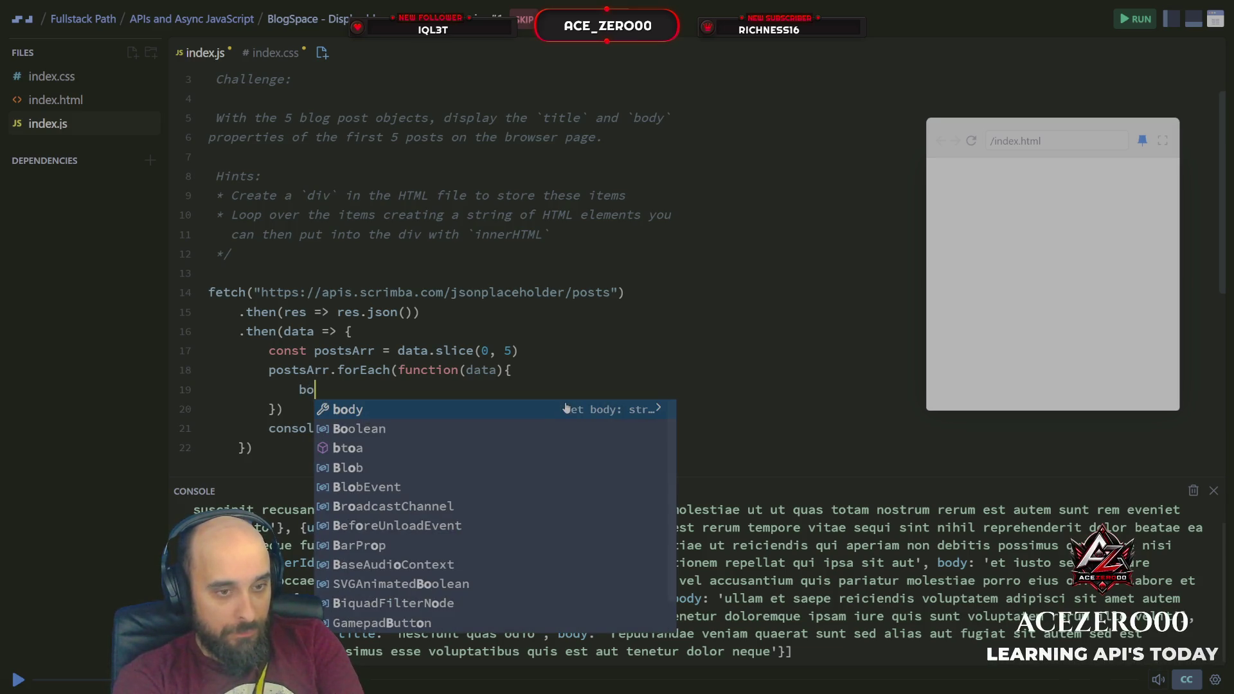
Start a body.innerHTML = assignment with a multi-line backtick template string.
{"action": "key", "text": "Return"}
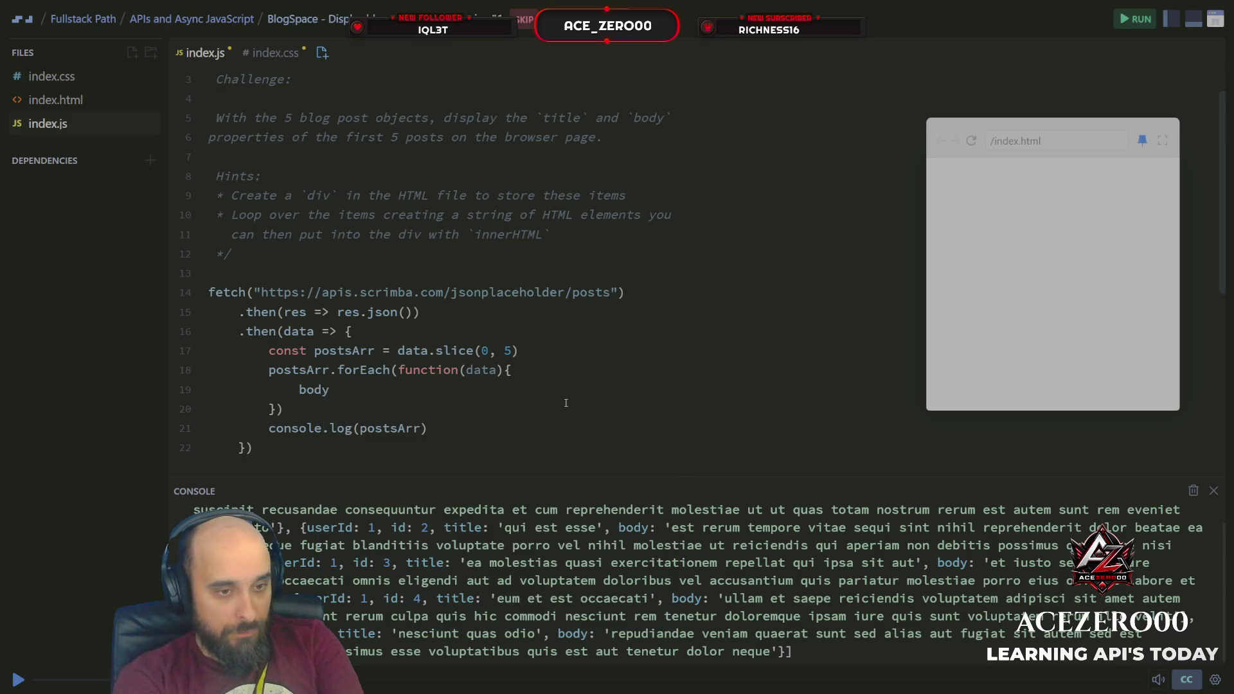
{"action": "type", "text": ".in"}
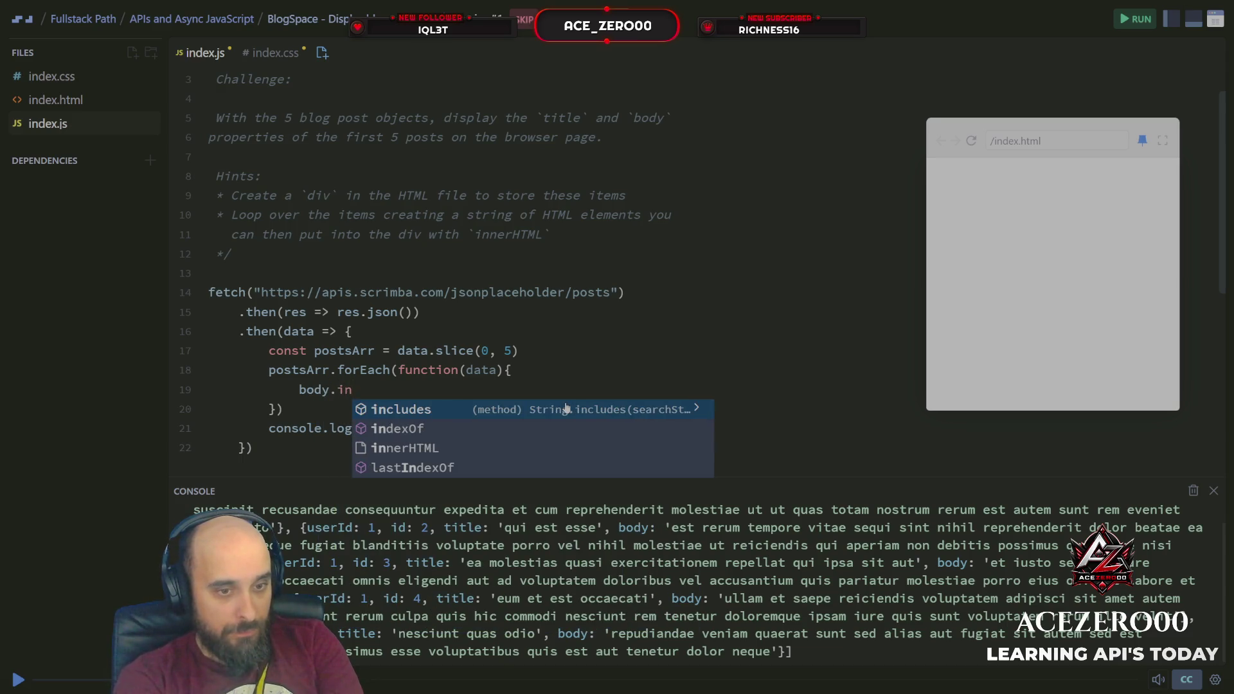
{"action": "key", "text": "Down"}
{"action": "key", "text": "Down"}
{"action": "key", "text": "Return"}
{"action": "type", "text": "="}
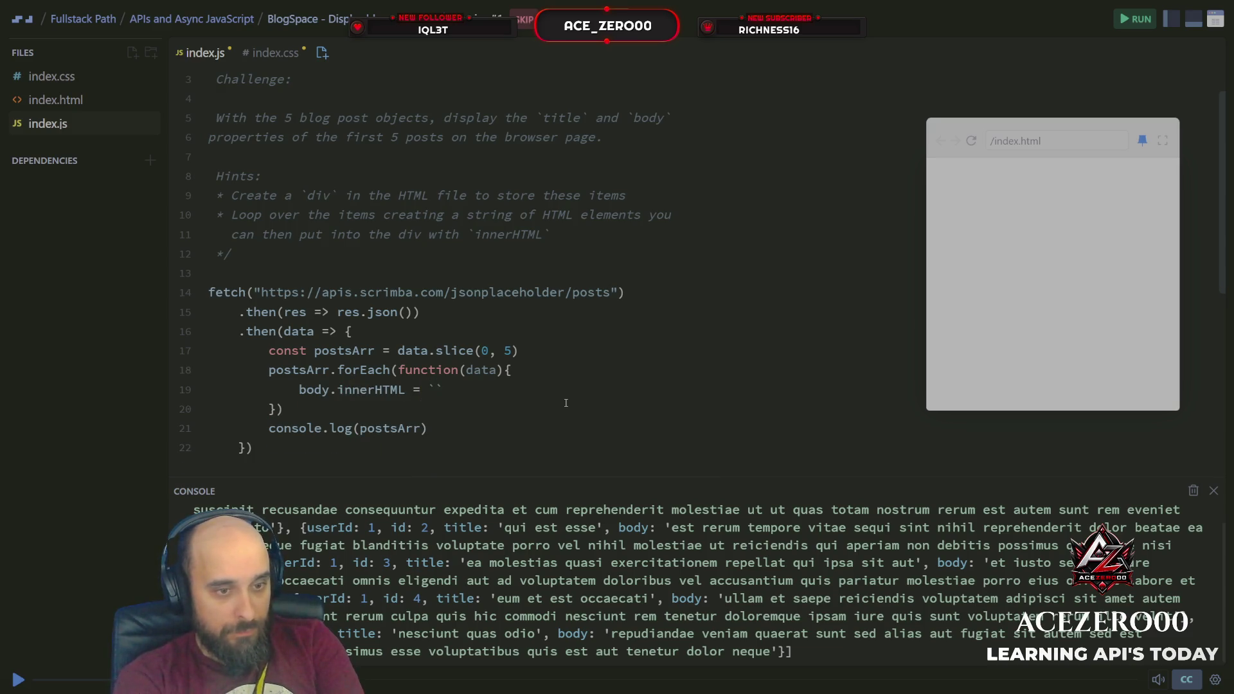
{"action": "key", "text": "Return"}
{"action": "key", "text": "Return"}
{"action": "key", "text": "Return"}
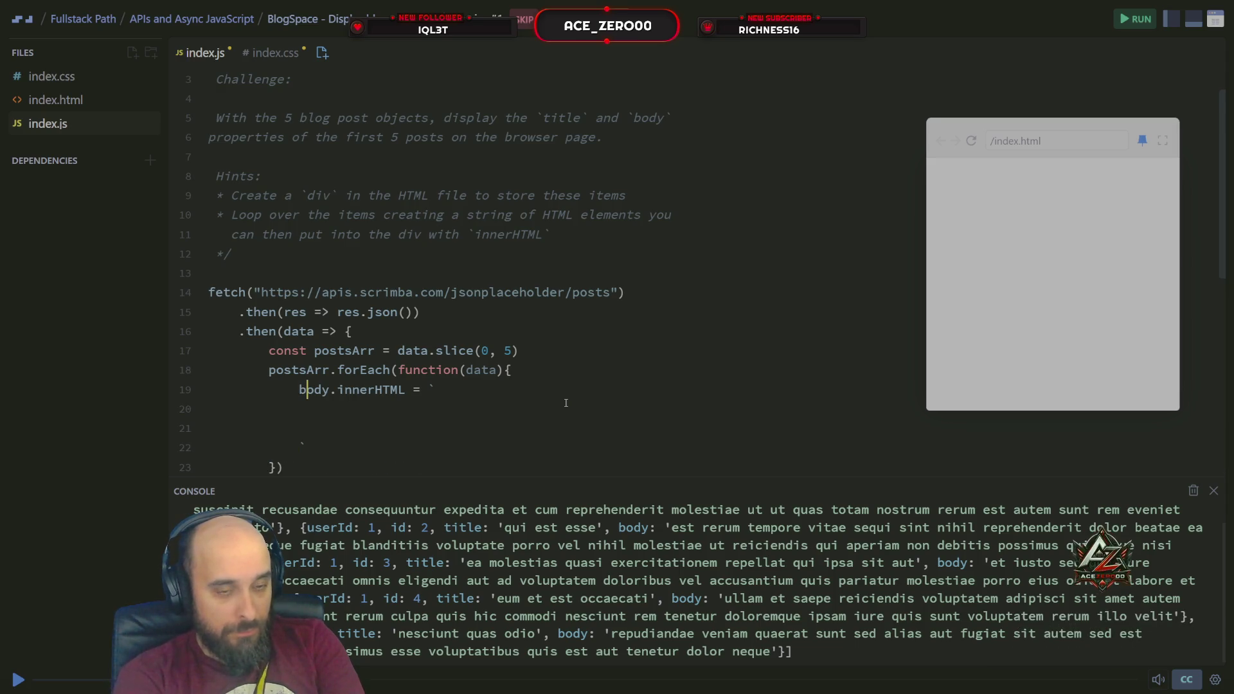
{"action": "key", "text": "End"}
{"action": "key", "text": "Left"}
{"action": "key", "text": "Return"}
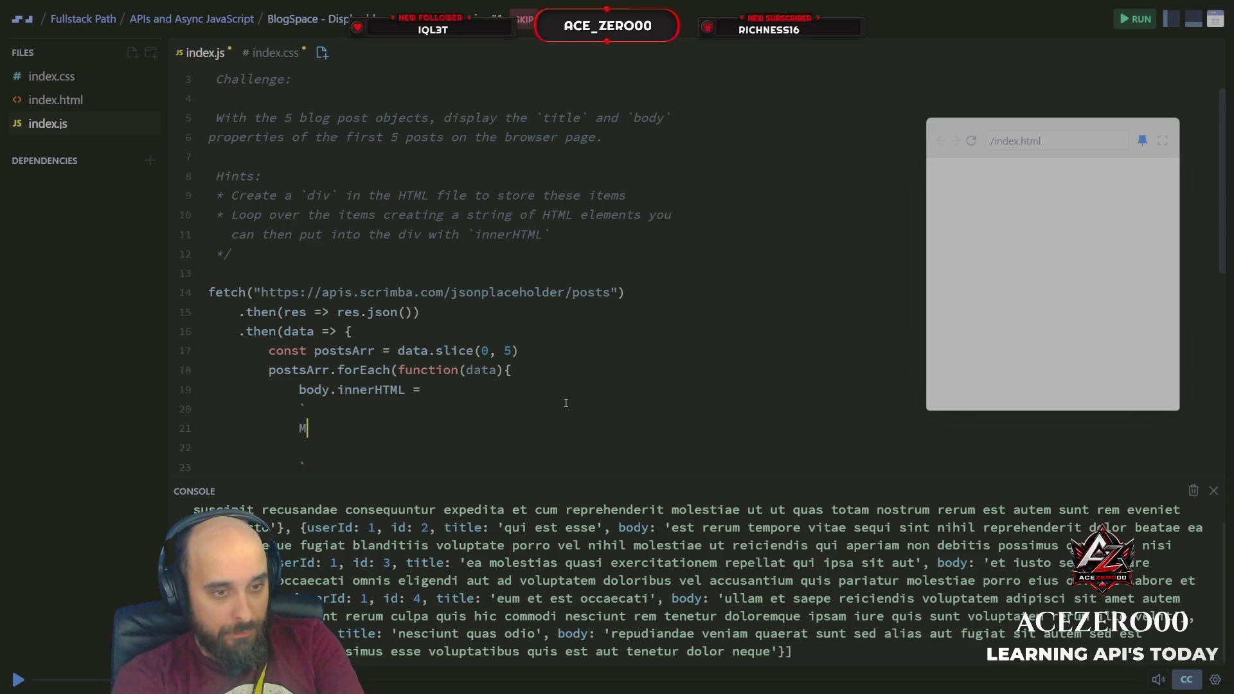
Put an <h1>${data.title}</h1> heading inside the template string.
{"action": "key", "text": "BackSpace"}
{"action": "type", "text": "<"}
{"action": "type", "text": "<p>"}
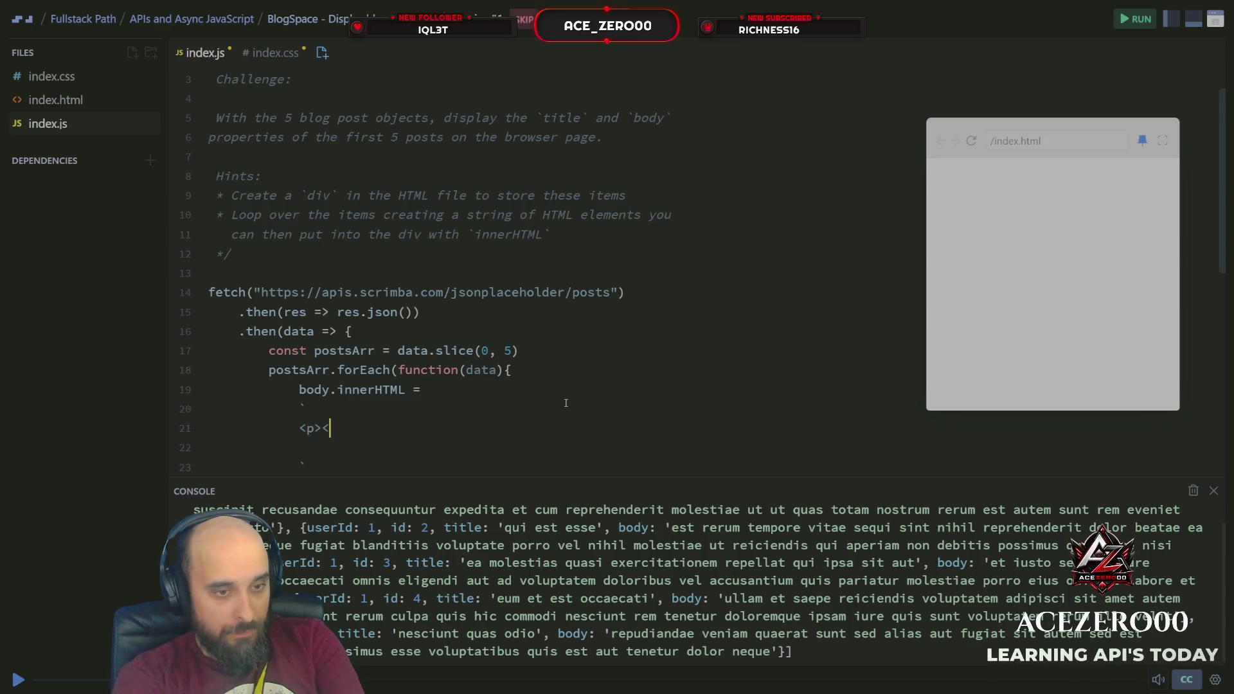
{"action": "key", "text": "BackSpace"}
{"action": "type", "text": "<"}
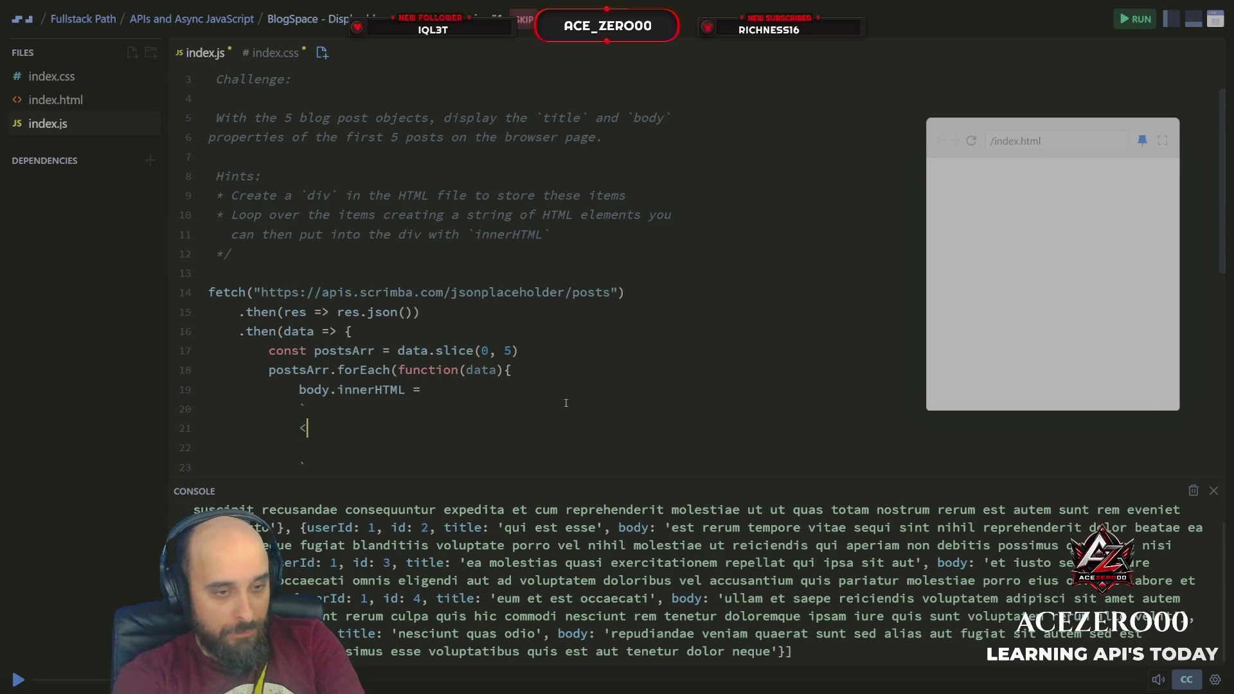
{"action": "type", "text": "h1"}
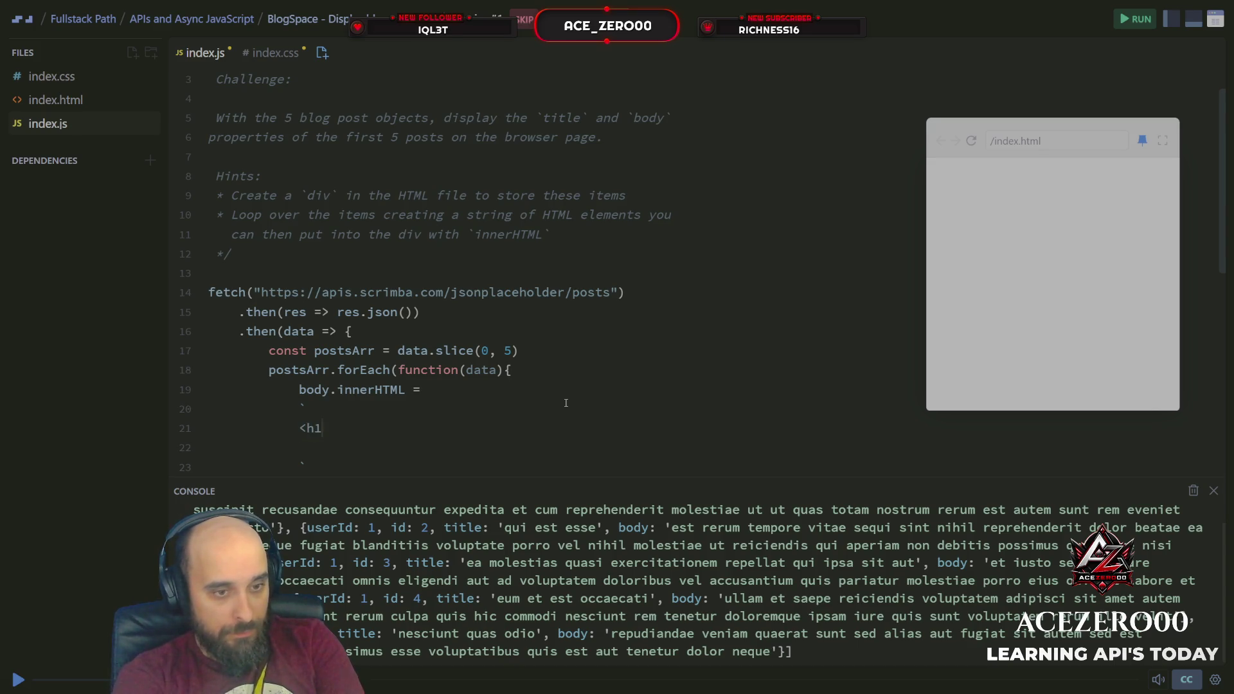
{"action": "type", "text": "><"}
{"action": "type", "text": ">"}
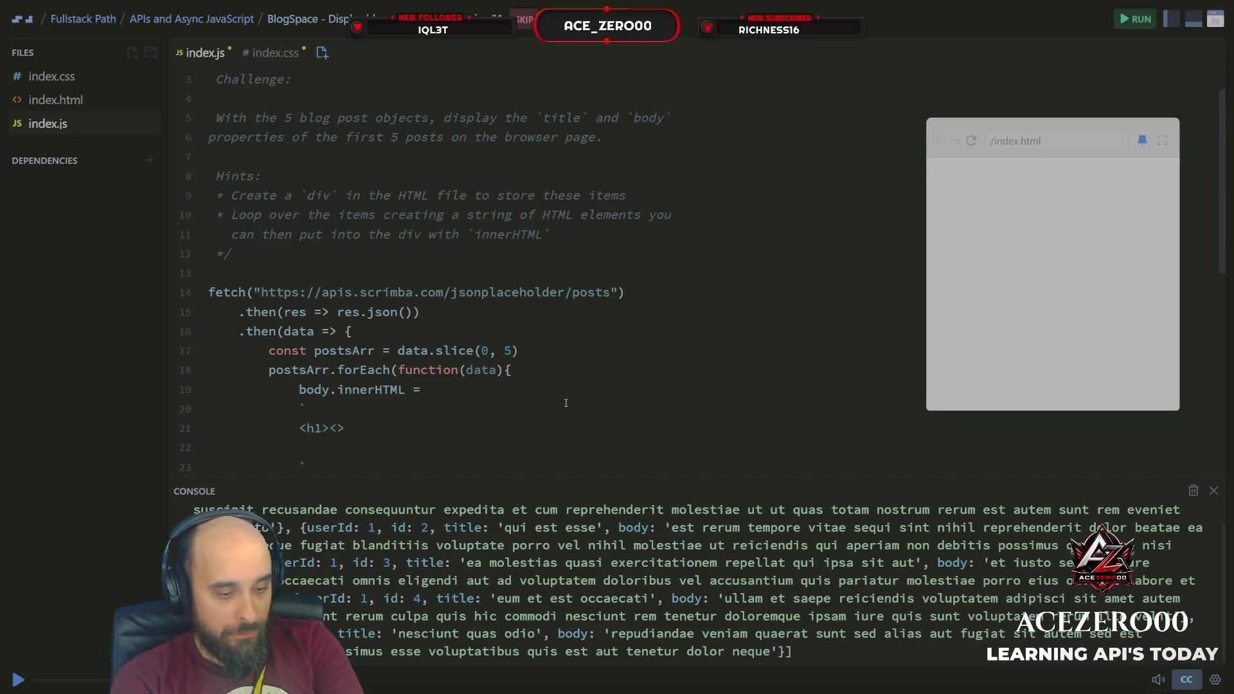
{"action": "type", "text": "/h1"}
{"action": "key", "text": "Left"}
{"action": "key", "text": "Left"}
{"action": "key", "text": "Left"}
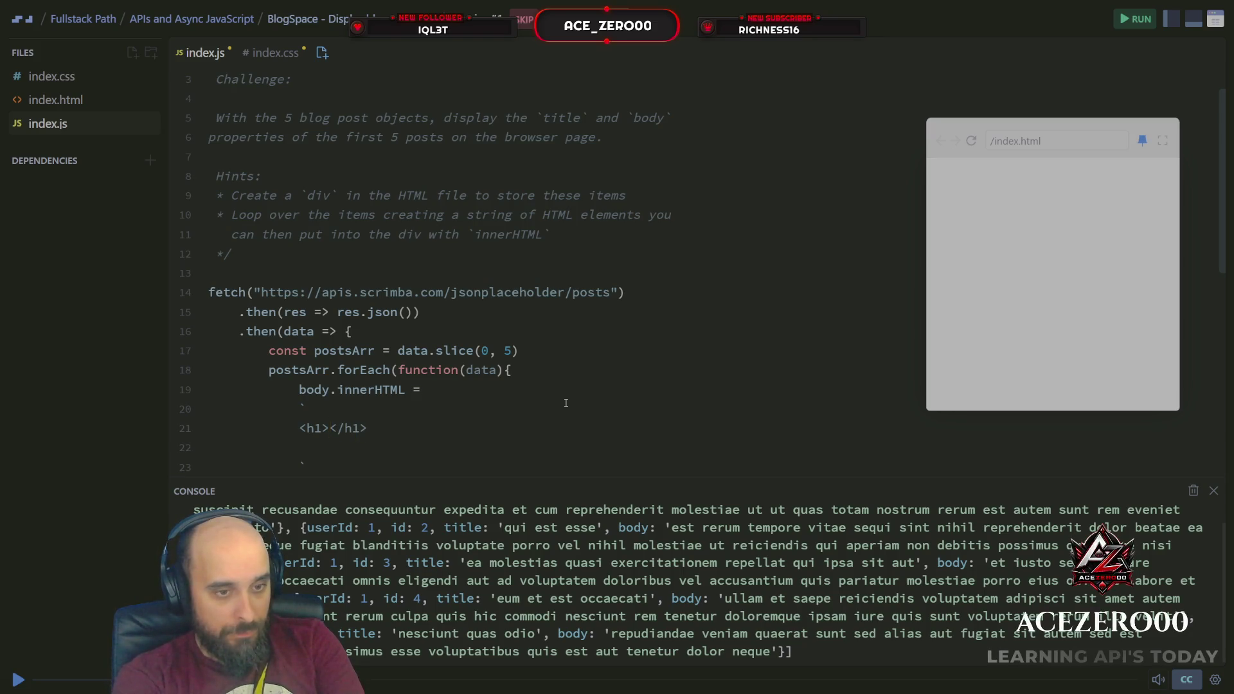
{"action": "type", "text": "$"}
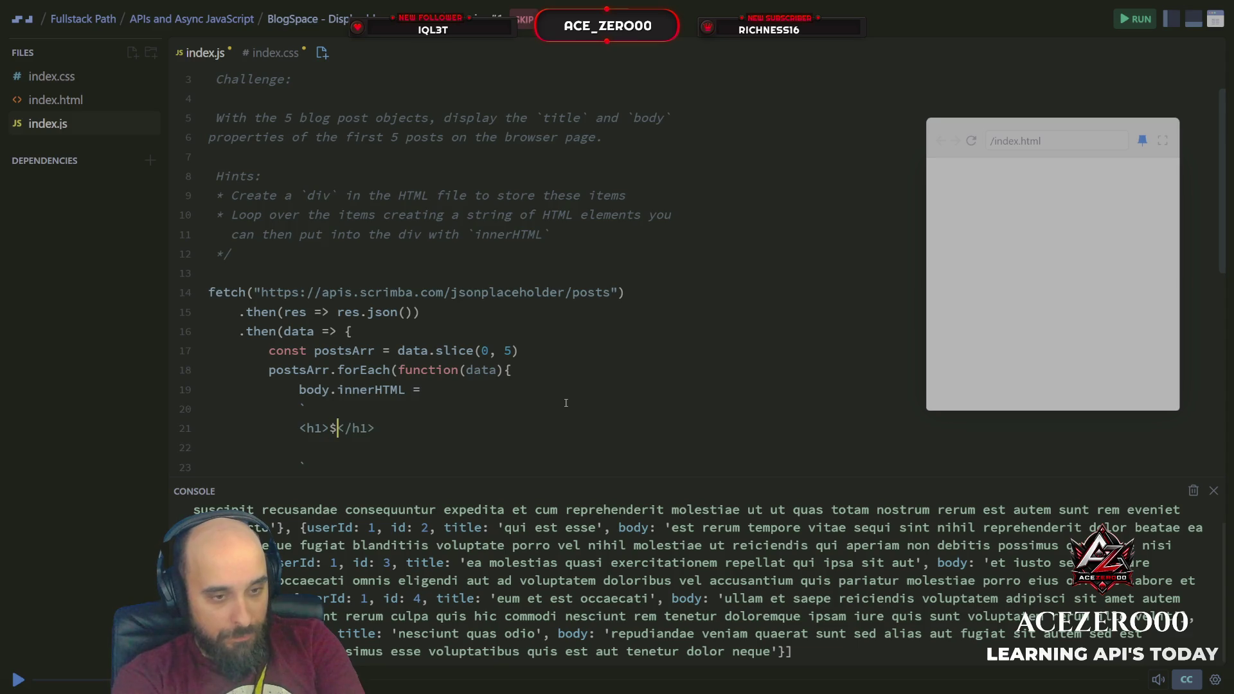
{"action": "type", "text": "{"}
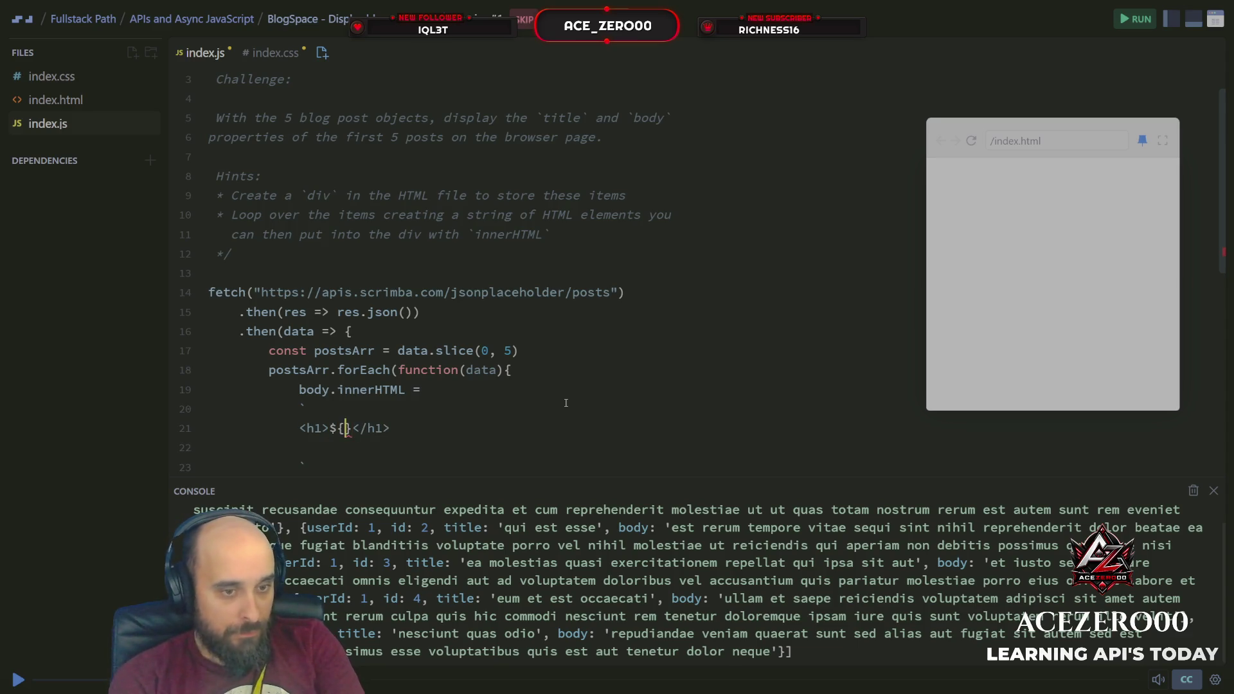
{"action": "type", "text": "data.ti"}
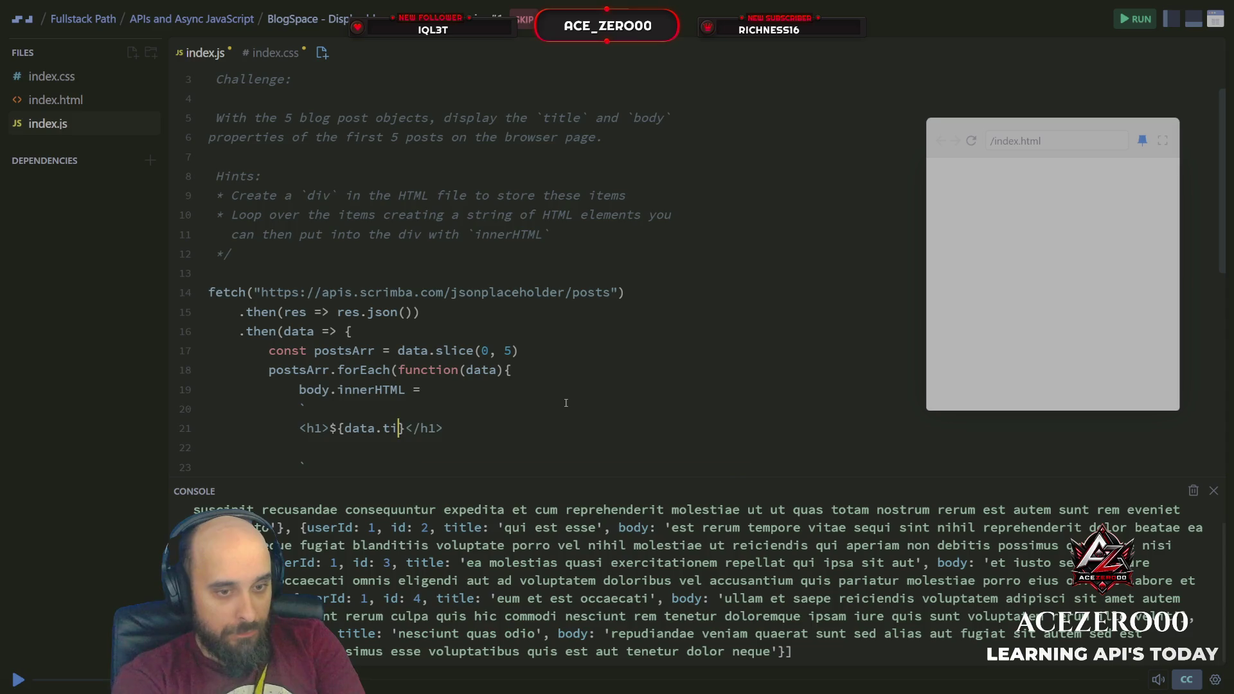
{"action": "type", "text": "tle"}
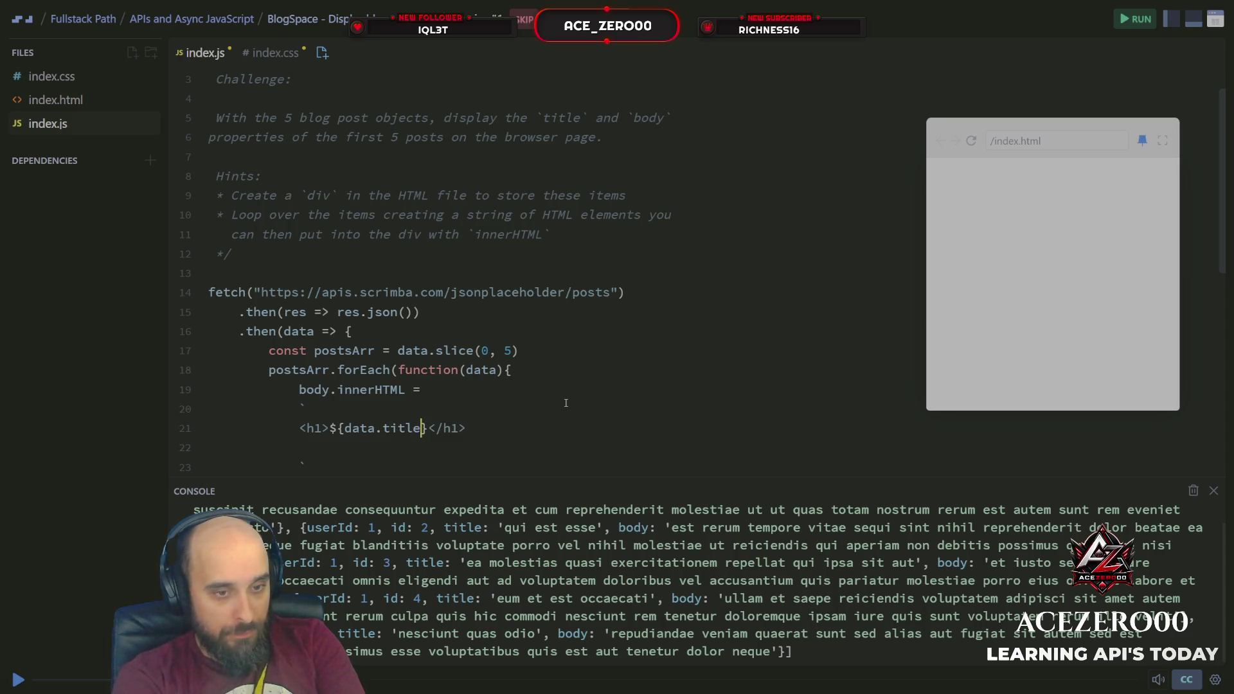
{"action": "key", "text": "Right"}
{"action": "key", "text": "Right"}
{"action": "key", "text": "Right"}
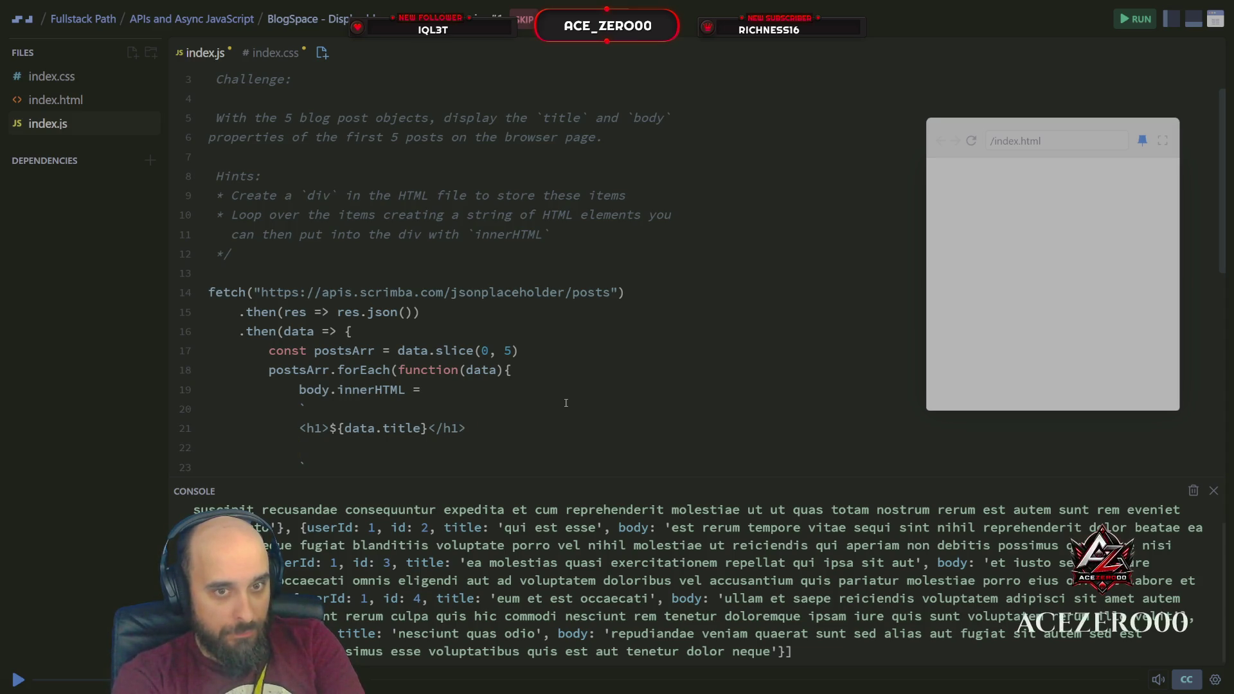
Wrap the h1 title line in opening and closing div tags.
{"action": "key", "text": "Down"}
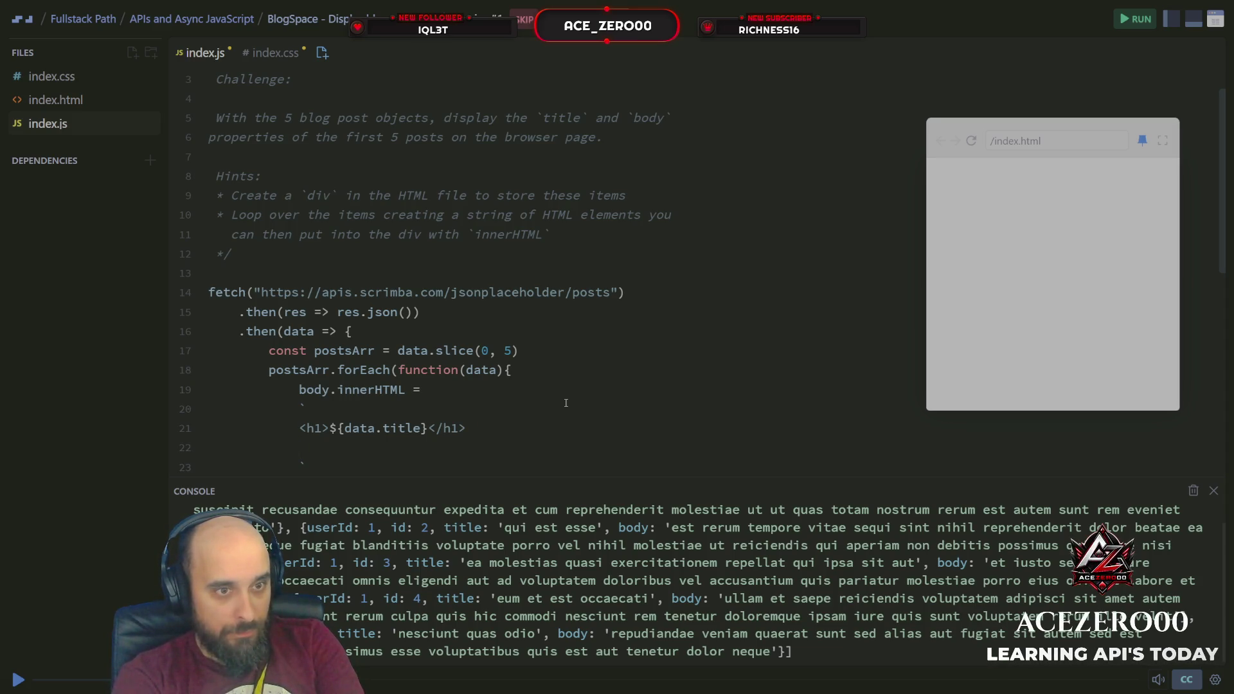
{"action": "key", "text": "Up"}
{"action": "key", "text": "Up"}
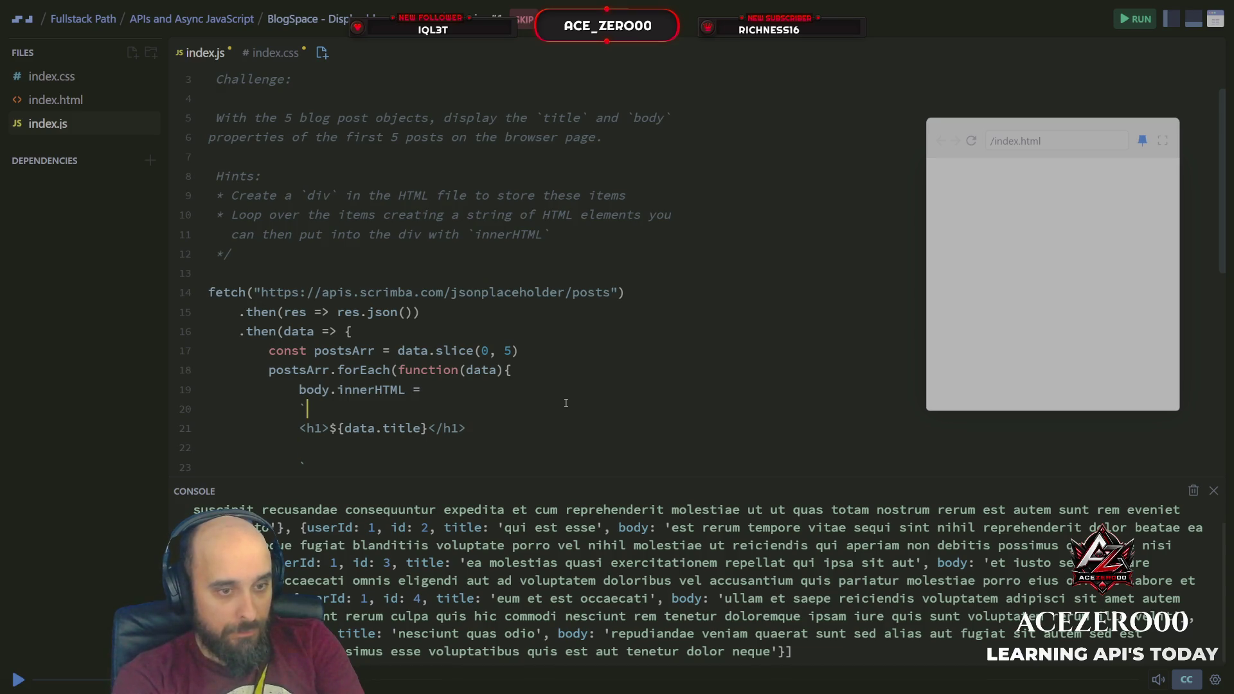
{"action": "key", "text": "Return"}
{"action": "type", "text": "<div<"}
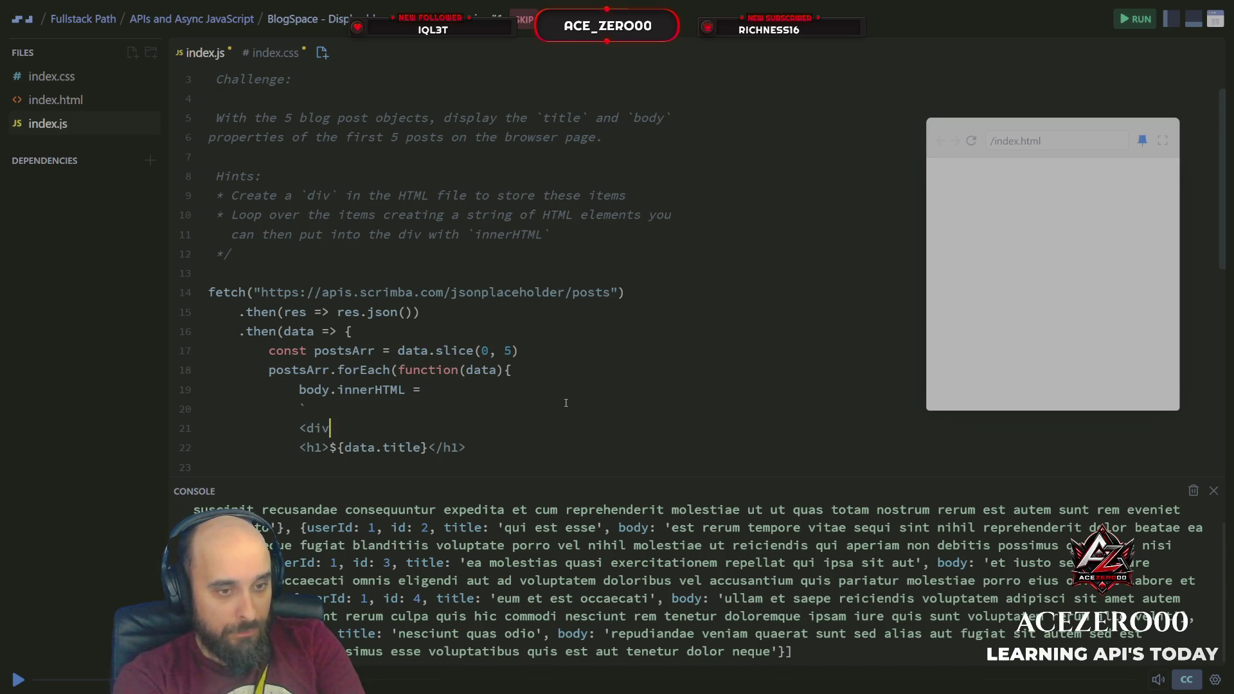
{"action": "key", "text": "BackSpace"}
{"action": "type", "text": ">"}
{"action": "key", "text": "Down"}
{"action": "key", "text": "Down"}
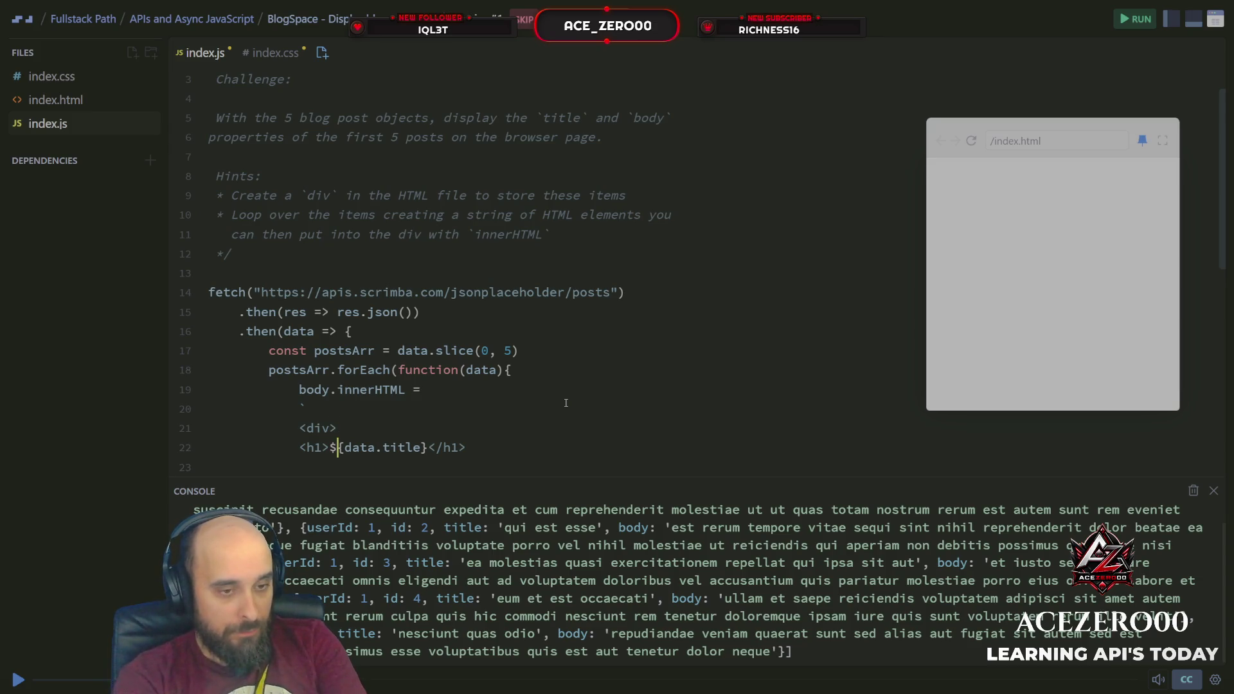
{"action": "type", "text": "Di"}
{"action": "key", "text": "BackSpace"}
{"action": "key", "text": "BackSpace"}
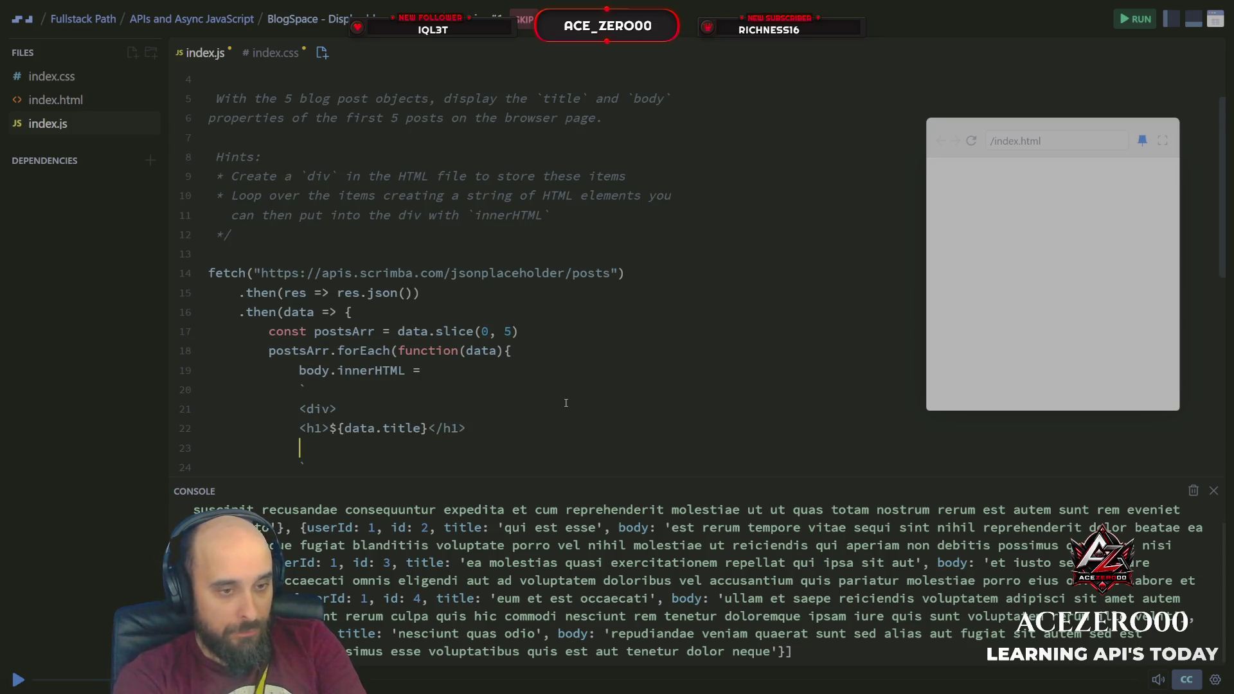
{"action": "type", "text": "</div>"}
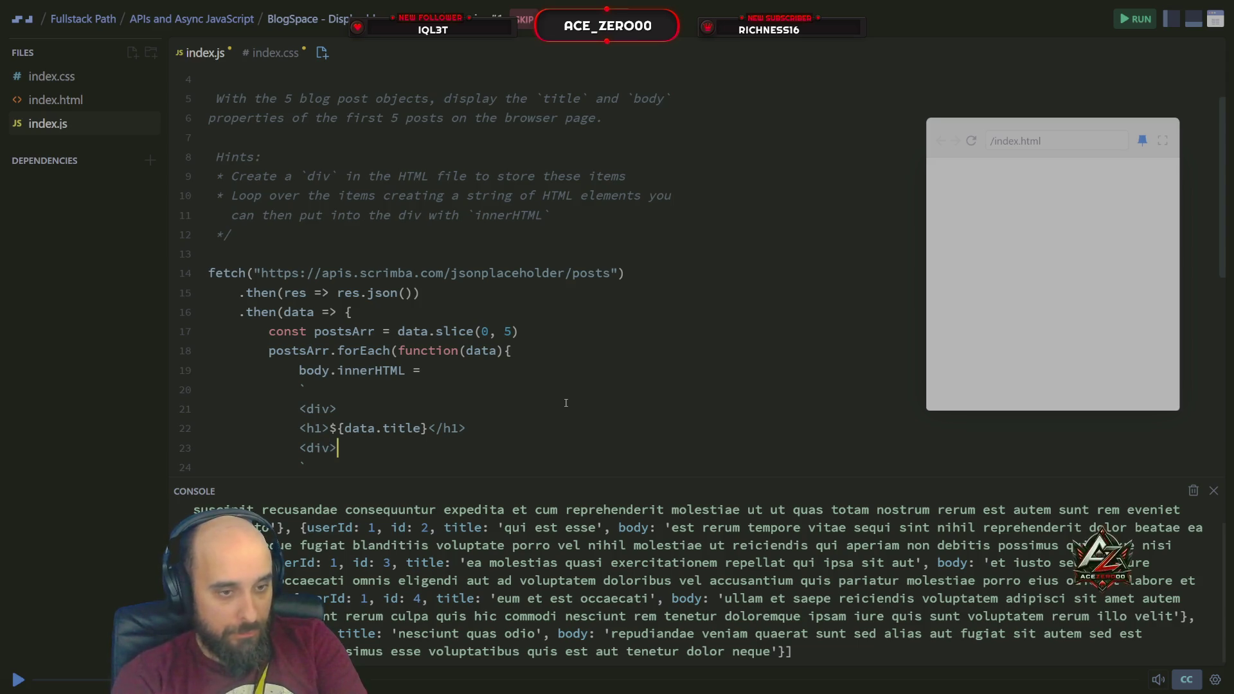
{"action": "key", "text": "Left"}
{"action": "key", "text": "Left"}
{"action": "key", "text": "Left"}
{"action": "type", "text": "/"}
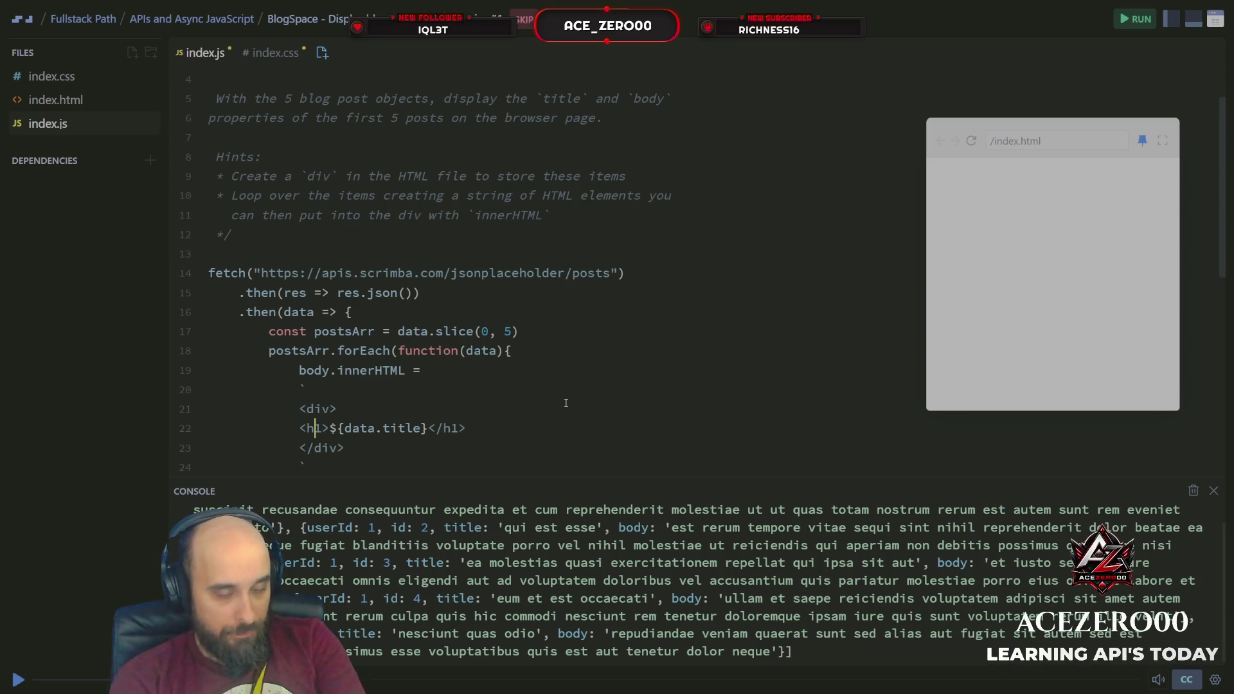
{"action": "key", "text": "ctrl+End"}
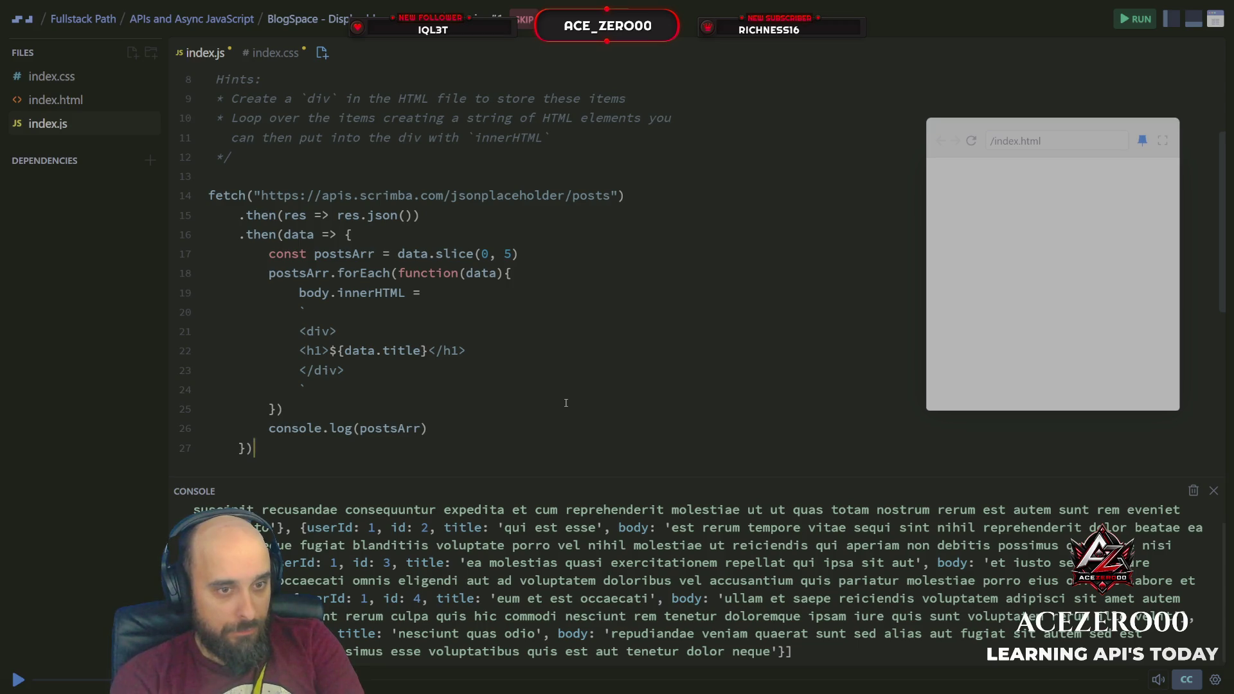
{"action": "key", "text": "Up"}
{"action": "key", "text": "Up"}
{"action": "key", "text": "Up"}
{"action": "key", "text": "Down"}
{"action": "key", "text": "Down"}
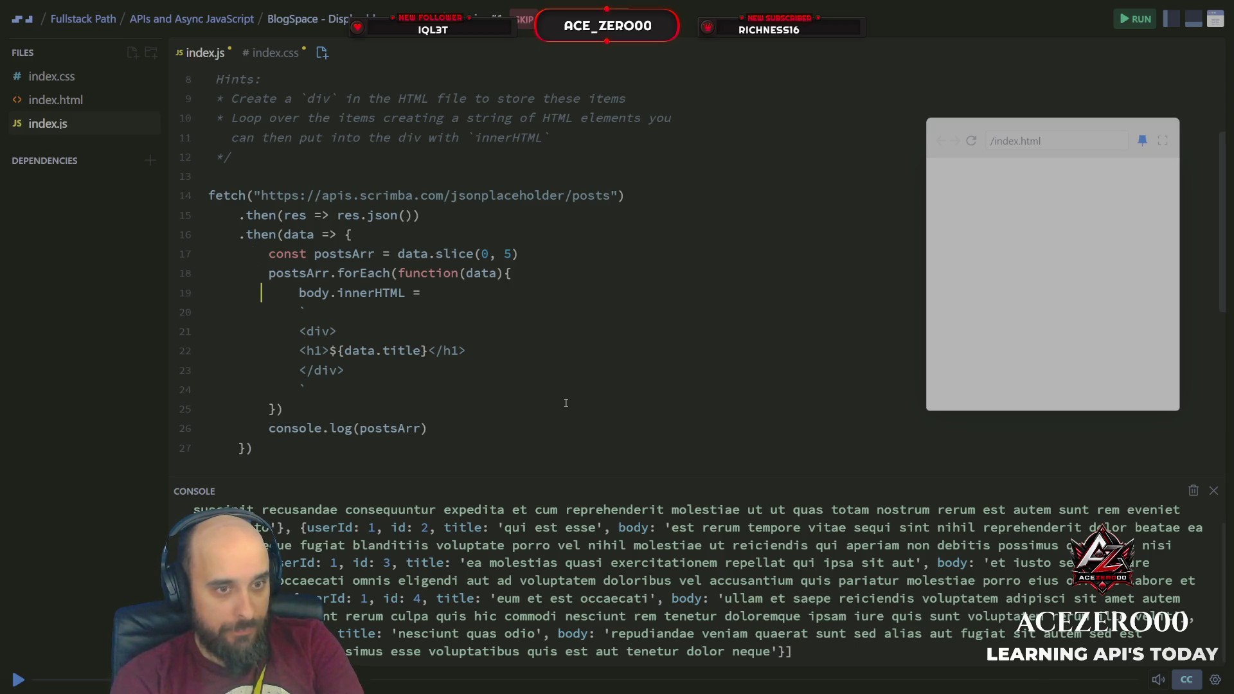
Replace body.innerHTML with 'let mainbody =+' and add a blank line after the forEach loop.
{"action": "key", "text": "Right"}
{"action": "key", "text": "Right"}
{"action": "key", "text": "Right"}
{"action": "key", "text": "BackSpace"}
{"action": "key", "text": "BackSpace"}
{"action": "key", "text": "BackSpace"}
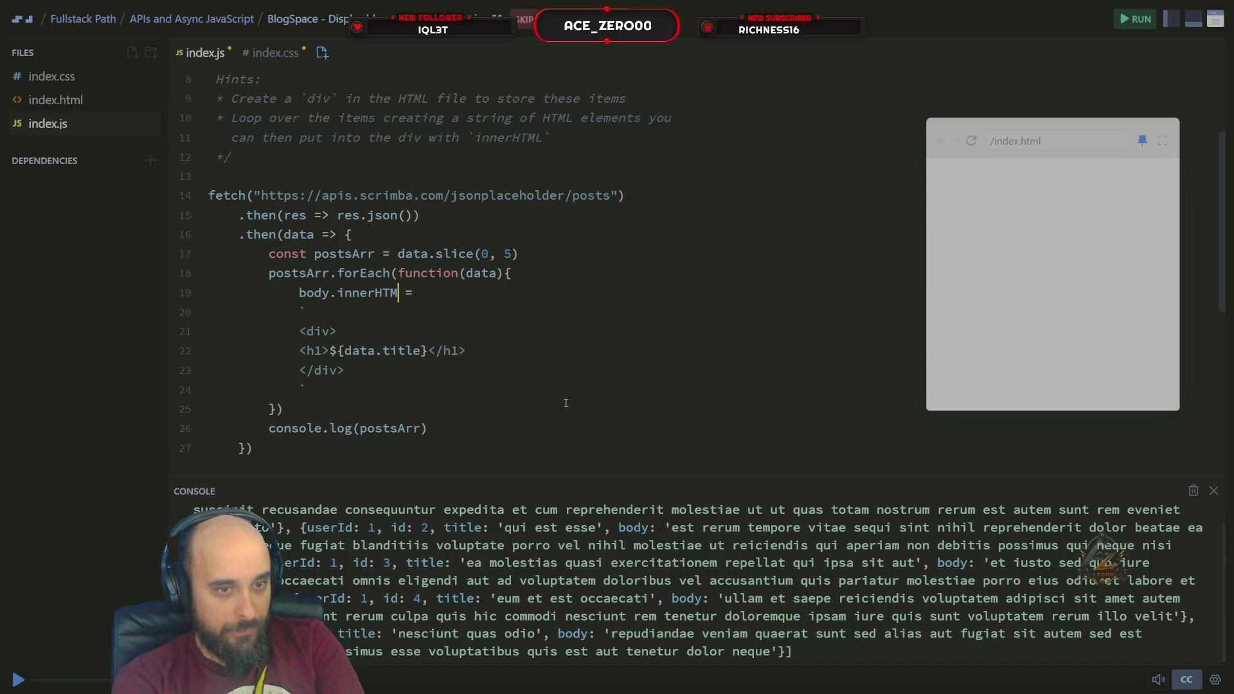
{"action": "type", "text": "let"}
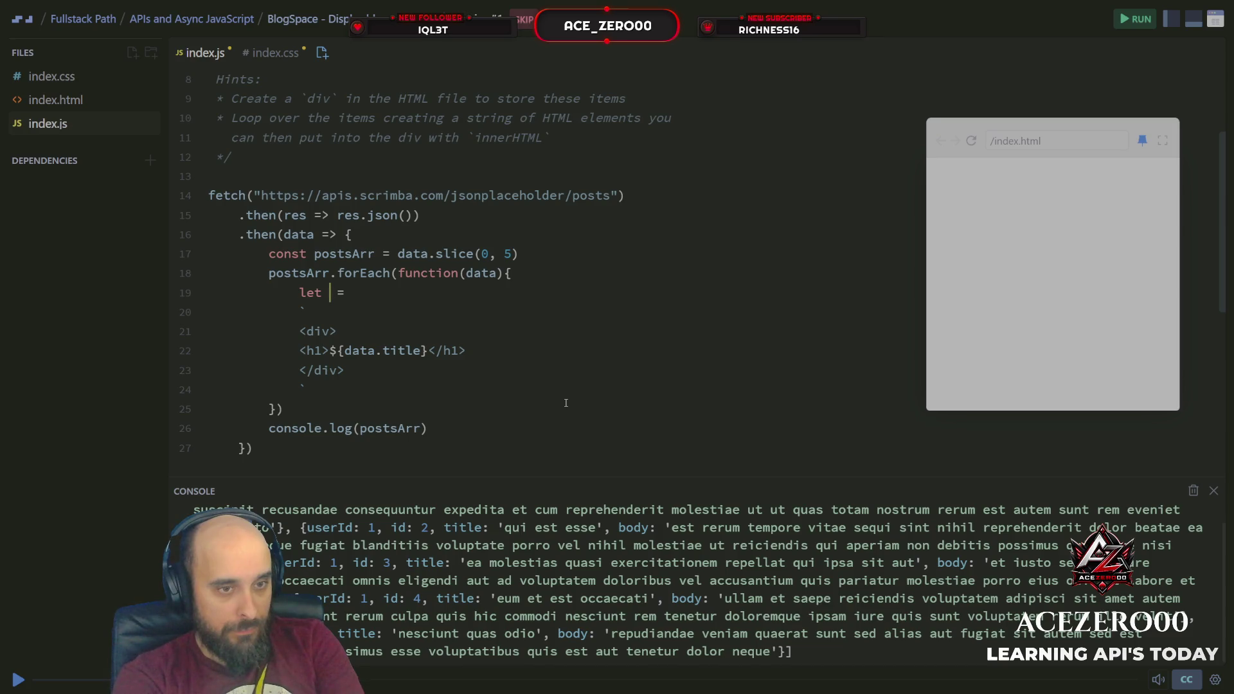
{"action": "type", "text": " mainbody"}
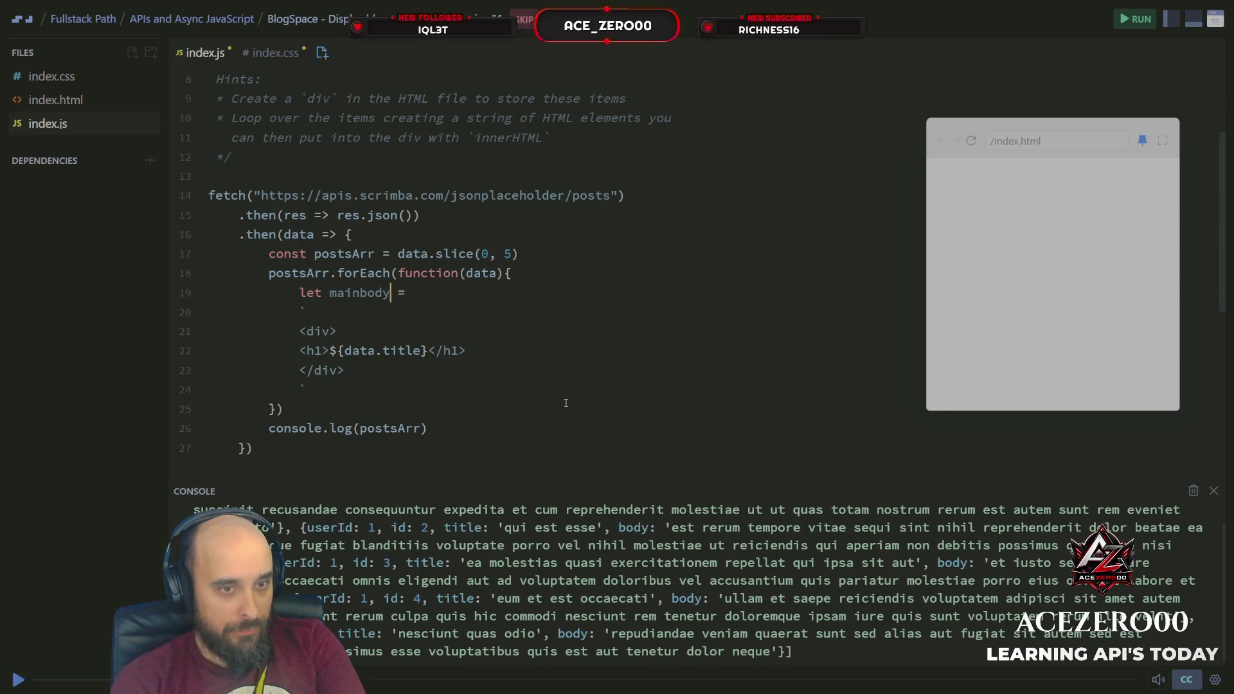
{"action": "key", "text": "Right"}
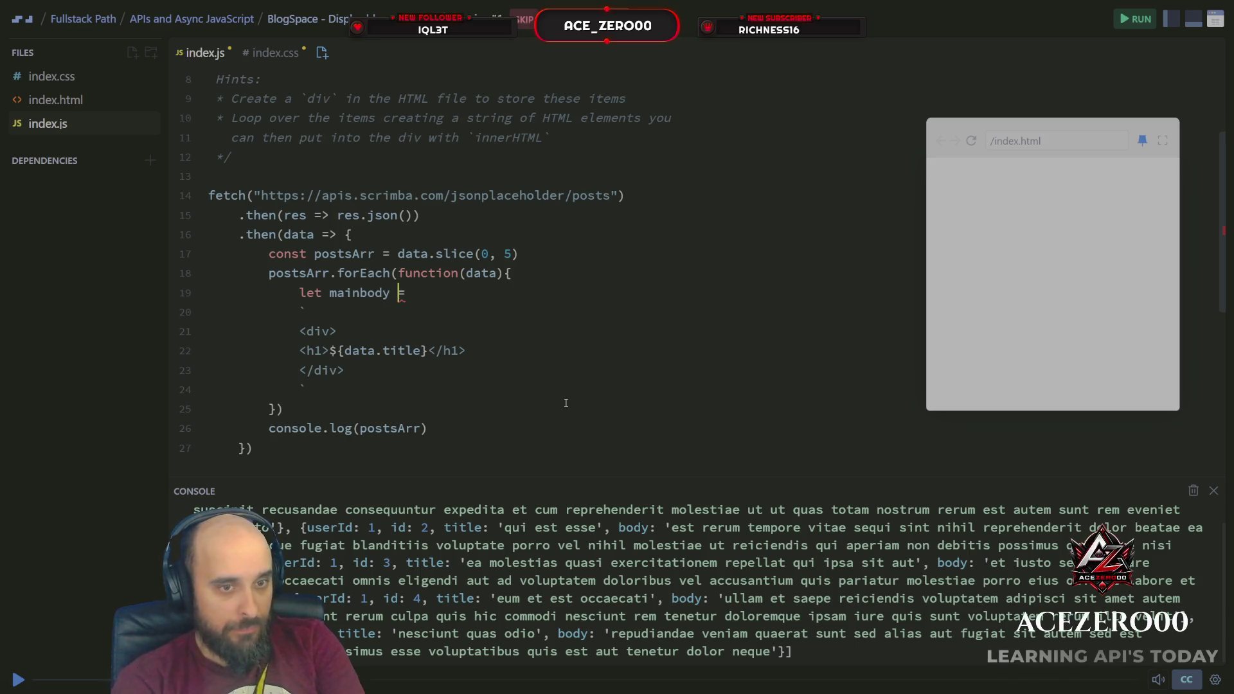
{"action": "type", "text": "+"}
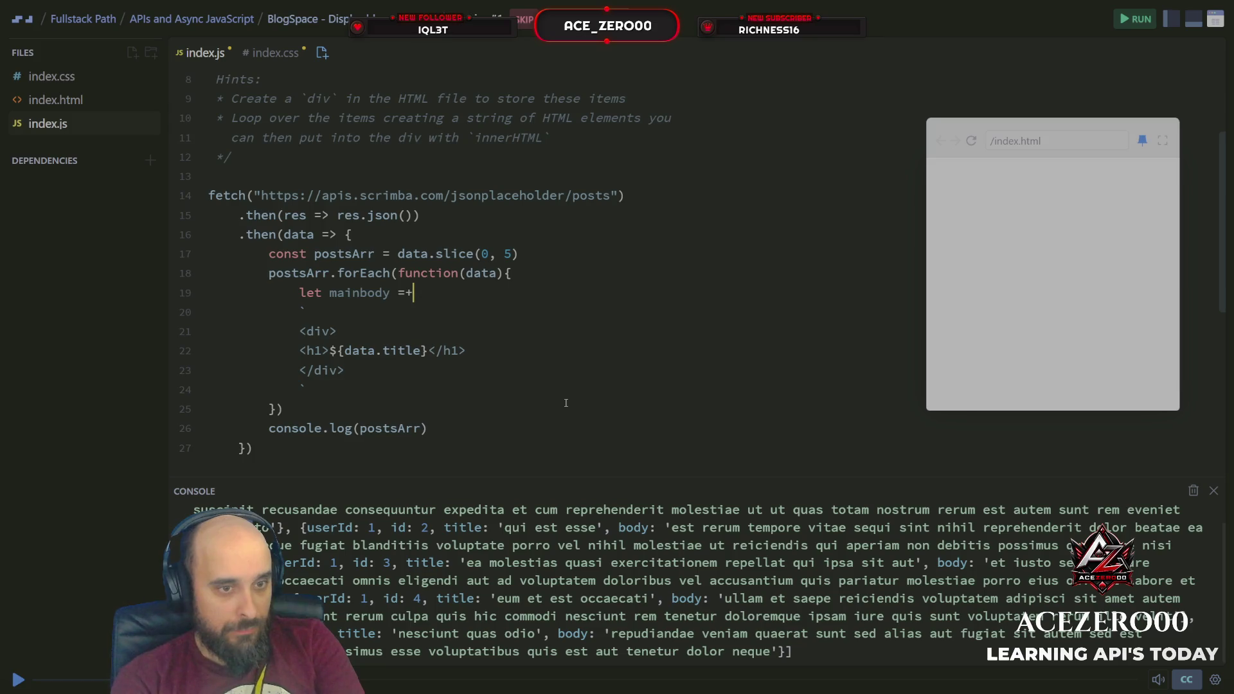
{"action": "key", "text": "Down"}
{"action": "key", "text": "Down"}
{"action": "key", "text": "Down"}
{"action": "key", "text": "Down"}
{"action": "key", "text": "Return"}
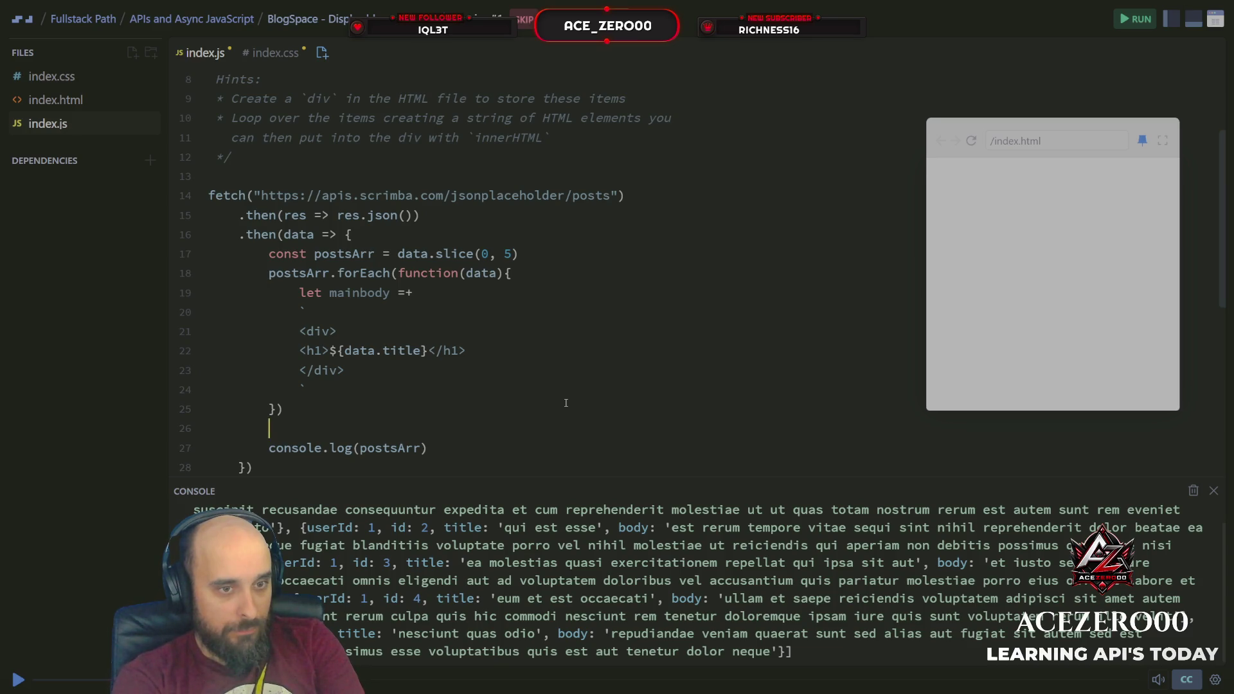
{"action": "type", "text": "ma"}
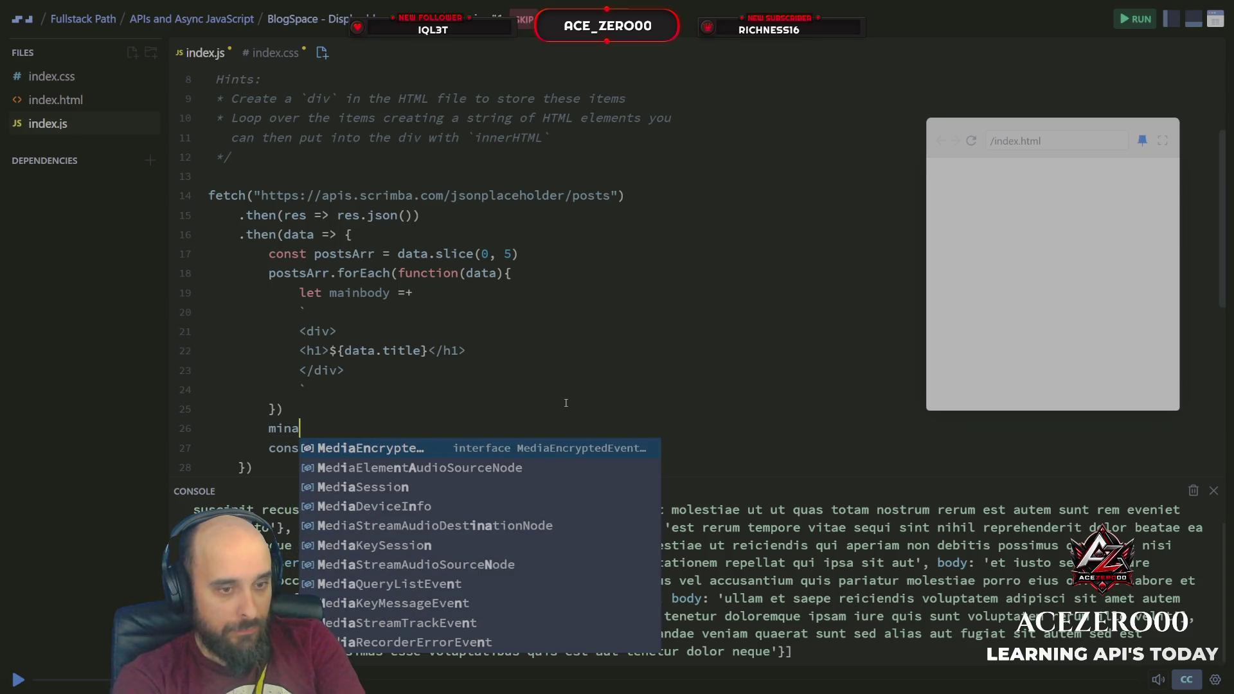
{"action": "type", "text": "in"}
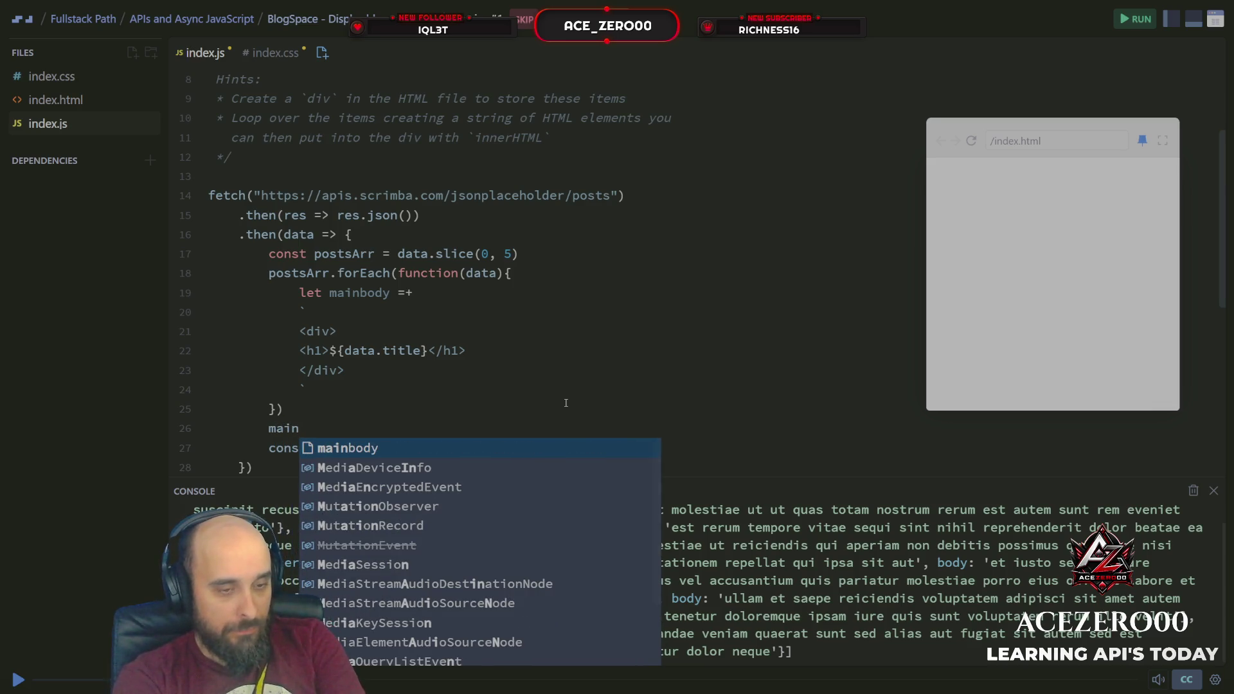
{"action": "key", "text": "BackSpace"}
{"action": "key", "text": "BackSpace"}
{"action": "key", "text": "BackSpace"}
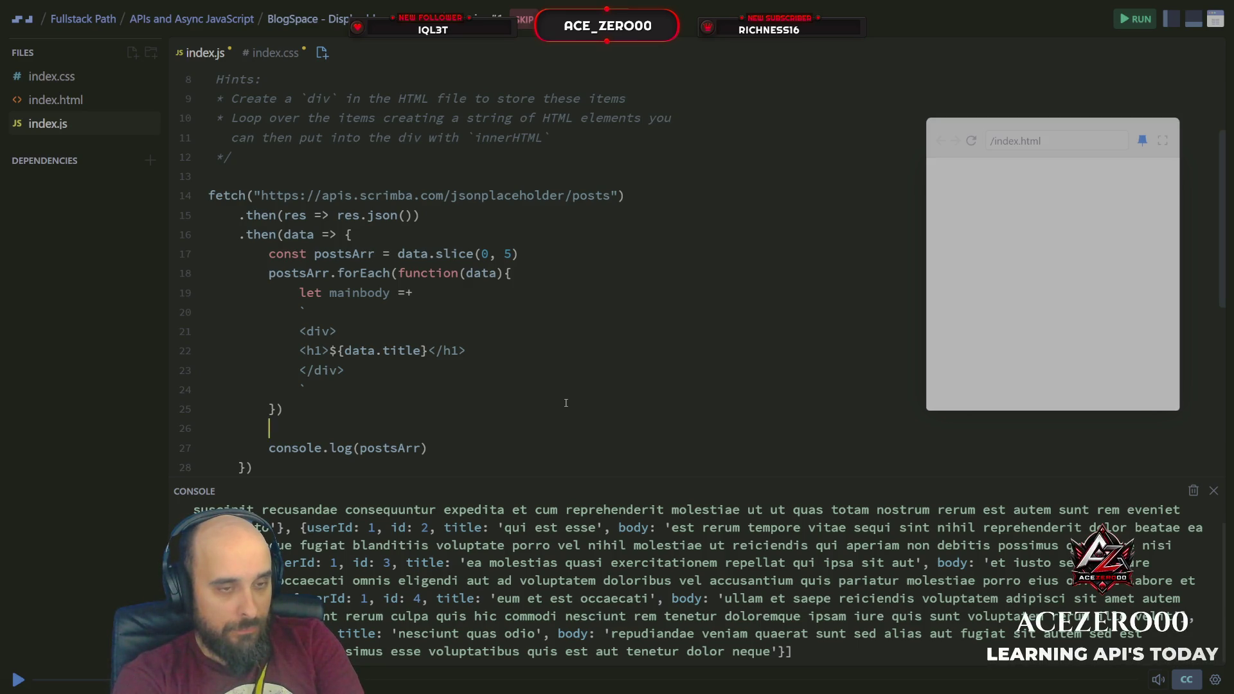
After the loop, write body.innerHTML = mainbody using autocomplete.
{"action": "type", "text": "do"}
{"action": "key", "text": "Down"}
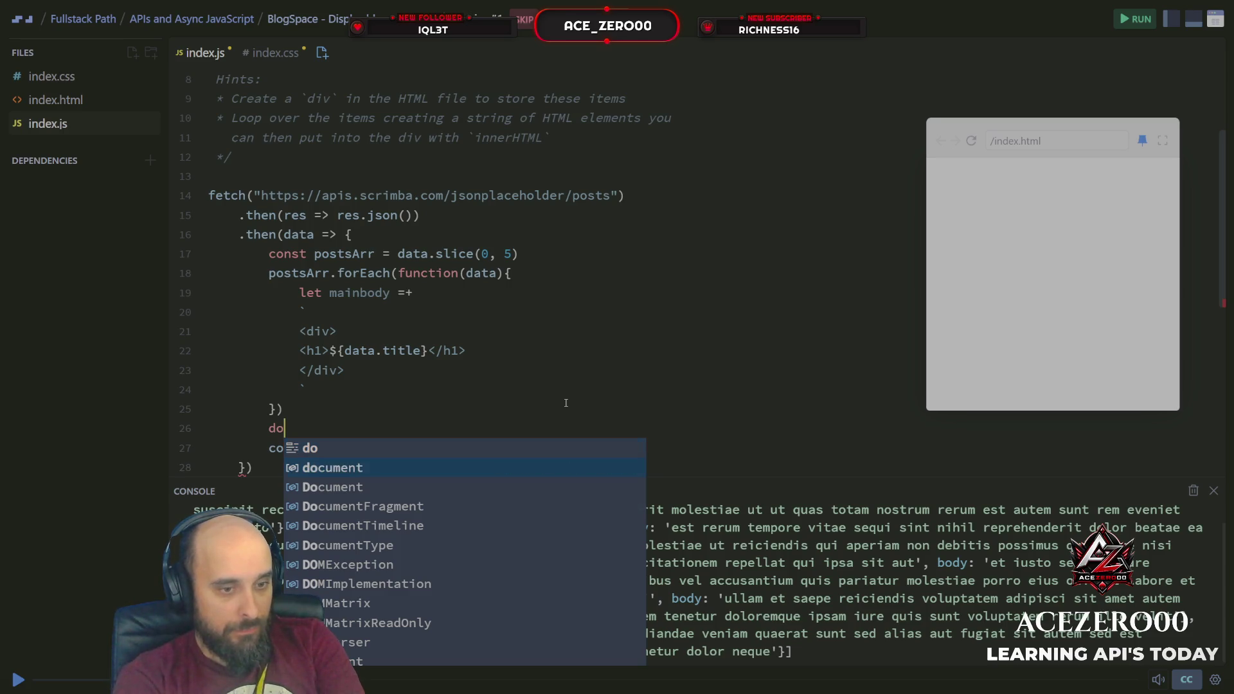
{"action": "key", "text": "BackSpace"}
{"action": "key", "text": "BackSpace"}
{"action": "type", "text": "body.in"}
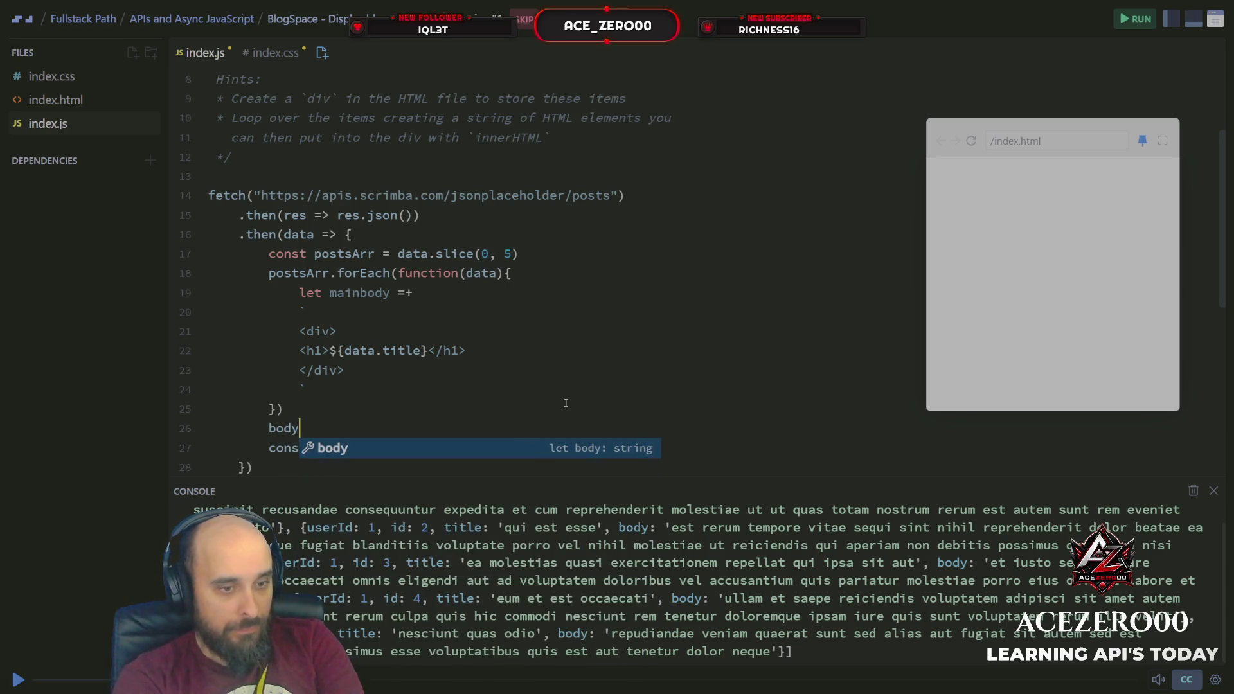
{"action": "key", "text": "Down"}
{"action": "key", "text": "Down"}
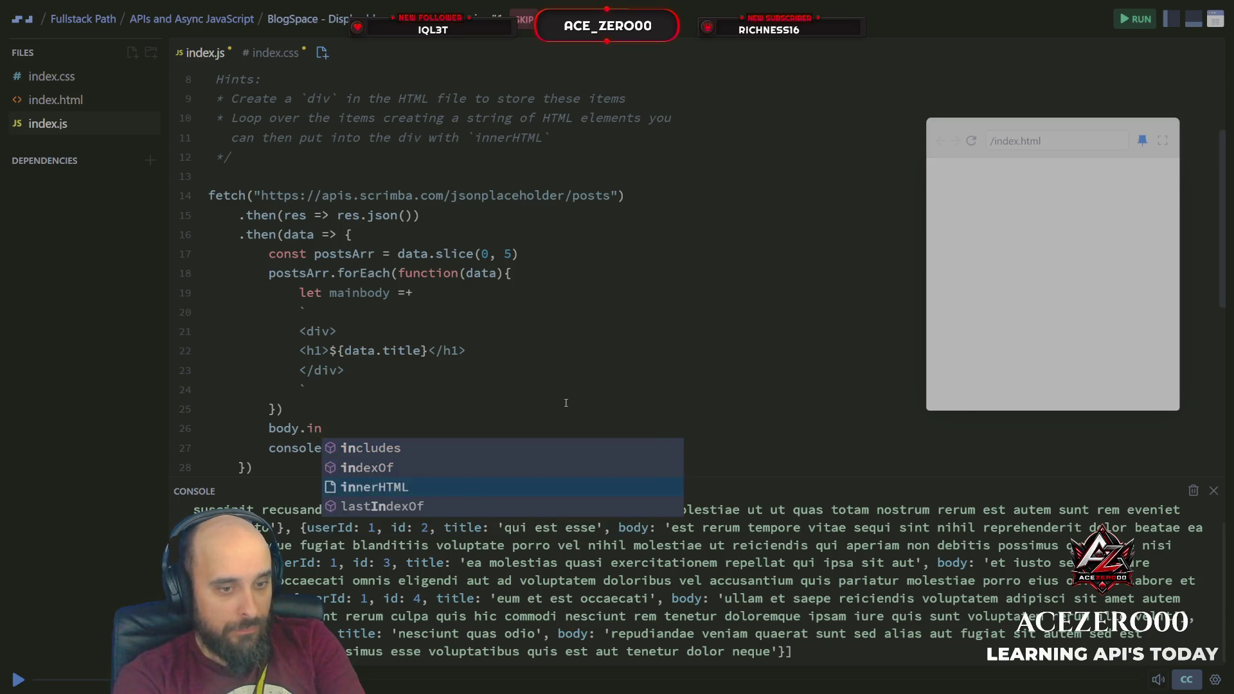
{"action": "key", "text": "Return"}
{"action": "type", "text": "= "}
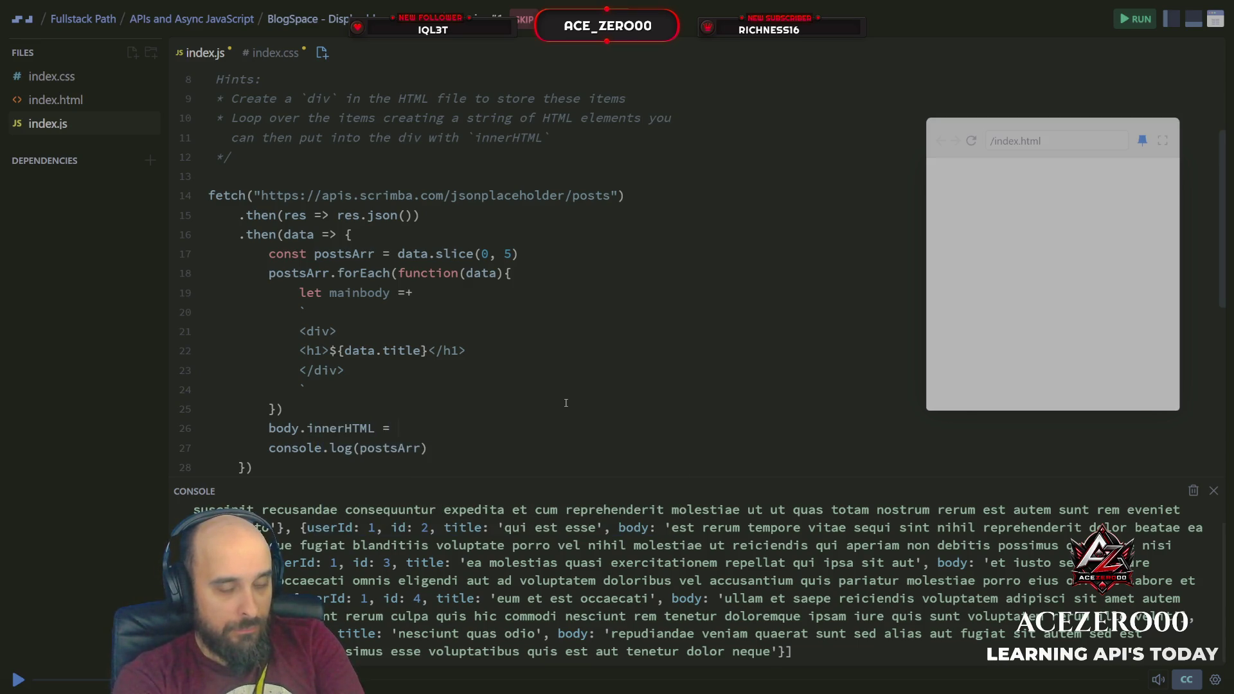
{"action": "type", "text": "mai"}
{"action": "key", "text": "Return"}
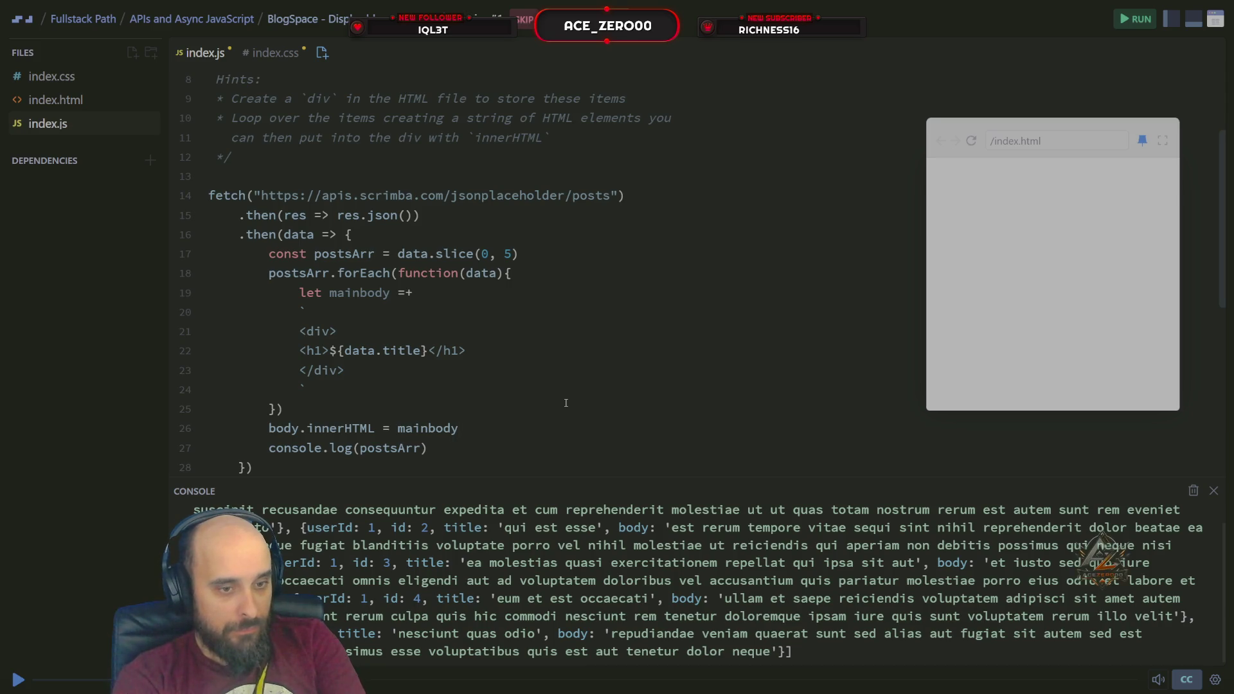
Add an empty line below the h1 title line in the template.
{"action": "key", "text": "Up"}
{"action": "key", "text": "Up"}
{"action": "key", "text": "Up"}
{"action": "key", "text": "Up"}
{"action": "key", "text": "End"}
{"action": "key", "text": "Left"}
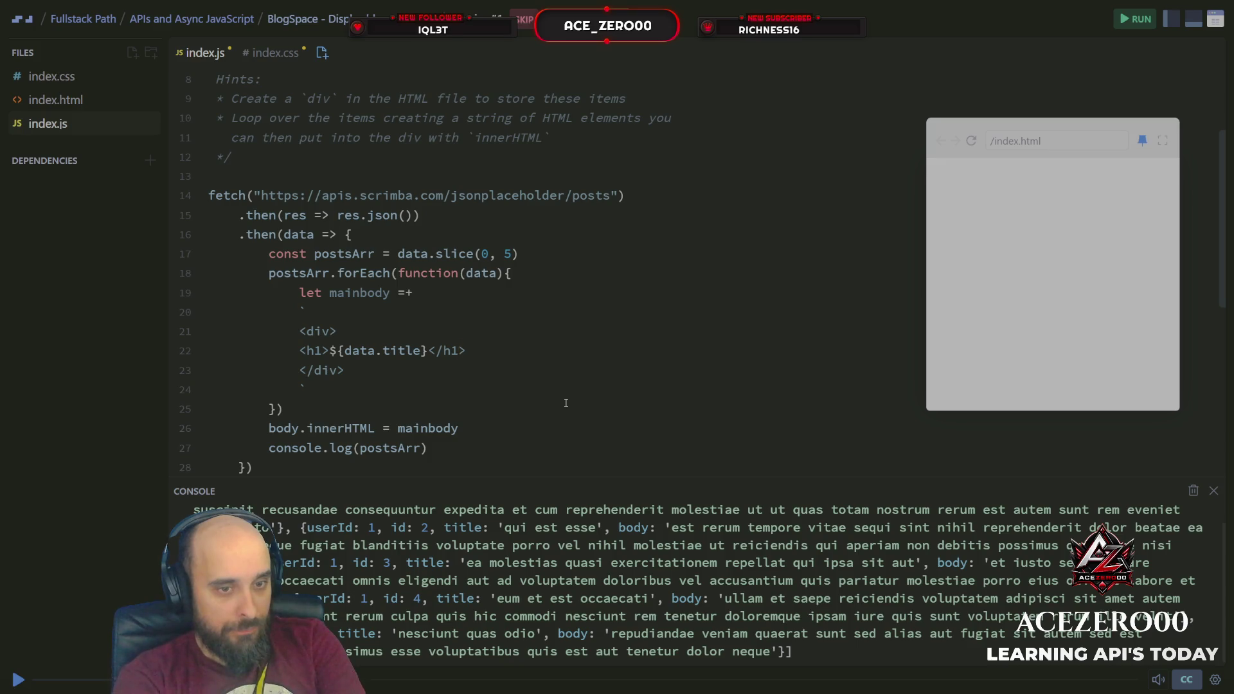
{"action": "key", "text": "Right"}
{"action": "key", "text": "Return"}
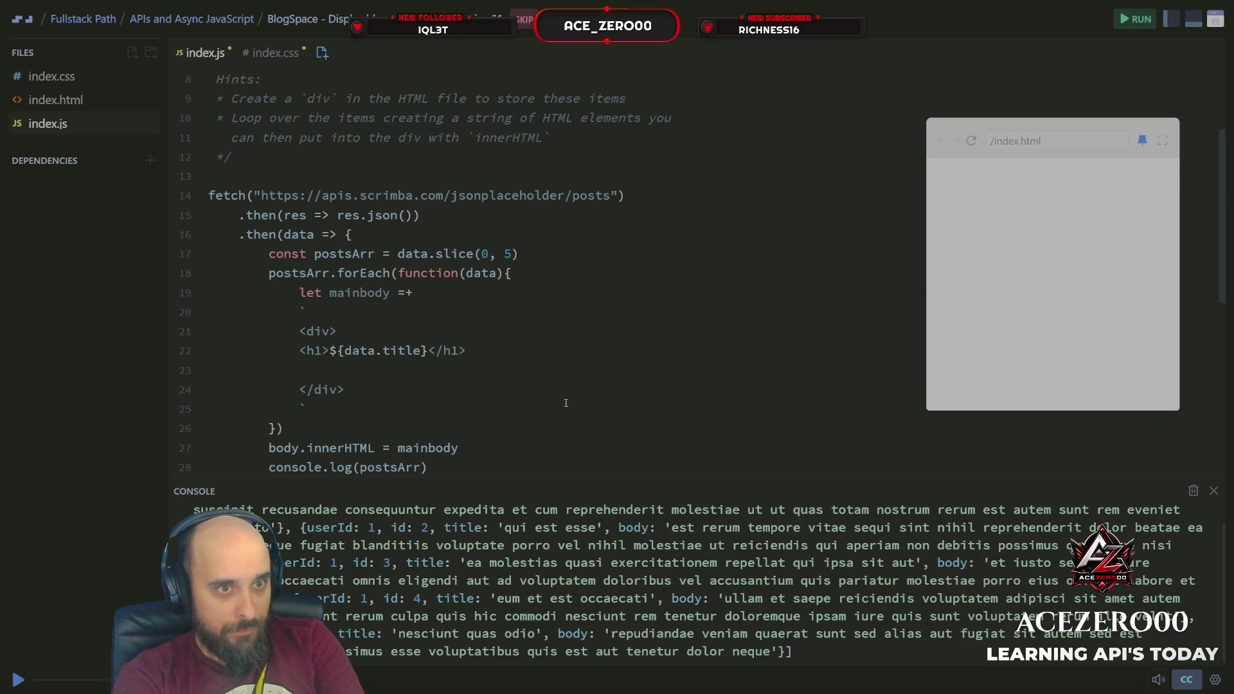
{"action": "scroll", "coordinate": [565, 403], "scroll_direction": "up", "scroll_amount": 2}
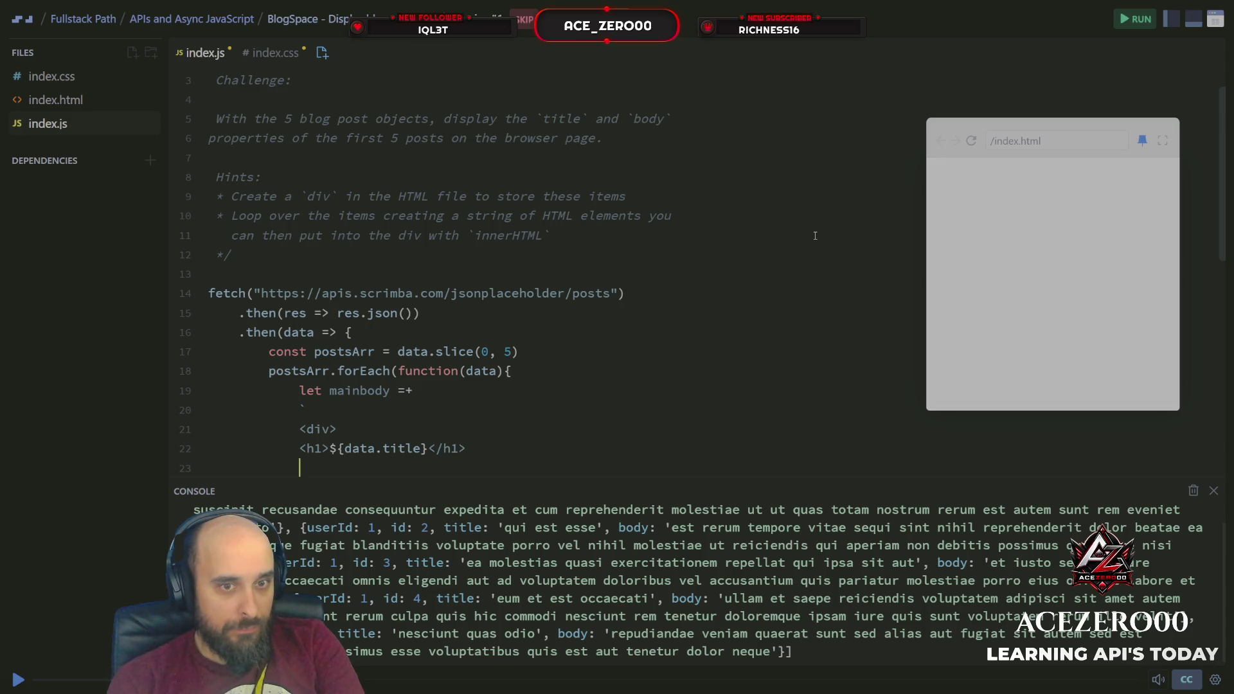
{"action": "scroll", "coordinate": [815, 236], "scroll_direction": "down", "scroll_amount": 2}
{"action": "type", "text": "<"}
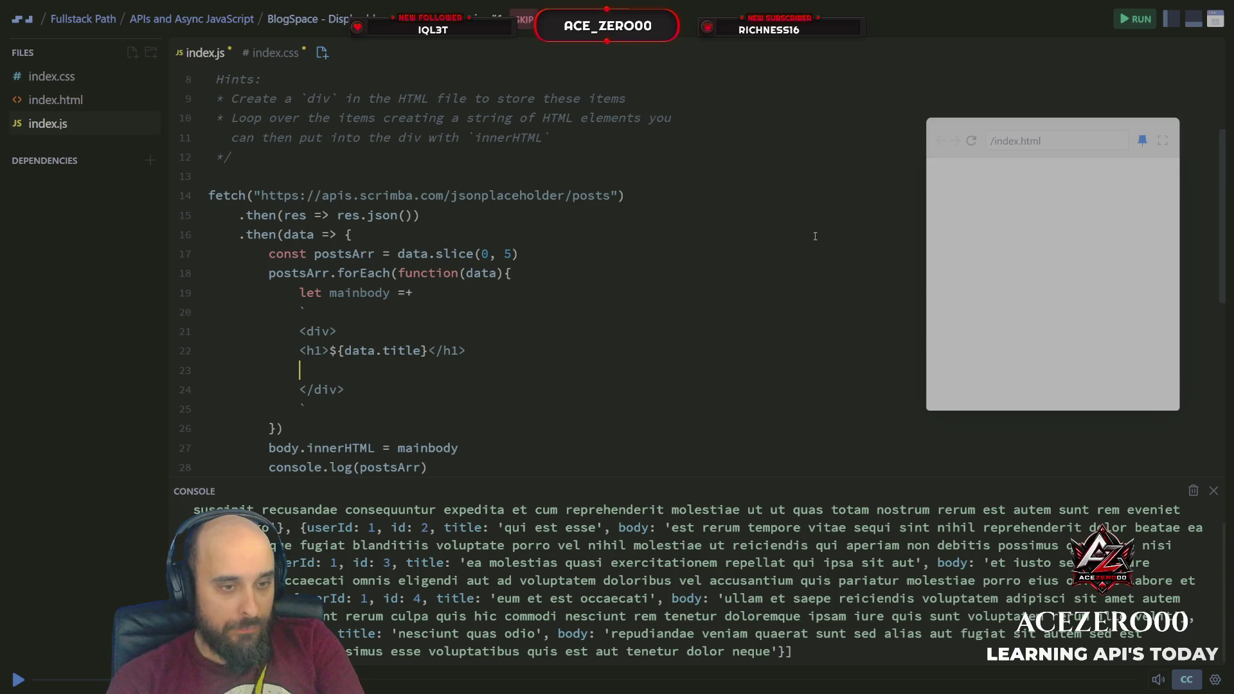
{"action": "key", "text": "BackSpace"}
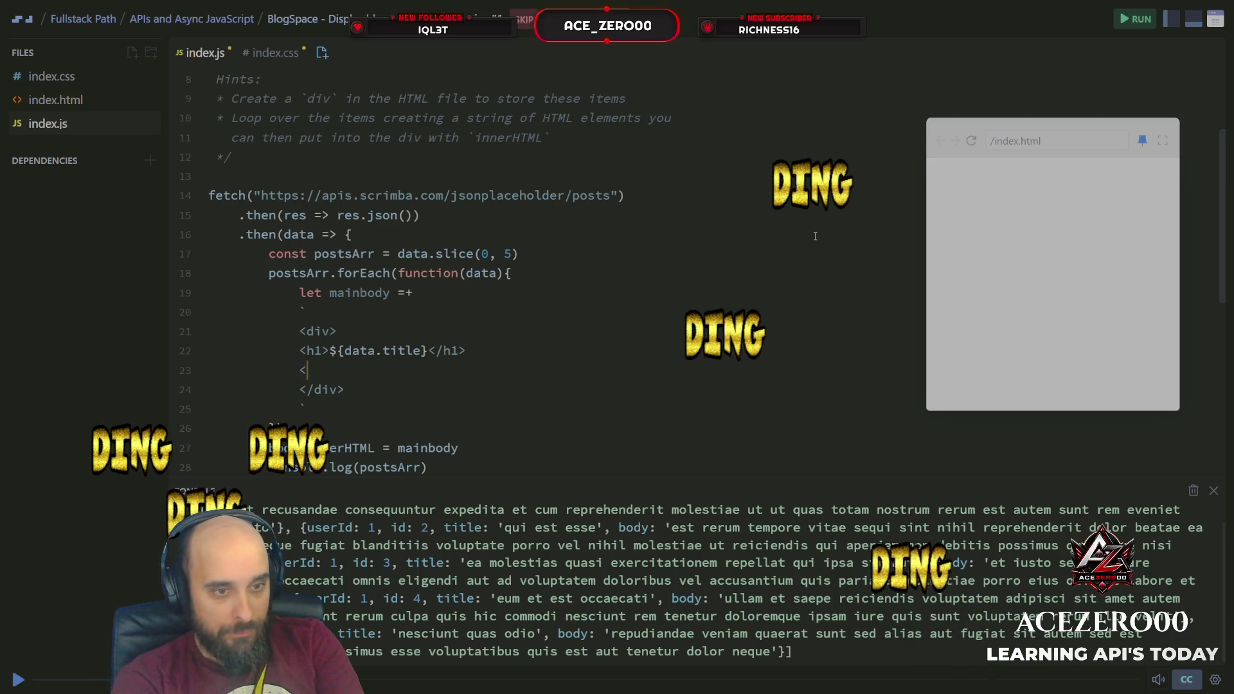